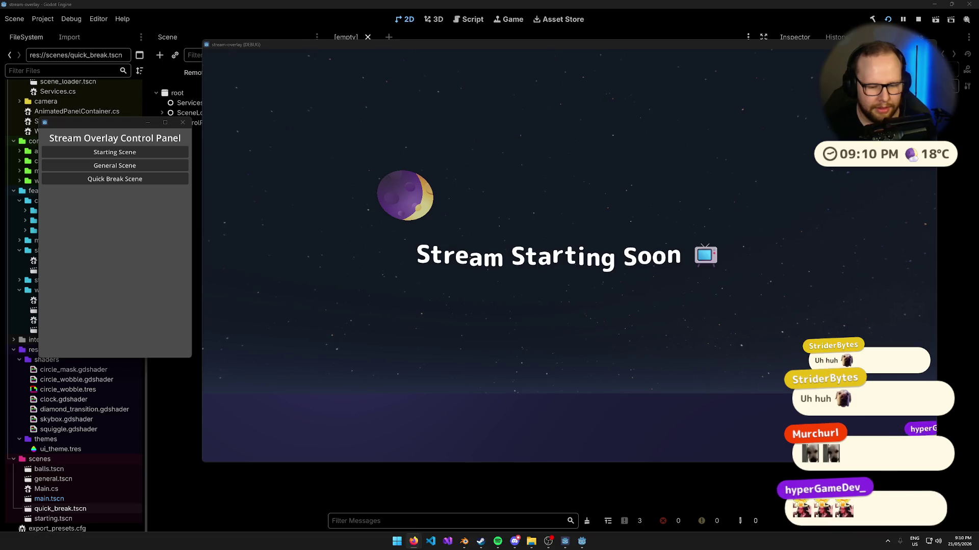
# Step: Open the TwitchEmotesCache folder inside Downloads in File Explorer
pyautogui.click(531, 541)
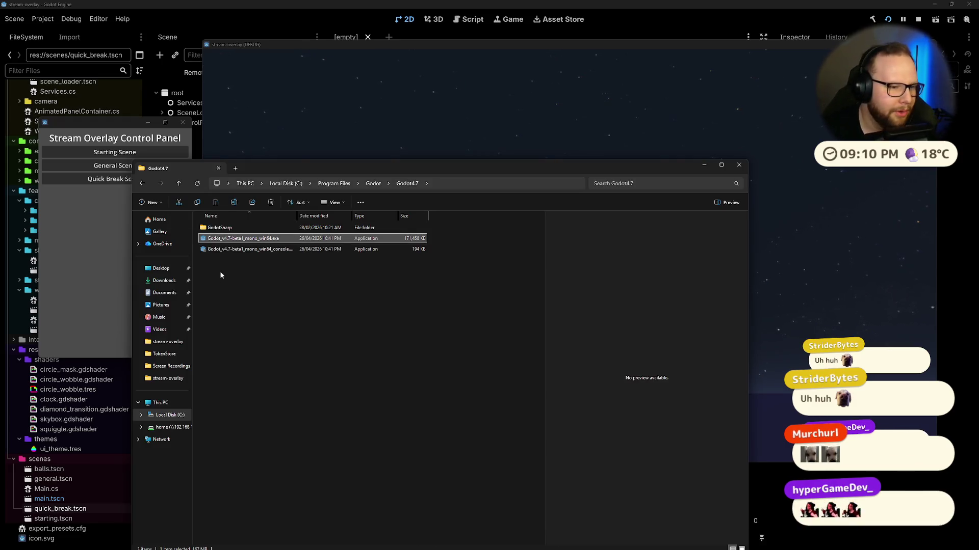
pyautogui.click(163, 280)
pyautogui.scroll(-3, 312, 316)
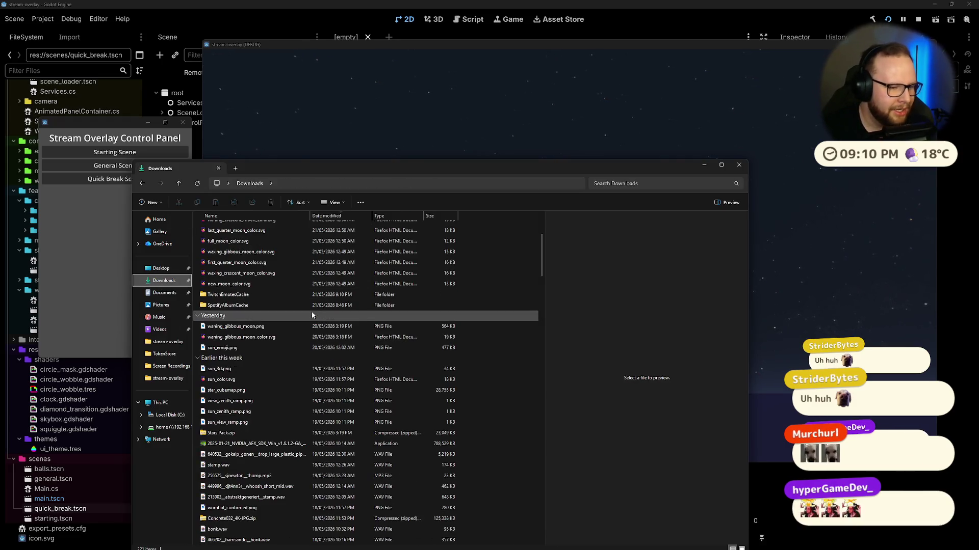
pyautogui.doubleClick(250, 295)
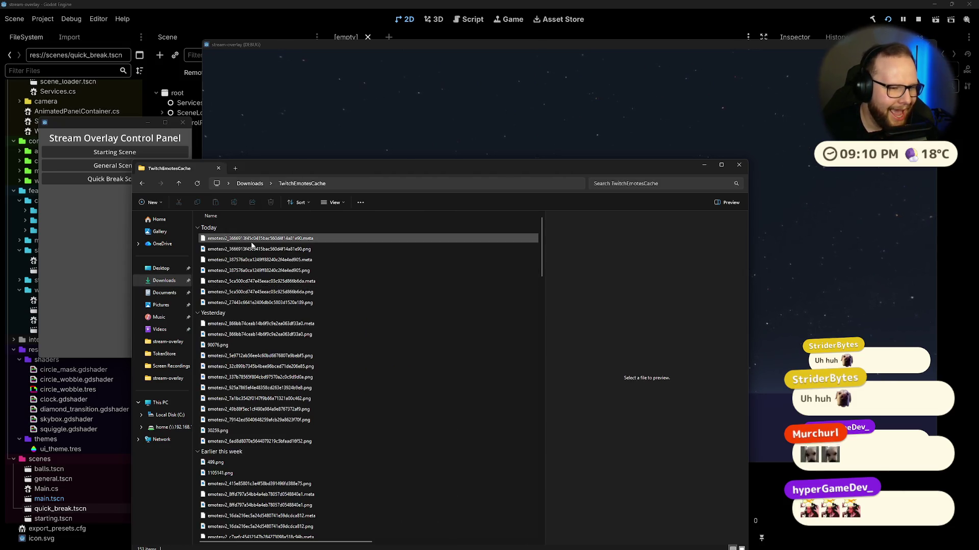
# Step: Preview the cached emote PNG sheet and its .meta file, then close File Explorer
pyautogui.click(259, 249)
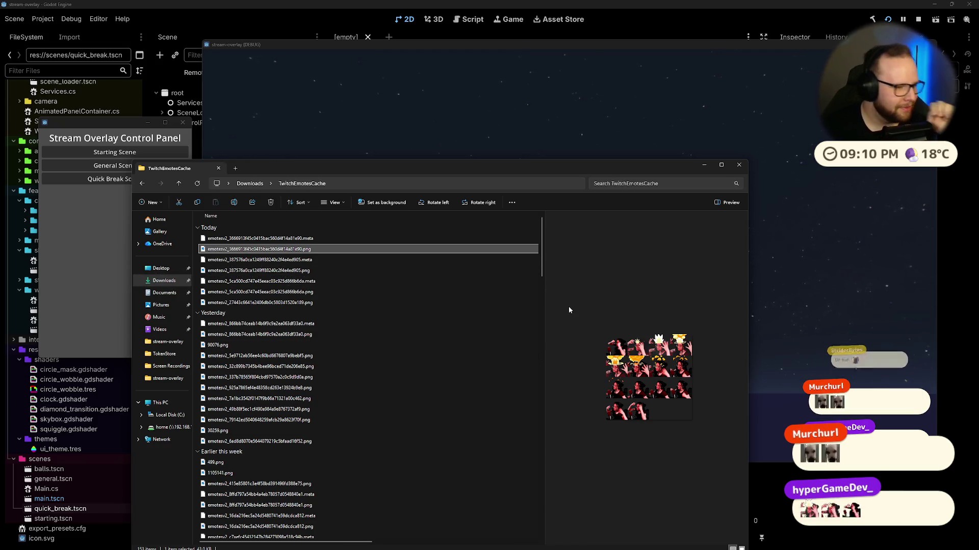
pyautogui.click(325, 240)
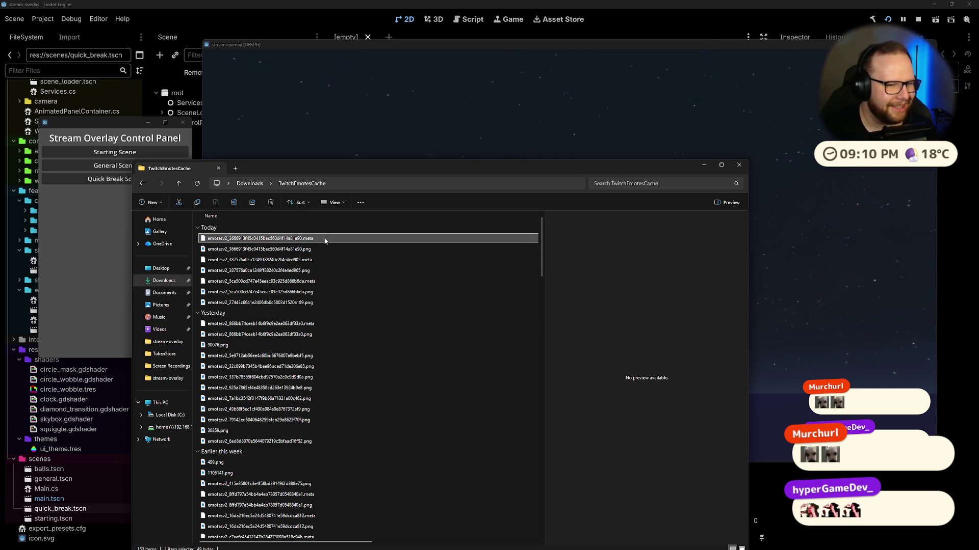
pyautogui.click(336, 248)
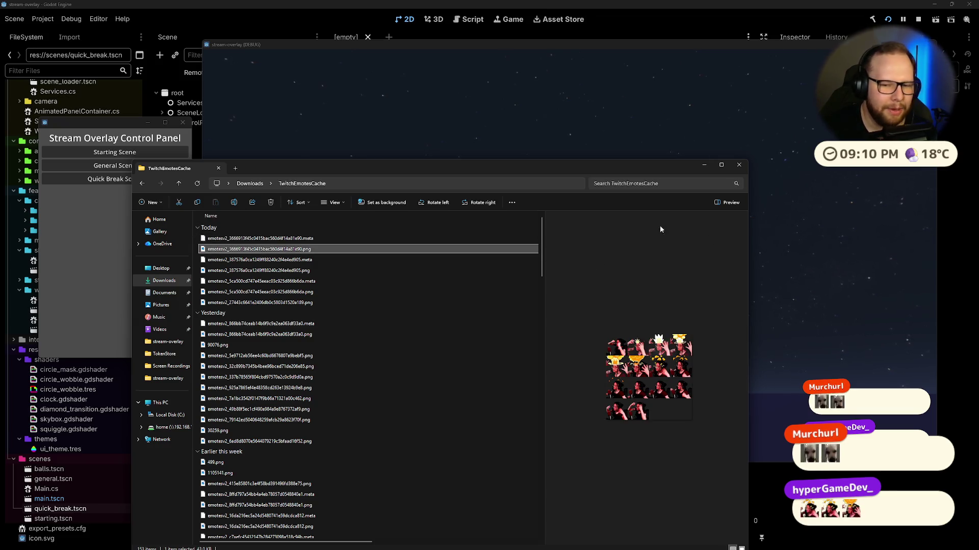
pyautogui.click(738, 166)
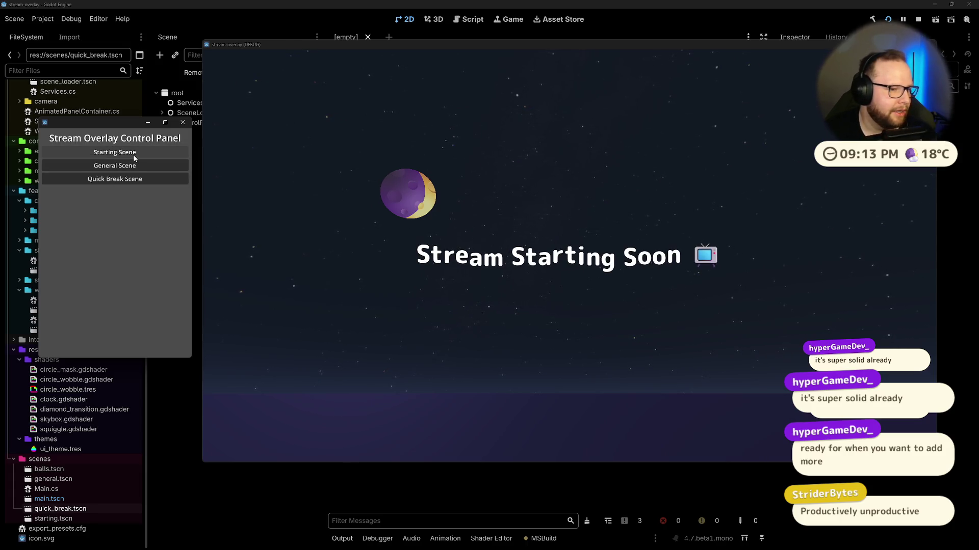
# Step: Switch the overlay through the starting, general and quick break scenes
pyautogui.click(133, 155)
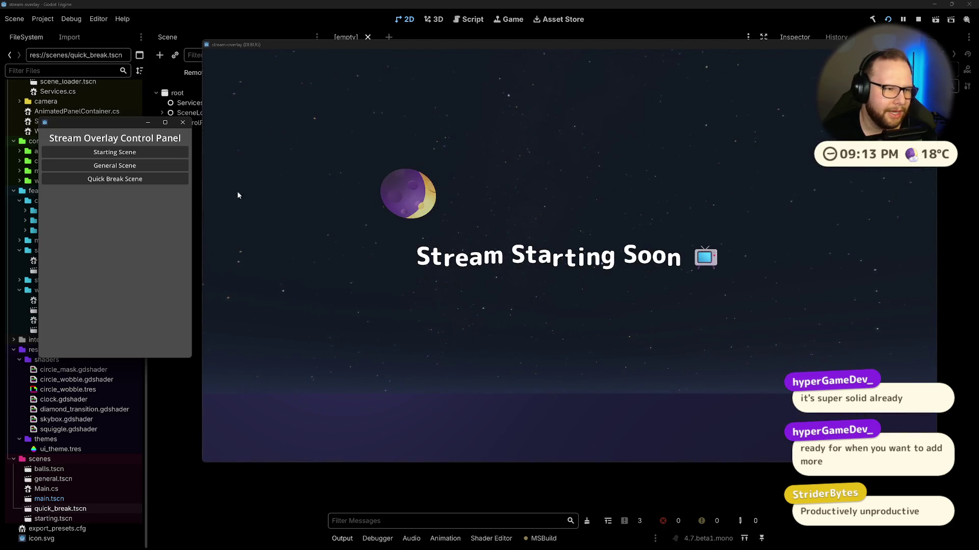
pyautogui.click(139, 168)
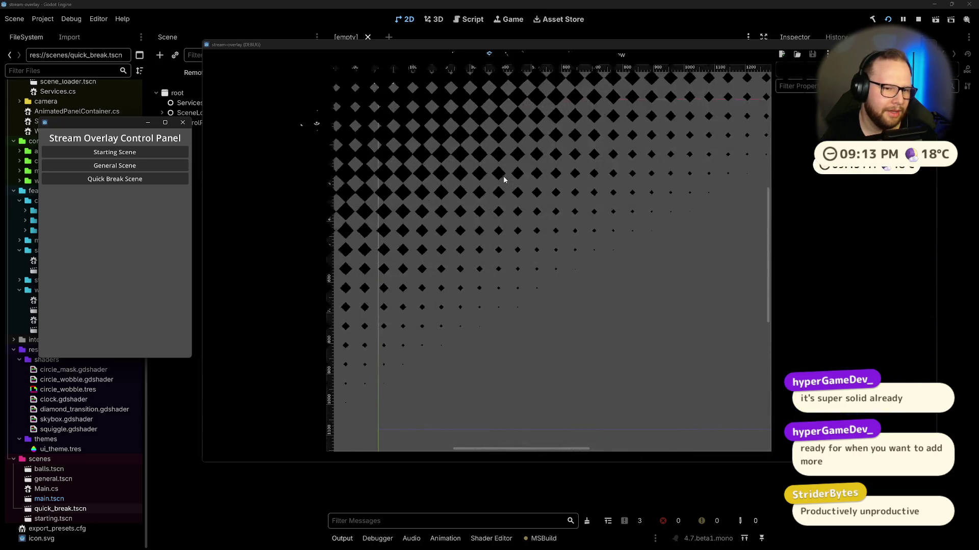
pyautogui.click(112, 180)
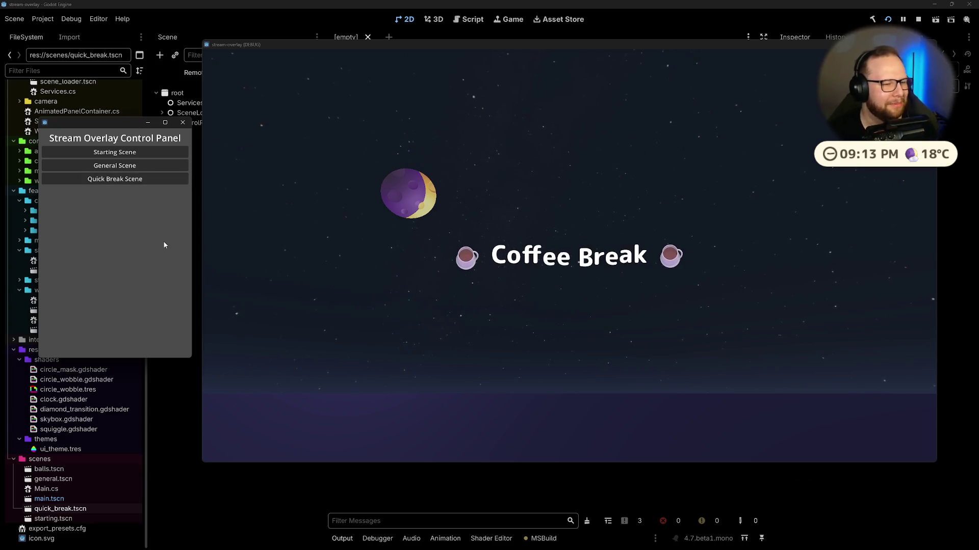
# Step: Move the control panel lower and further left, then stop the running overlay game
pyautogui.moveTo(111, 125)
pyautogui.mouseDown()
pyautogui.moveTo(152, 110)
pyautogui.moveTo(424, 171)
pyautogui.moveTo(152, 110)
pyautogui.moveTo(150, 77)
pyautogui.mouseUp()
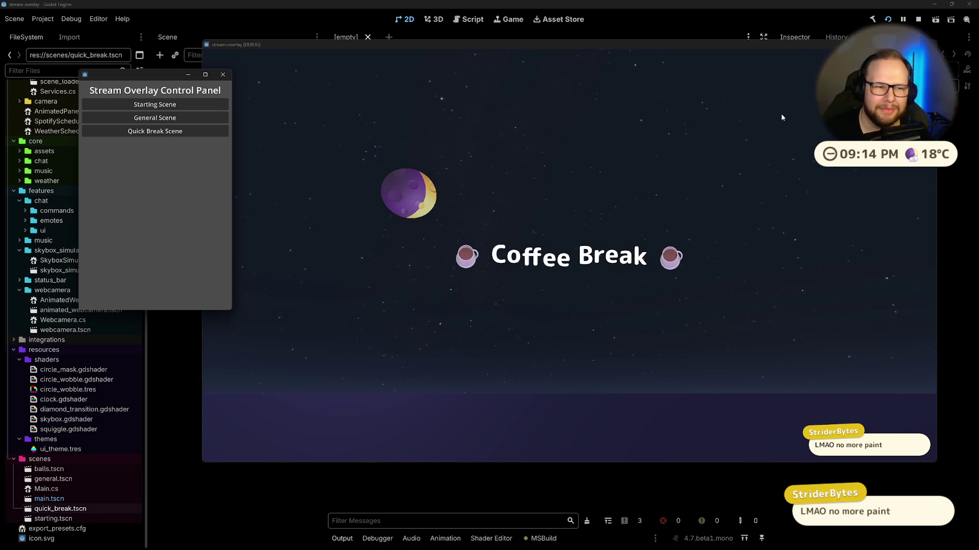
pyautogui.moveTo(147, 75)
pyautogui.mouseDown()
pyautogui.moveTo(70, 134)
pyautogui.moveTo(107, 136)
pyautogui.mouseUp()
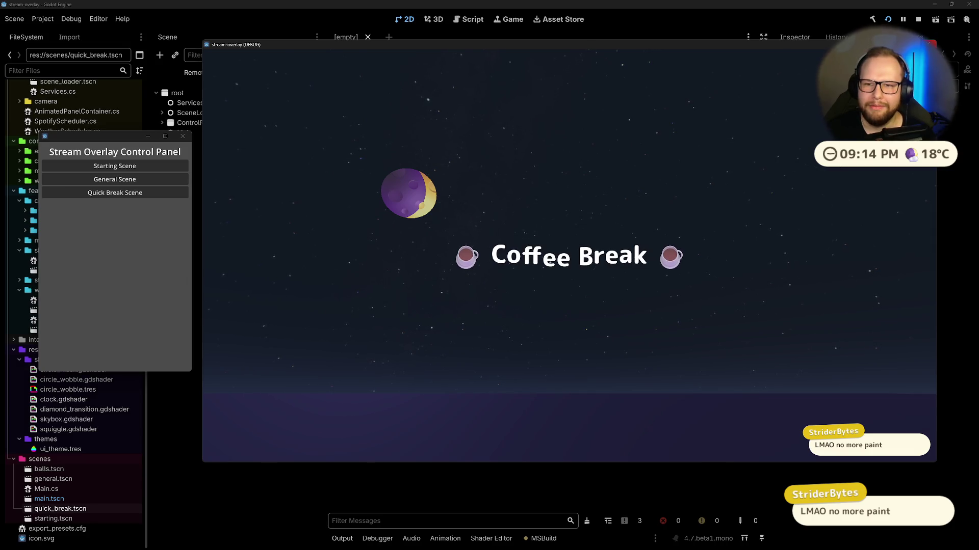
pyautogui.click(931, 44)
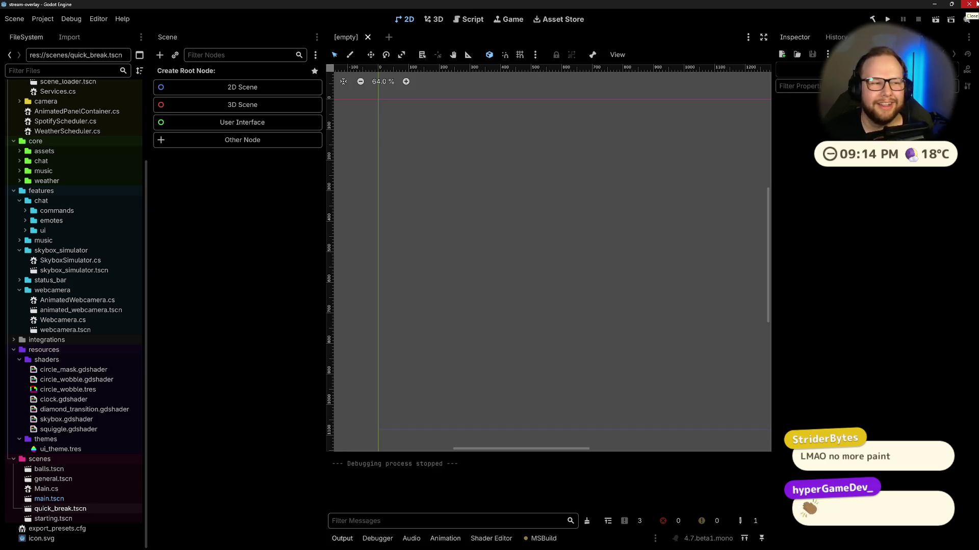
# Step: Close the Godot editor window, leaving Blender and the YouTube tutorial visible
pyautogui.scroll(3, 29, 357)
pyautogui.scroll(-3, 72, 357)
pyautogui.scroll(3, 70, 358)
pyautogui.scroll(-3, 70, 358)
pyautogui.scroll(3, 71, 360)
pyautogui.scroll(-3, 72, 360)
pyautogui.scroll(3, 72, 360)
pyautogui.scroll(-3, 72, 360)
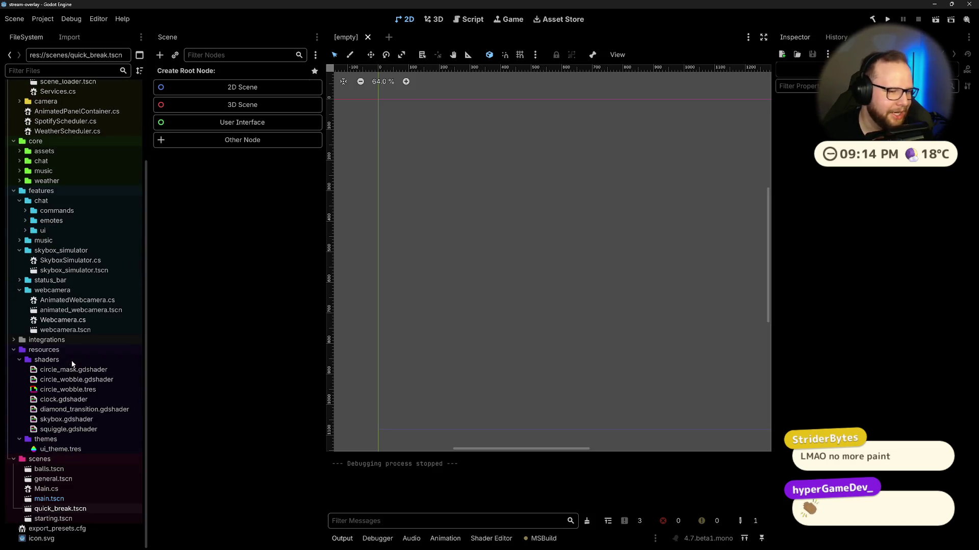
pyautogui.click(974, 3)
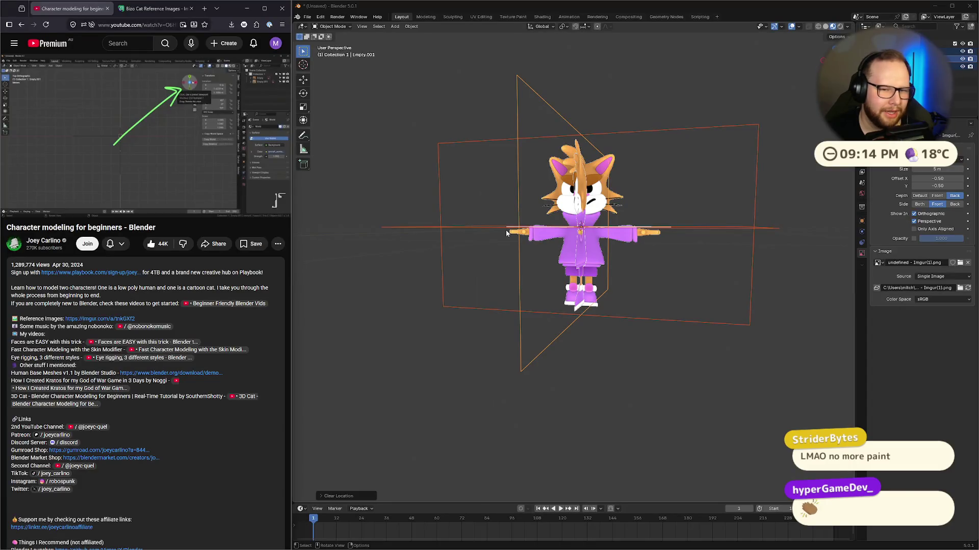
pyautogui.moveTo(506, 233); pyautogui.dragTo(717, 268, button='middle')
pyautogui.scroll(-3, 717, 268)
pyautogui.scroll(4, 696, 279)
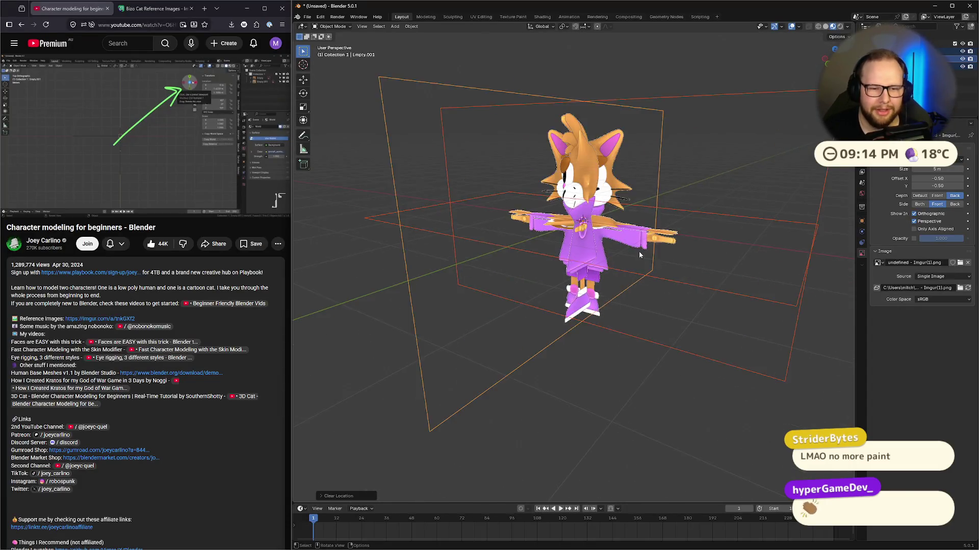
pyautogui.scroll(5, 639, 254)
pyautogui.scroll(-8, 661, 255)
pyautogui.moveTo(662, 252)
pyautogui.mouseDown(button='middle')
pyautogui.moveTo(638, 298)
pyautogui.moveTo(663, 277)
pyautogui.mouseUp(button='middle')
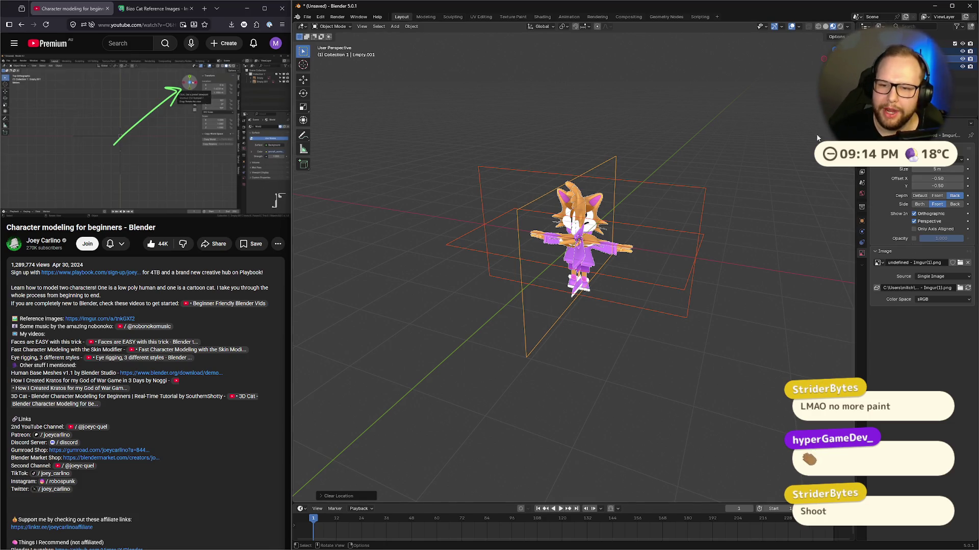
pyautogui.click(907, 51)
pyautogui.click(914, 222)
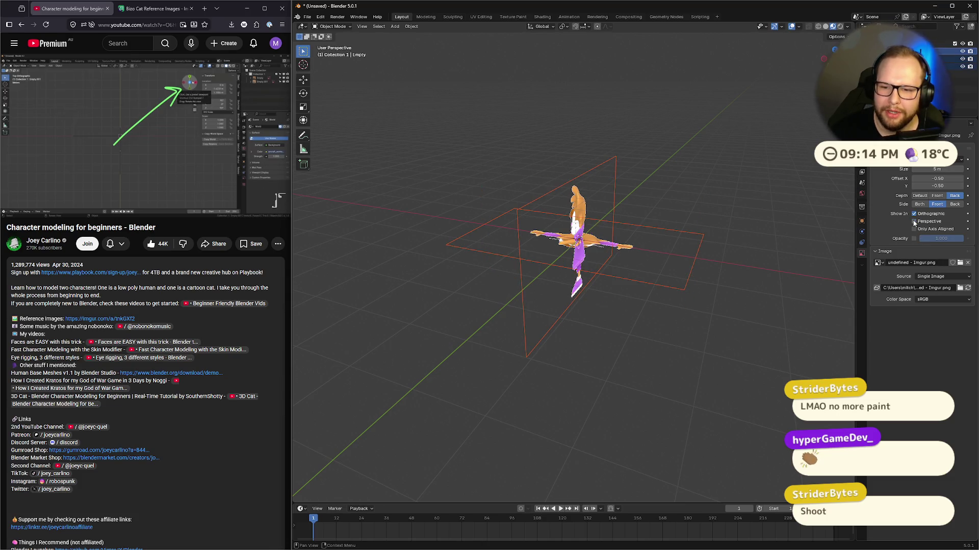
pyautogui.click(907, 67)
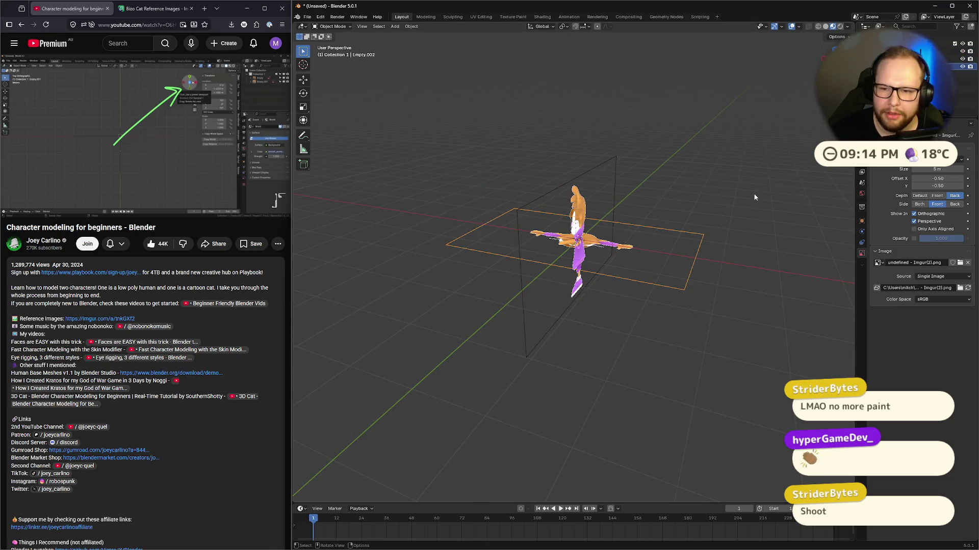
pyautogui.moveTo(755, 198); pyautogui.dragTo(815, 204, button='middle')
pyautogui.click(914, 221)
pyautogui.click(908, 51)
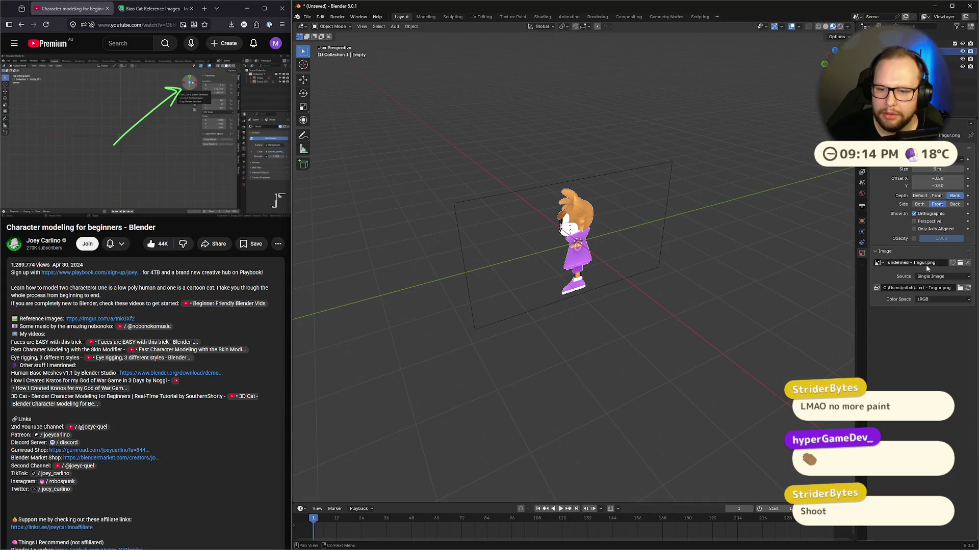
pyautogui.moveTo(741, 239)
pyautogui.mouseDown(button='middle')
pyautogui.moveTo(820, 219)
pyautogui.moveTo(598, 275)
pyautogui.moveTo(656, 240)
pyautogui.moveTo(691, 188)
pyautogui.moveTo(672, 224)
pyautogui.mouseUp(button='middle')
pyautogui.click(907, 59)
pyautogui.click(913, 222)
pyautogui.click(823, 61)
pyautogui.scroll(5, 690, 188)
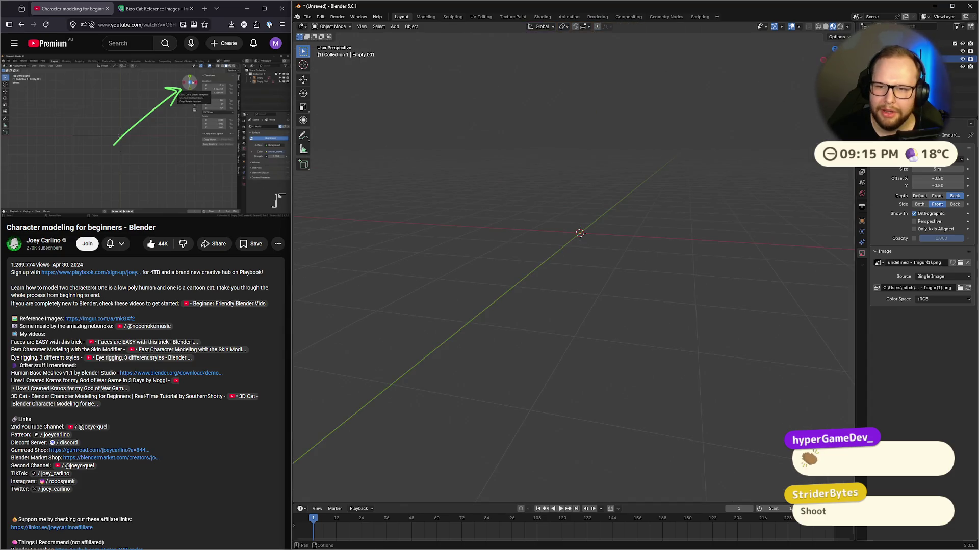
pyautogui.click(948, 51)
pyautogui.click(914, 221)
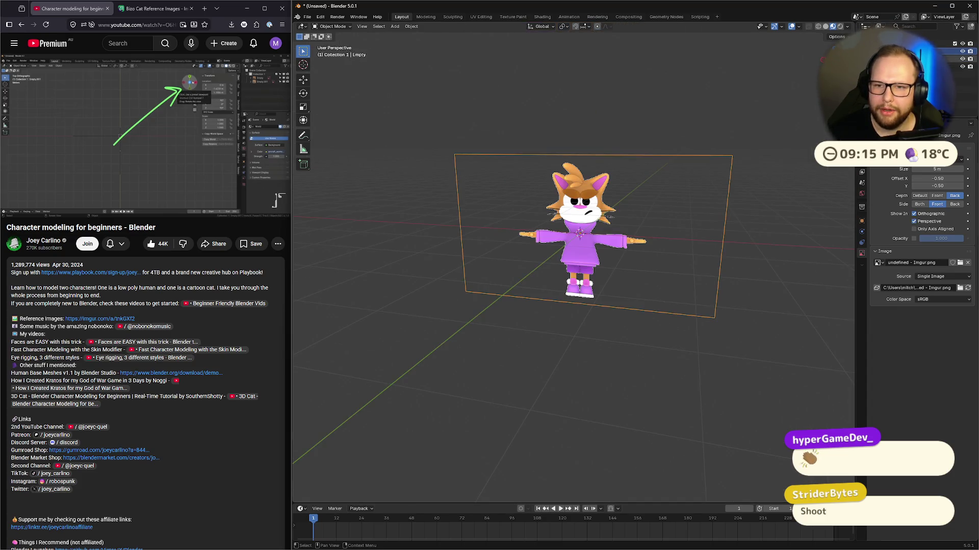
pyautogui.click(948, 59)
pyautogui.click(914, 222)
pyautogui.click(948, 67)
pyautogui.click(914, 222)
pyautogui.moveTo(773, 214)
pyautogui.mouseDown(button='middle')
pyautogui.moveTo(616, 210)
pyautogui.moveTo(563, 295)
pyautogui.moveTo(694, 191)
pyautogui.moveTo(737, 253)
pyautogui.moveTo(723, 241)
pyautogui.moveTo(613, 228)
pyautogui.moveTo(607, 275)
pyautogui.moveTo(635, 77)
pyautogui.moveTo(626, 227)
pyautogui.mouseUp(button='middle')
pyautogui.scroll(5, 563, 294)
pyautogui.scroll(-5, 563, 294)
pyautogui.scroll(-5, 737, 253)
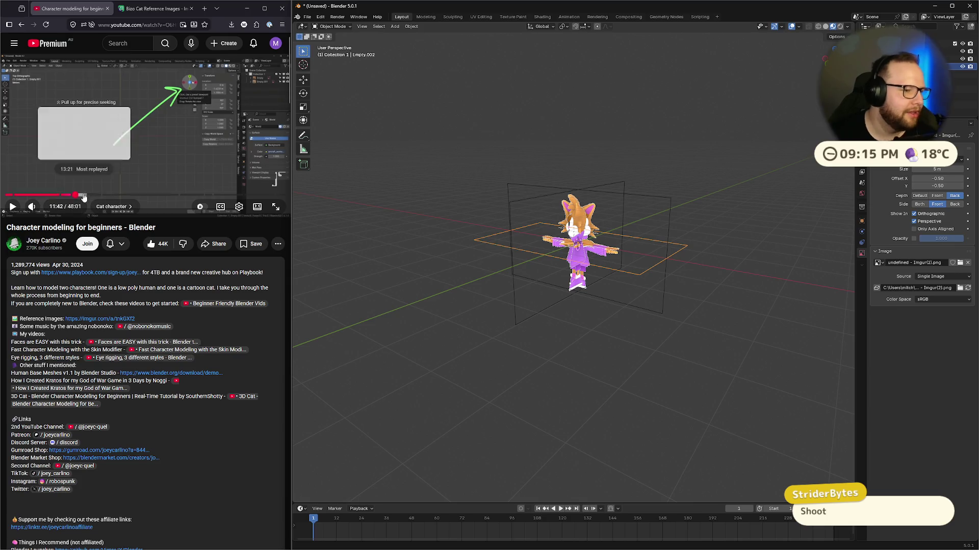
# Step: Jump the YouTube tutorial to about 12:11 and start it playing
pyautogui.click(78, 195)
pyautogui.click(80, 150)
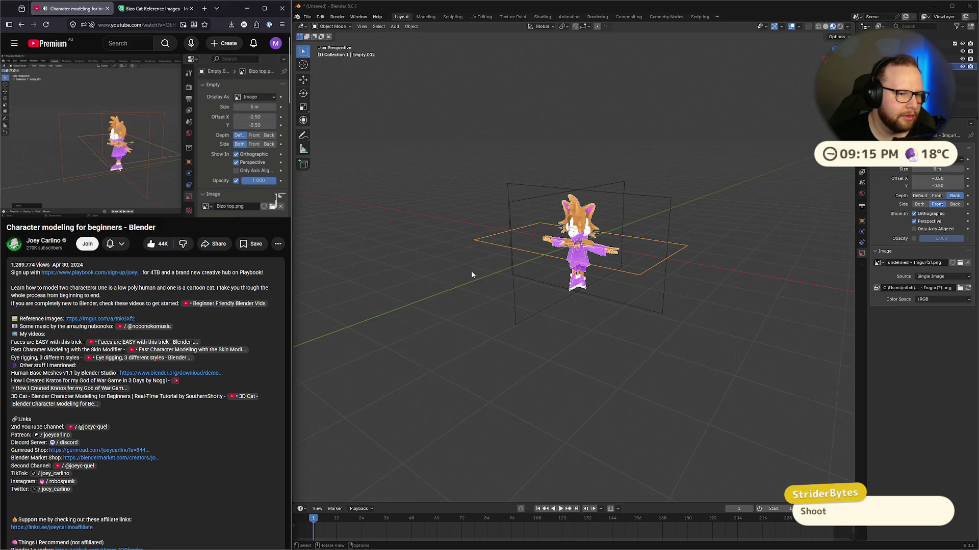
pyautogui.moveTo(44, 212)
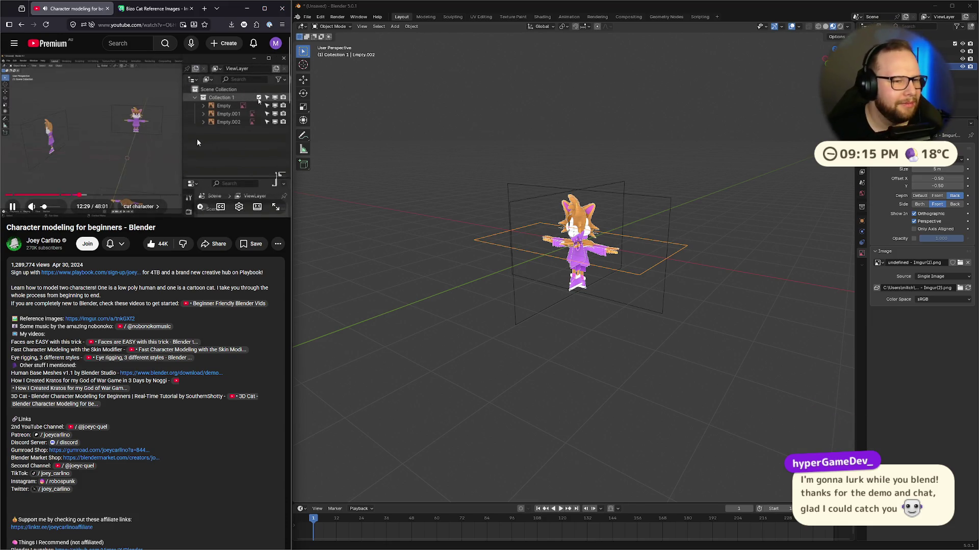
# Step: Rewind the tutorial to 12:07 and pause it
pyautogui.press('Left')
pyautogui.press('Left')
pyautogui.press('Left')
pyautogui.scroll(-1, 192, 160)
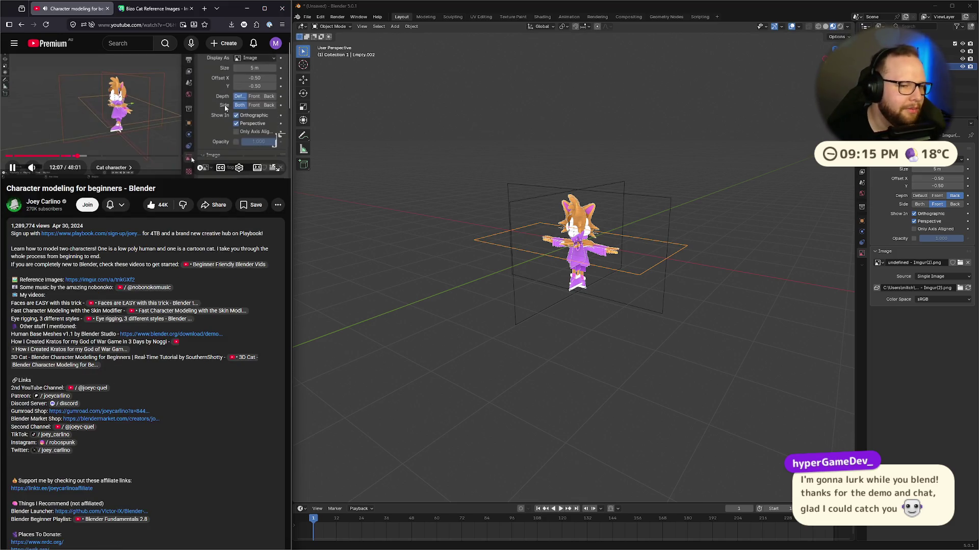
pyautogui.scroll(1, 189, 161)
pyautogui.click(78, 147)
# Step: Select all reference-image empties and tick Opacity, then orbit to inspect the cat
pyautogui.press('a')
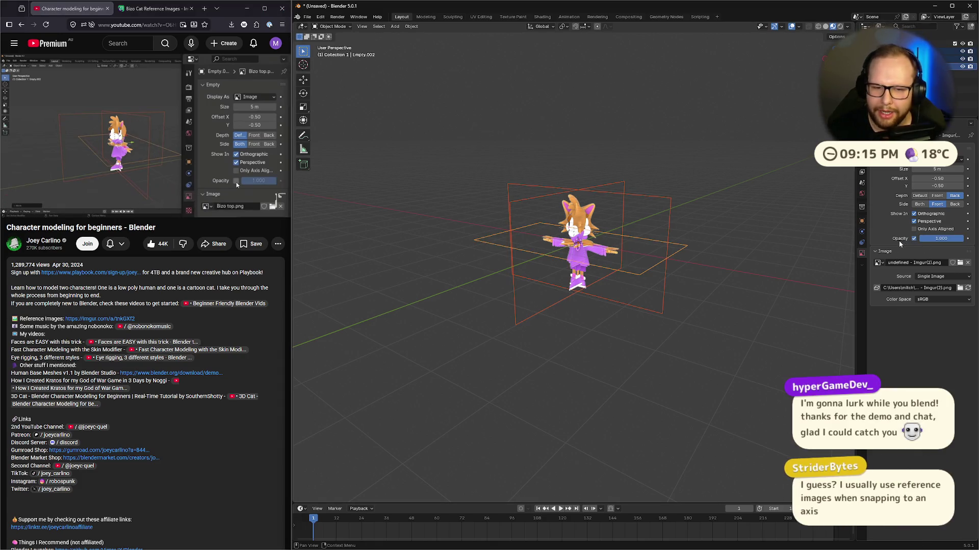
pyautogui.click(913, 238)
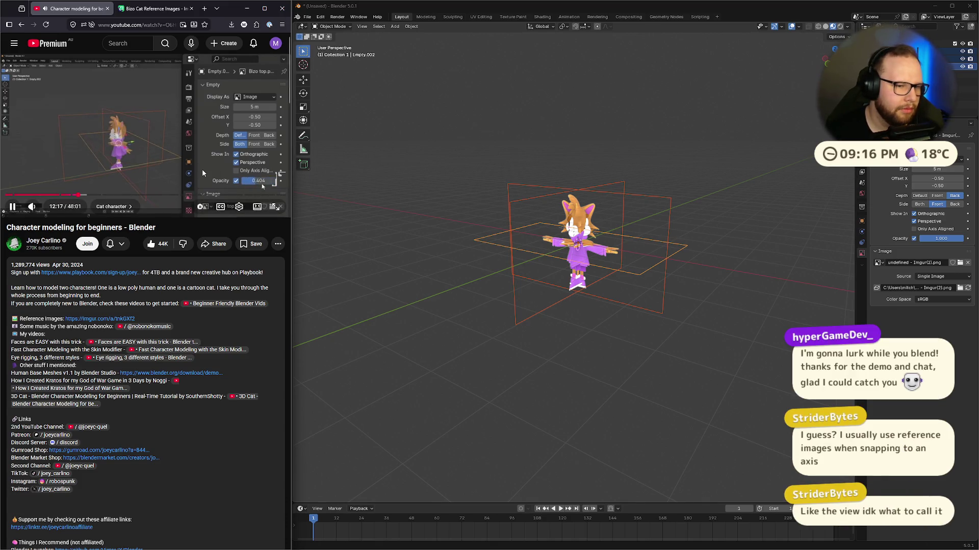
pyautogui.click(155, 131)
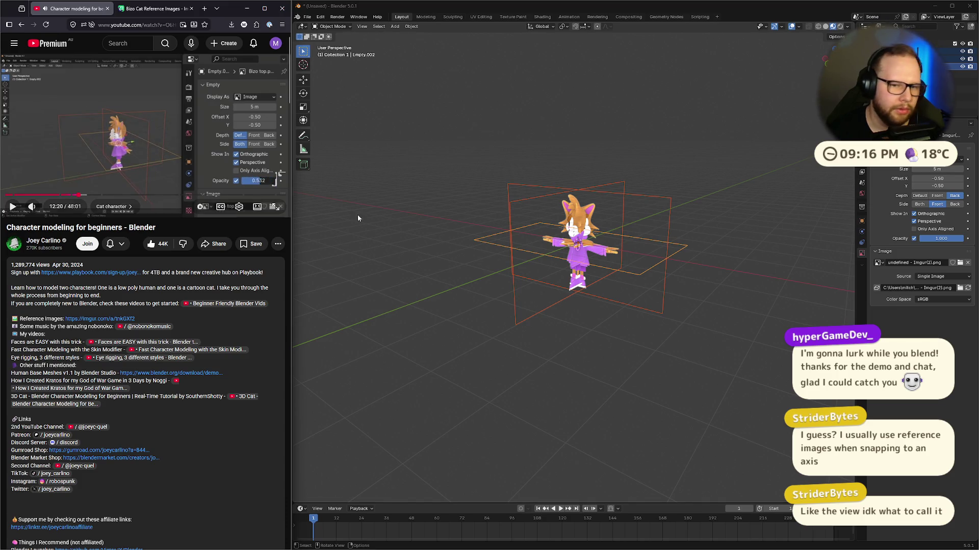
pyautogui.moveTo(784, 206)
pyautogui.mouseDown(button='middle')
pyautogui.moveTo(781, 234)
pyautogui.moveTo(753, 250)
pyautogui.mouseUp(button='middle')
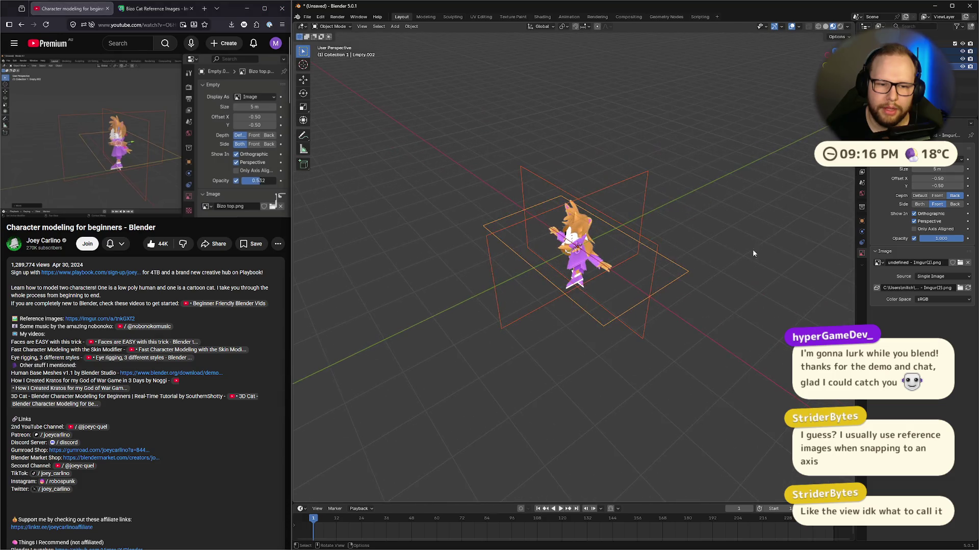
pyautogui.scroll(5, 594, 264)
pyautogui.moveTo(696, 230)
pyautogui.mouseDown(button='middle')
pyautogui.moveTo(679, 248)
pyautogui.moveTo(655, 237)
pyautogui.mouseUp(button='middle')
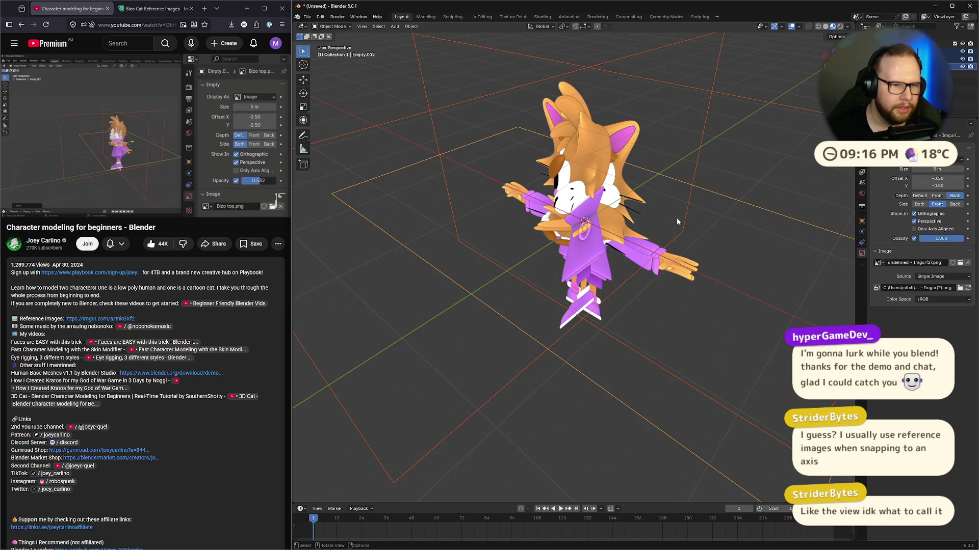
# Step: Set the reference image's opacity to 0.5
pyautogui.click(149, 130)
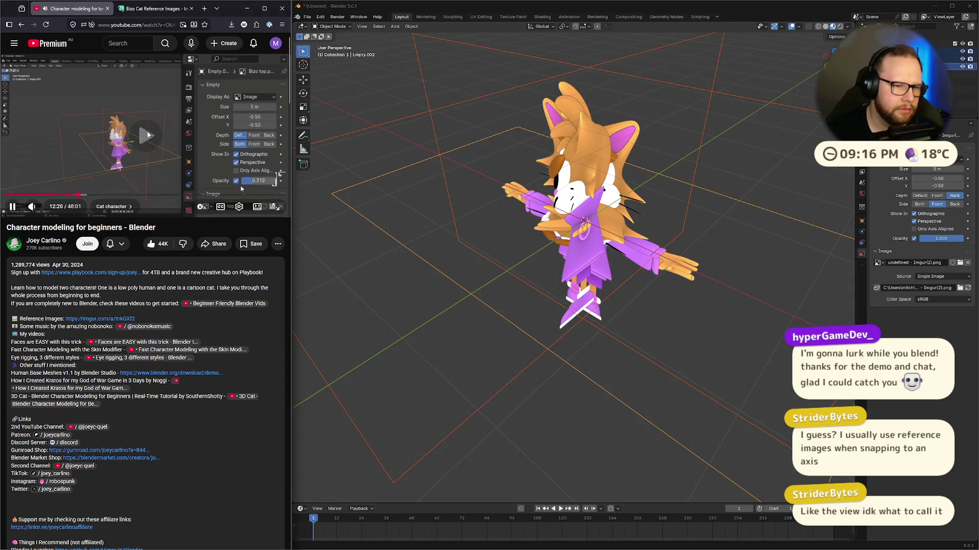
pyautogui.click(149, 130)
pyautogui.click(949, 239)
pyautogui.write('0.5')
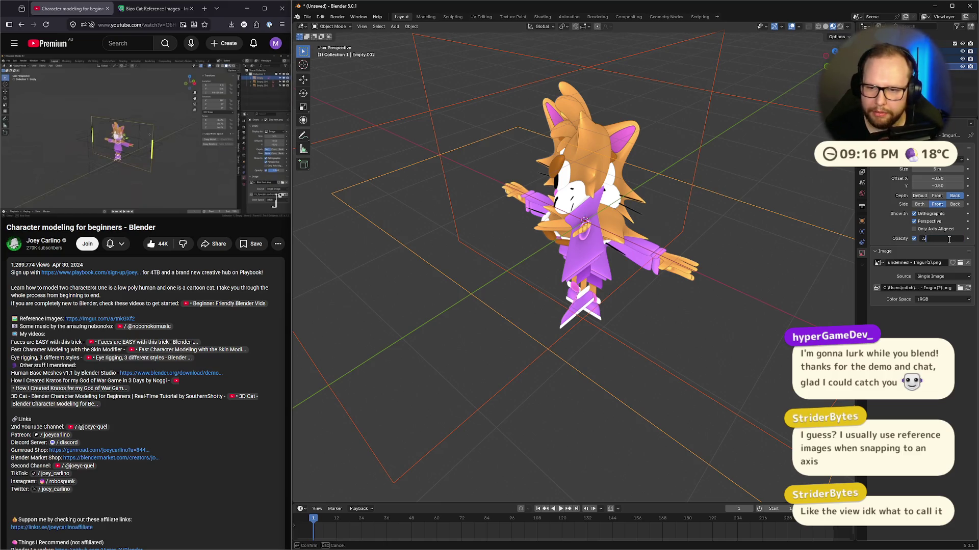
pyautogui.press('Return')
# Step: Watch a few more seconds of the tutorial, then go to the Bizo Cat Reference Images page
pyautogui.click(208, 153)
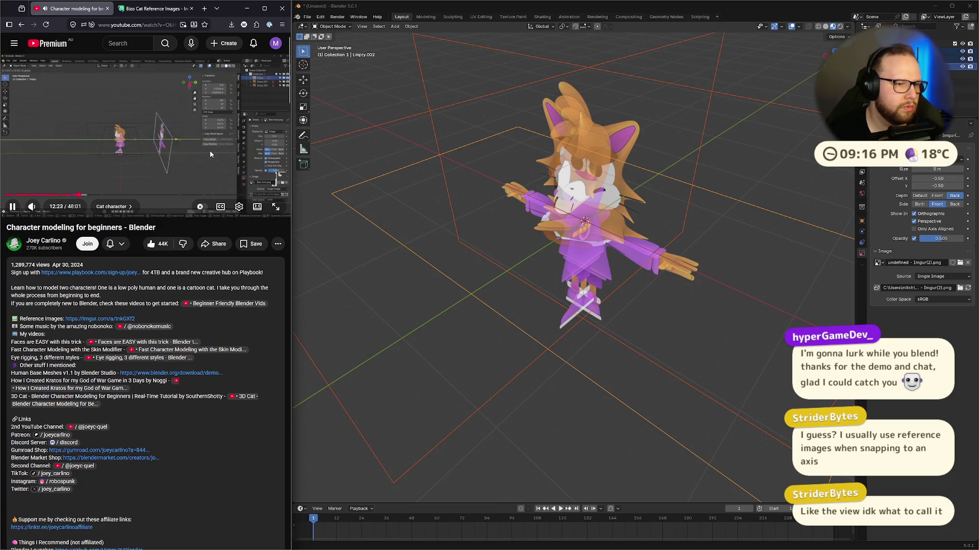
pyautogui.click(102, 137)
pyautogui.scroll(-5, 627, 244)
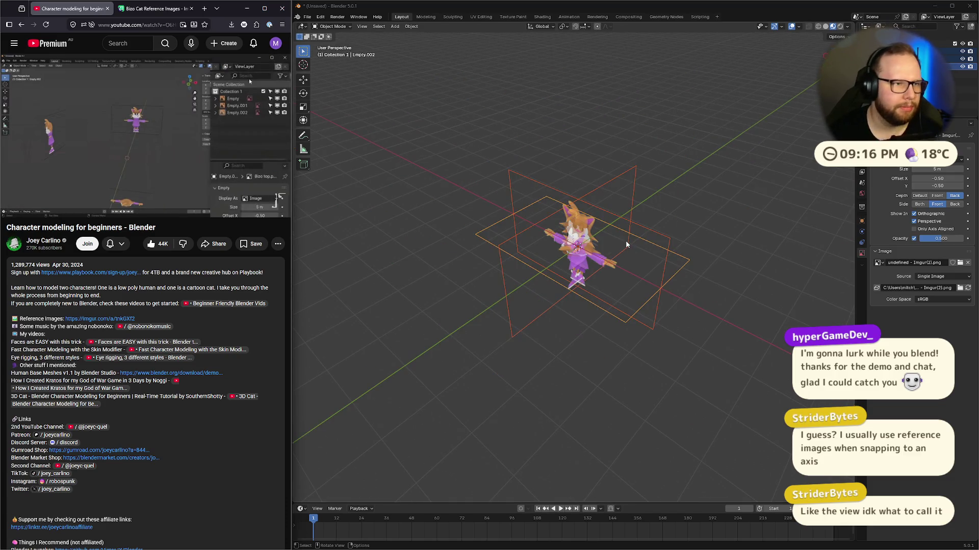
pyautogui.click(147, 8)
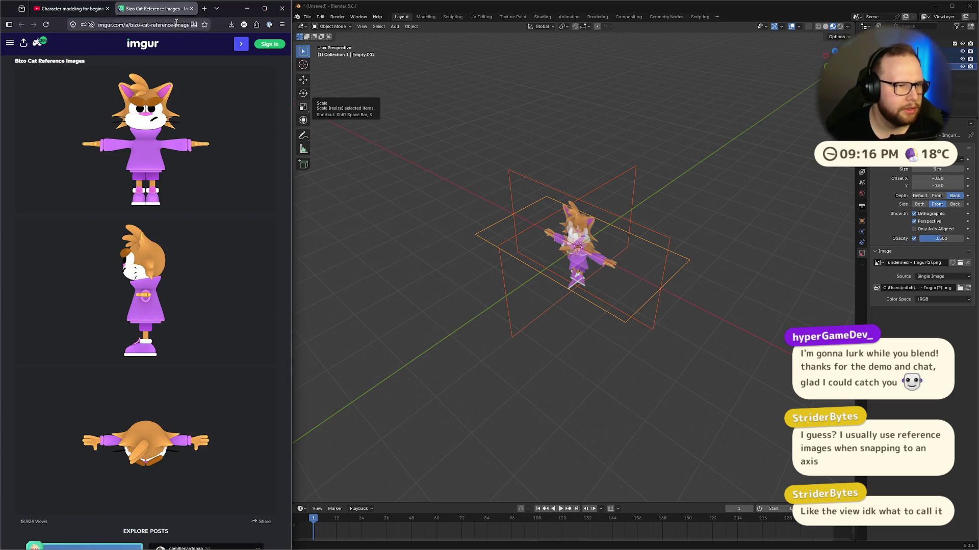
# Step: Type 'blender explode mul' into the address bar, then clear it
pyautogui.click(176, 24)
pyautogui.write('blender e')
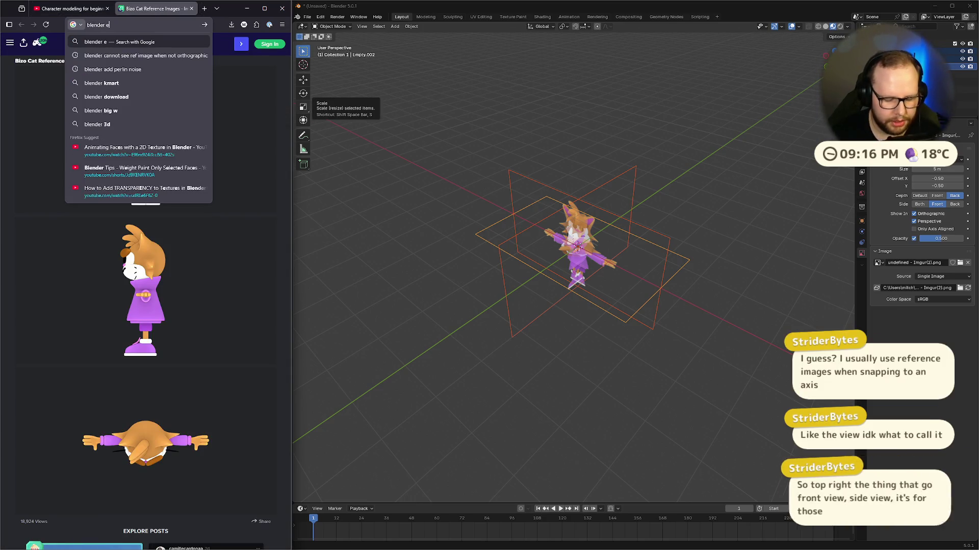
pyautogui.write('xplode mul')
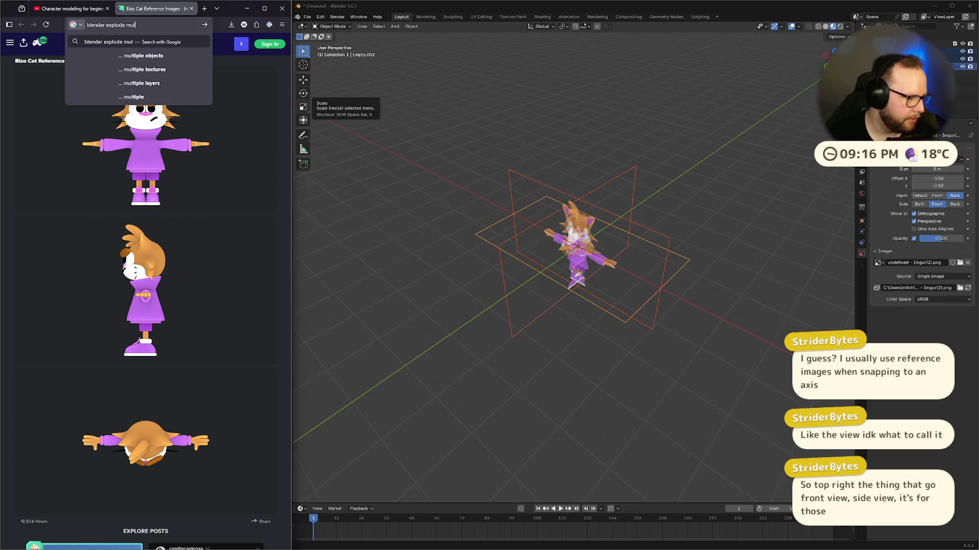
pyautogui.hotkey('ctrl', 'a')
pyautogui.press('BackSpace')
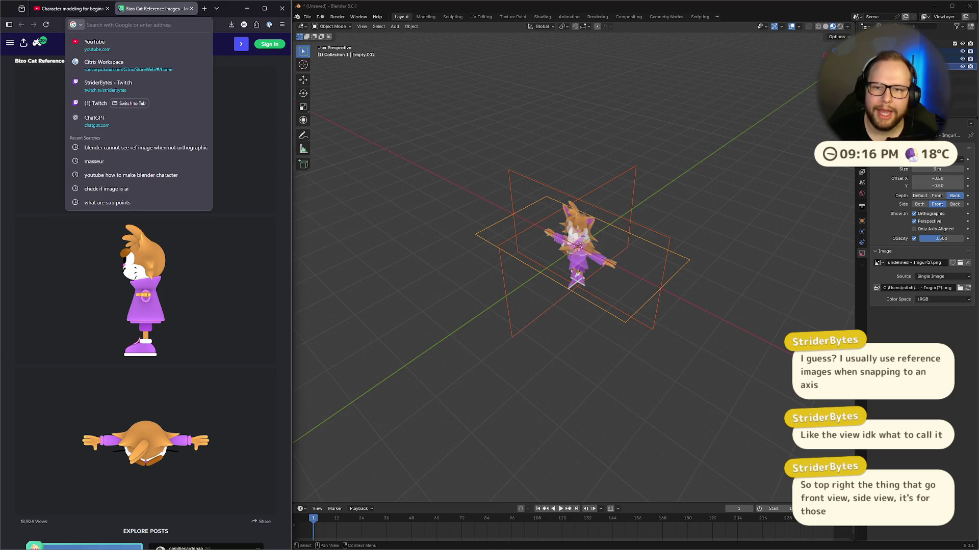
# Step: Orbit the Blender view around the reference images and start a new browser tab
pyautogui.click(828, 58)
pyautogui.moveTo(735, 197)
pyautogui.mouseDown(button='middle')
pyautogui.moveTo(658, 231)
pyautogui.moveTo(717, 193)
pyautogui.moveTo(644, 255)
pyautogui.mouseUp(button='middle')
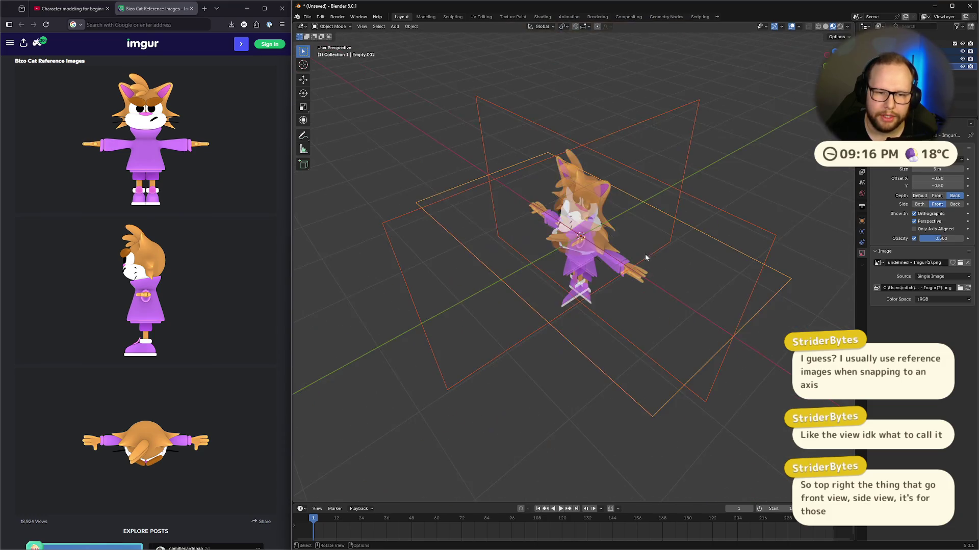
pyautogui.scroll(1, 645, 247)
pyautogui.click(204, 8)
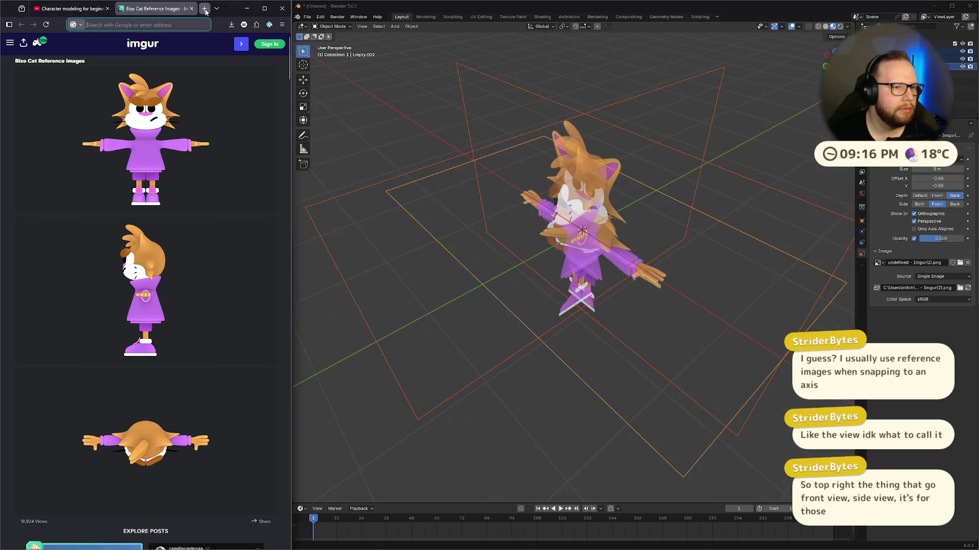
# Step: Search 'blender explode multiple selections' and check the Stack Exchange answer on exploding objects
pyautogui.click(572, 151)
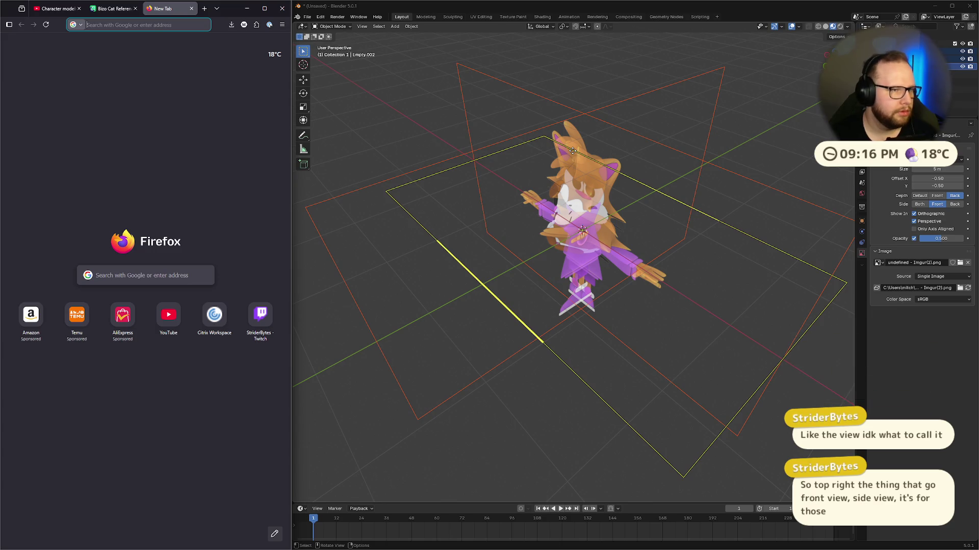
pyautogui.write('blender exp')
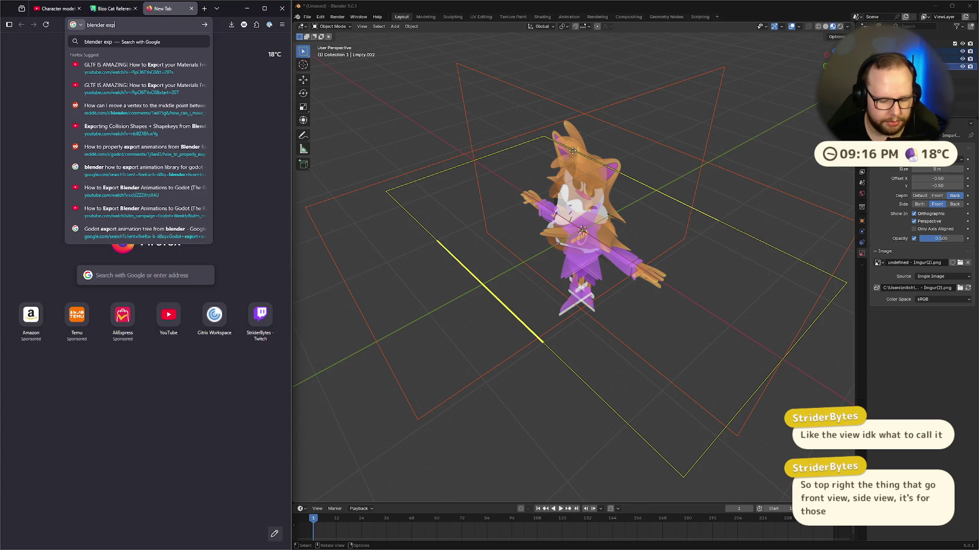
pyautogui.write('lode multiple selections')
pyautogui.press('Return')
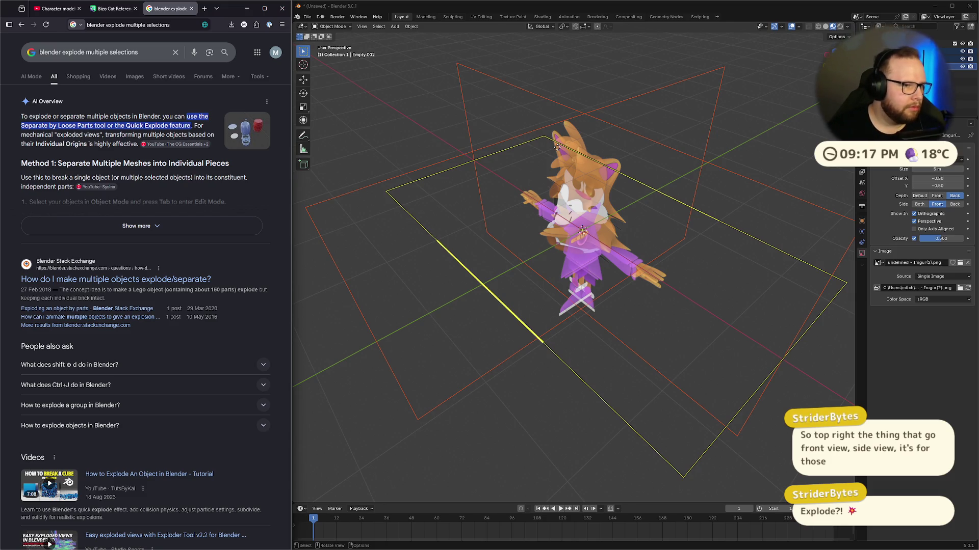
pyautogui.click(116, 279)
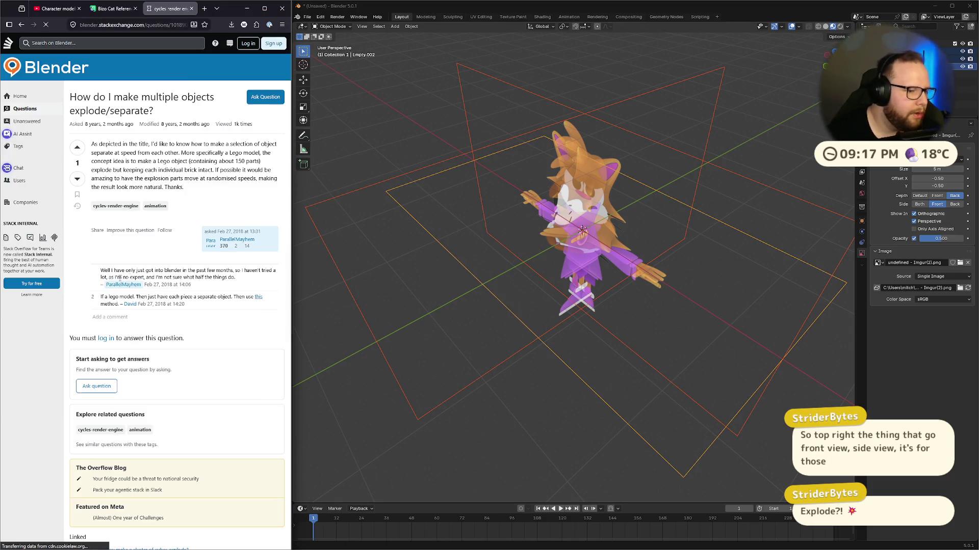
pyautogui.scroll(-5, 198, 312)
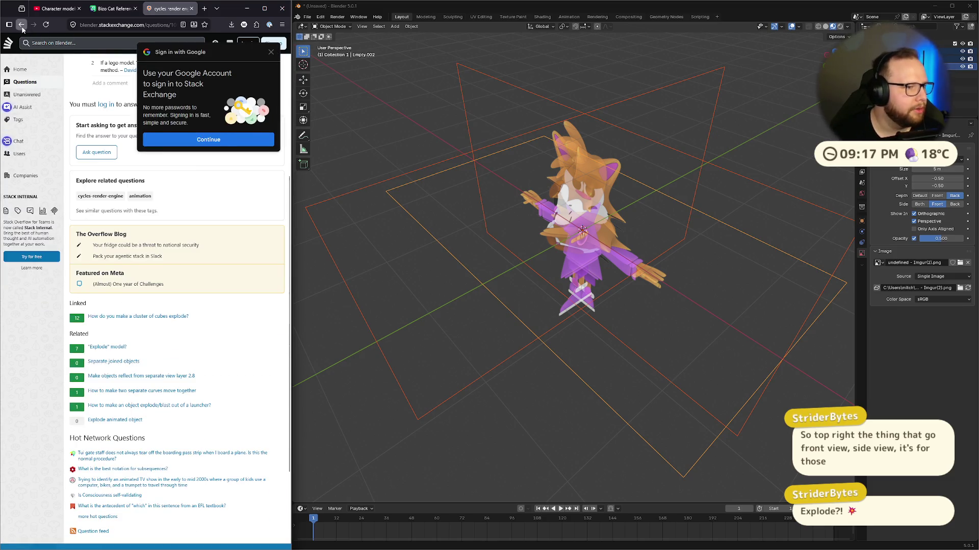
pyautogui.click(21, 25)
# Step: Refine the search to 'blender exploded view' and open the Reddit exploded-view thread
pyautogui.moveTo(138, 52); pyautogui.dragTo(85, 52)
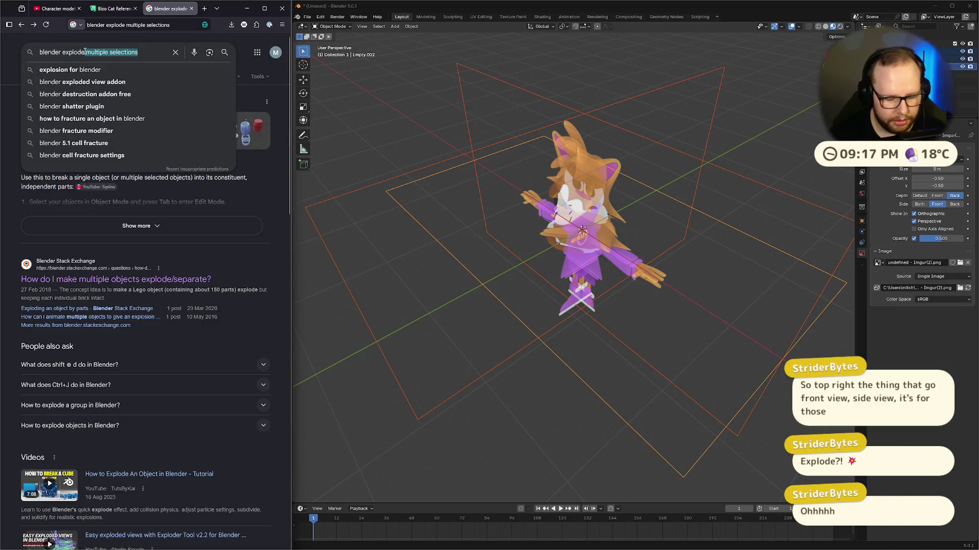
pyautogui.write('d view')
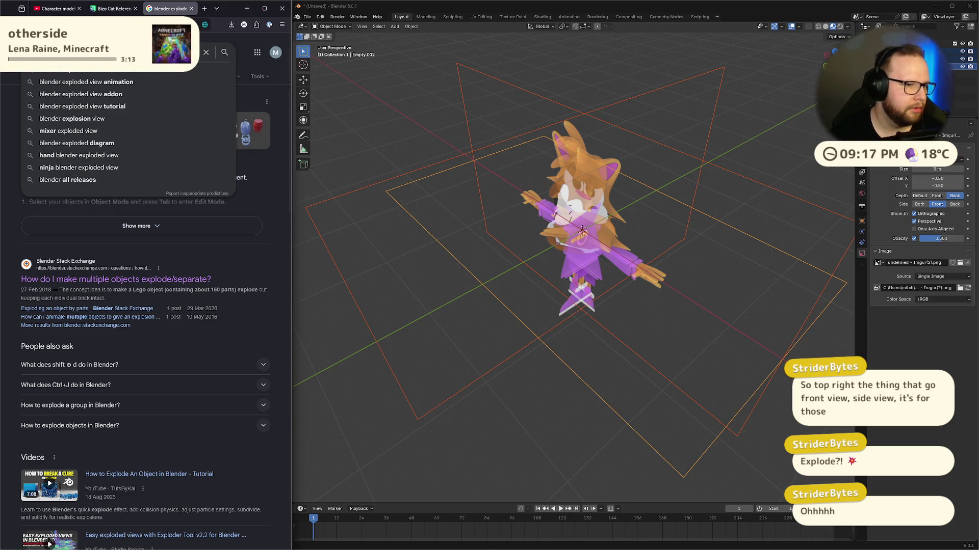
pyautogui.press('Return')
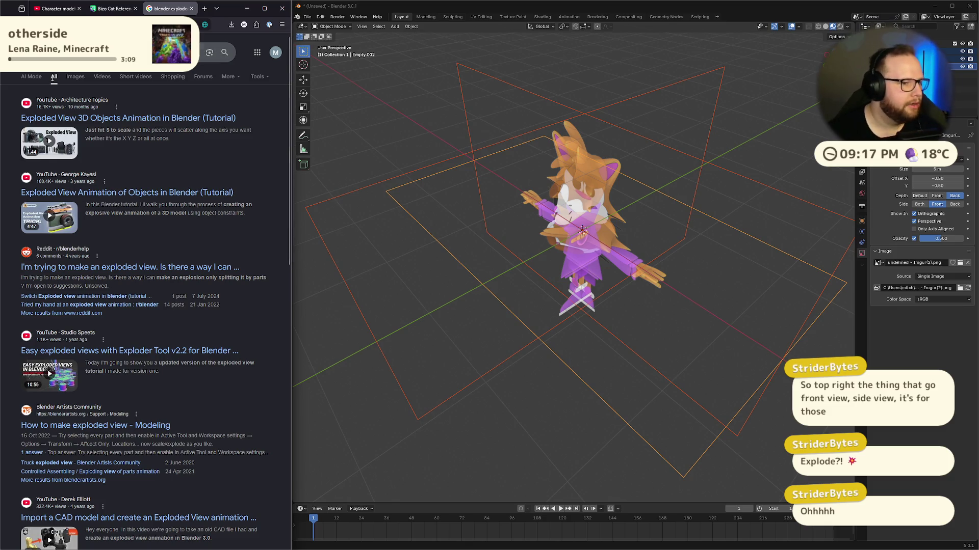
pyautogui.scroll(-2, 147, 172)
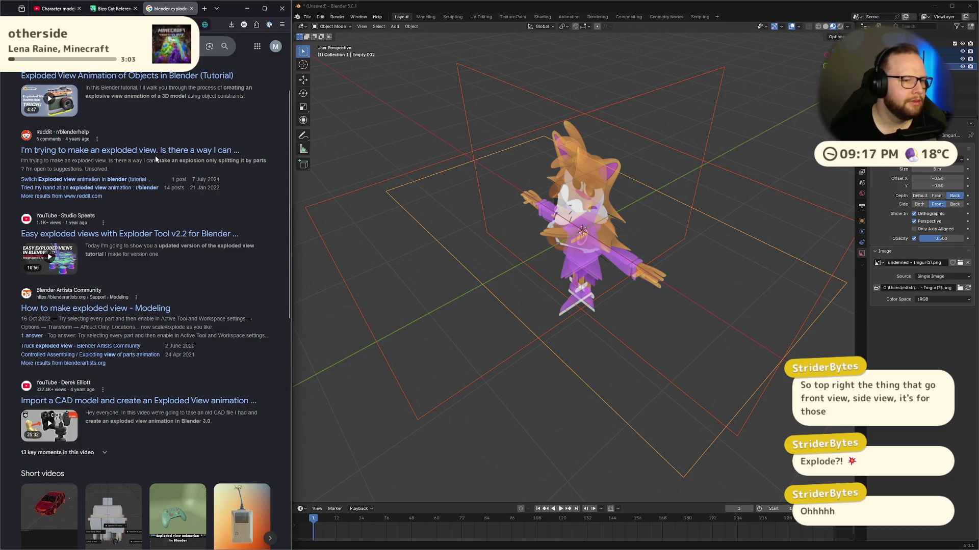
pyautogui.middleClick(132, 150)
pyautogui.click(177, 9)
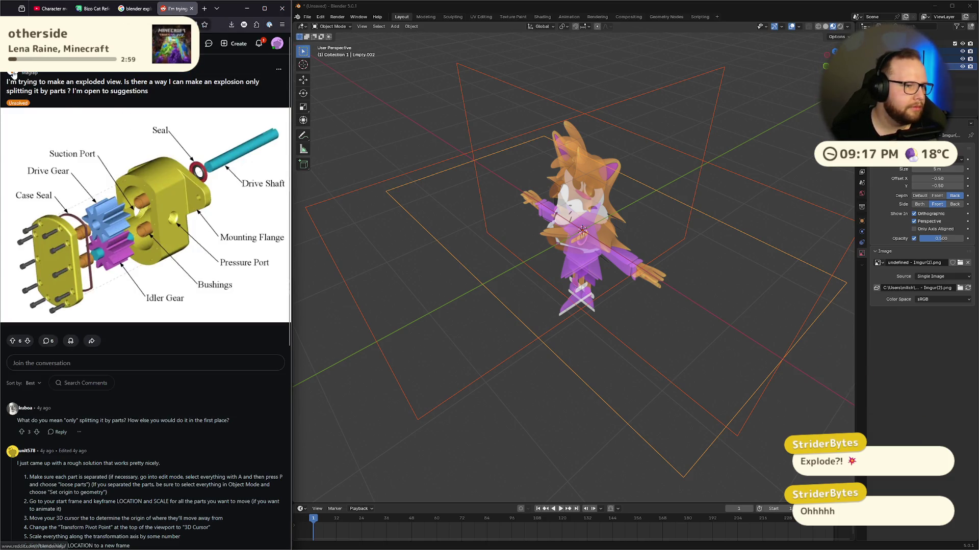
# Step: Read the thread's first comment and step-by-step answer, highlighting them while reading
pyautogui.moveTo(13, 82); pyautogui.dragTo(170, 87)
pyautogui.click(170, 88)
pyautogui.scroll(-4, 129, 215)
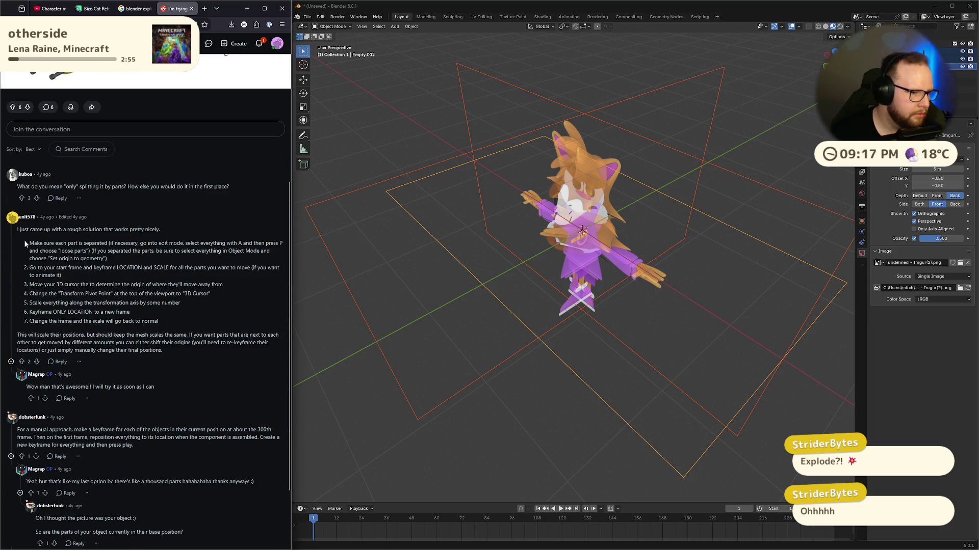
pyautogui.scroll(4, 41, 246)
pyautogui.scroll(-2, 63, 250)
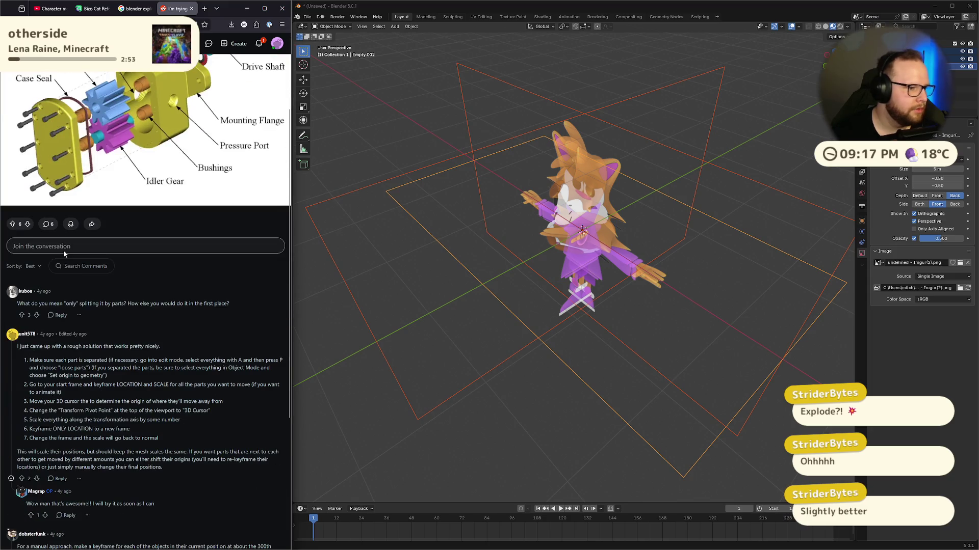
pyautogui.moveTo(22, 304); pyautogui.dragTo(233, 304)
pyautogui.moveTo(20, 347)
pyautogui.mouseDown()
pyautogui.moveTo(153, 392)
pyautogui.moveTo(186, 445)
pyautogui.mouseUp()
pyautogui.click(178, 439)
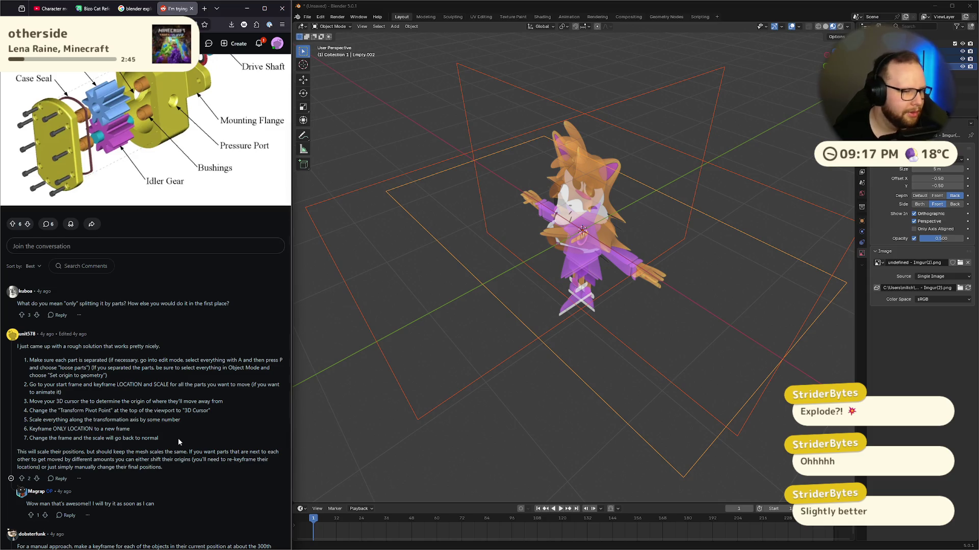
# Step: Read further, highlighting steps 2–5, the 3D cursor step and step 4
pyautogui.scroll(-3, 102, 408)
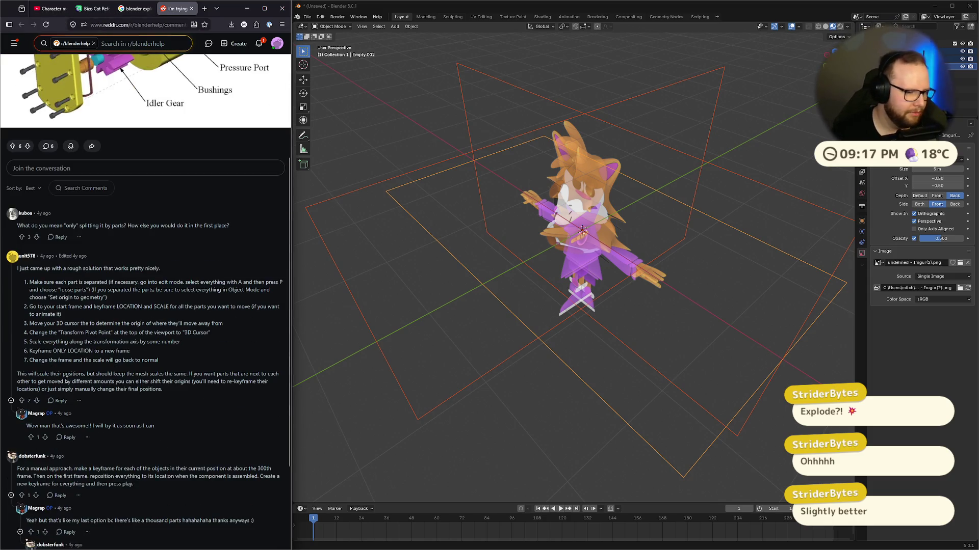
pyautogui.scroll(-3, 71, 397)
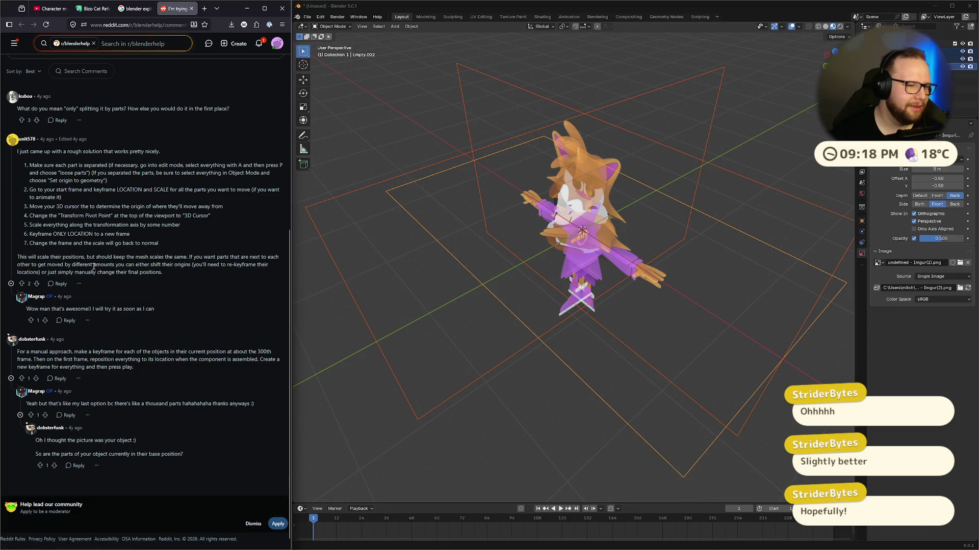
pyautogui.moveTo(31, 198); pyautogui.dragTo(136, 224)
pyautogui.click(136, 225)
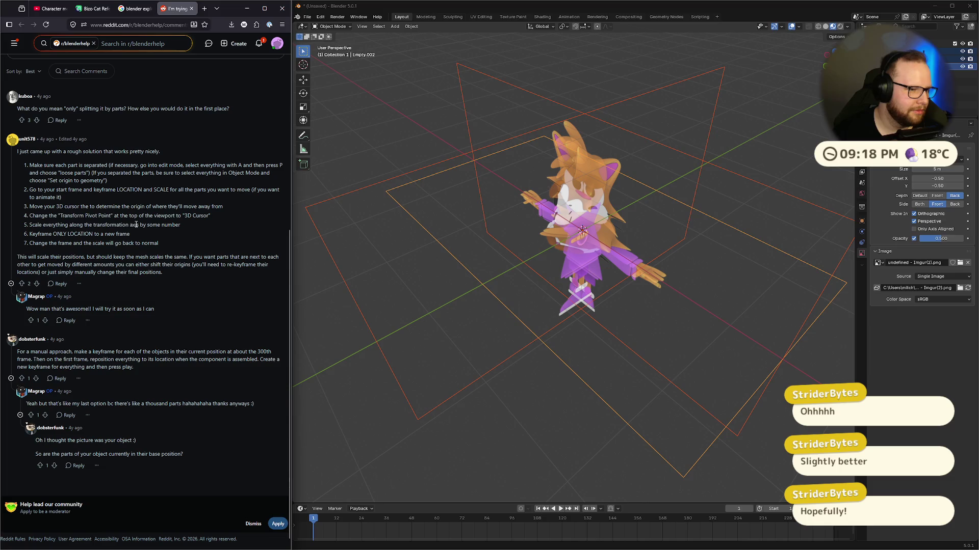
pyautogui.moveTo(32, 207); pyautogui.dragTo(141, 207)
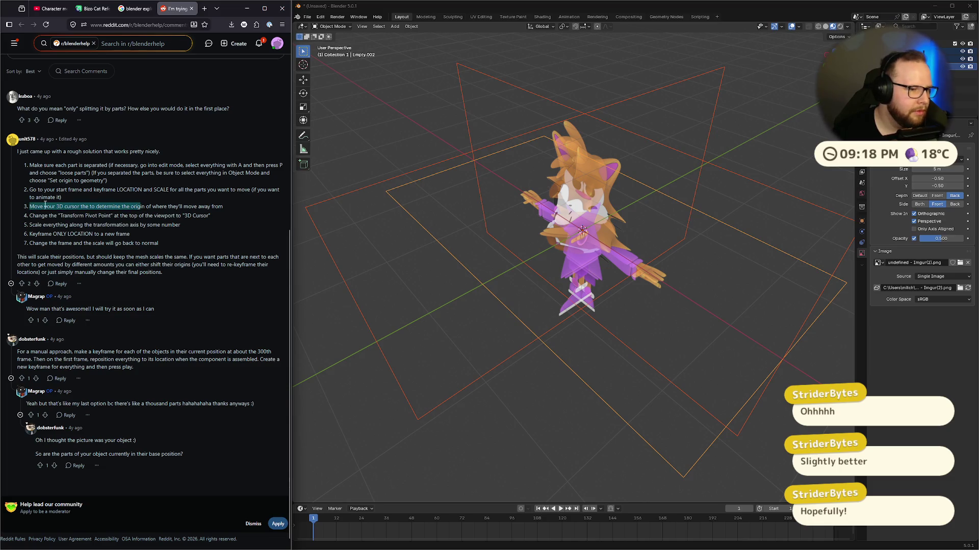
pyautogui.tripleClick(89, 218)
pyautogui.click(54, 235)
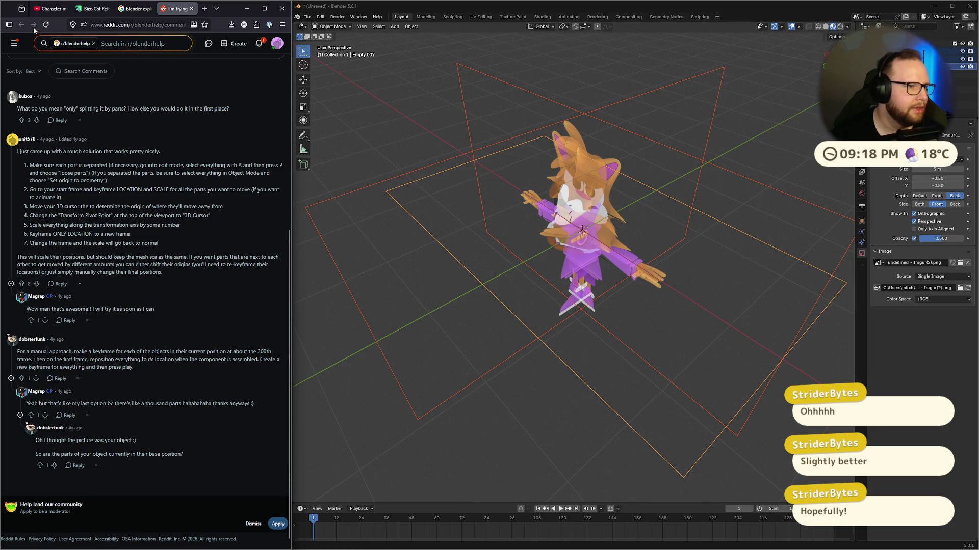
# Step: Glance over the open tabs, close the Reddit thread, and return to the tutorial video
pyautogui.click(135, 8)
pyautogui.click(95, 8)
pyautogui.click(51, 8)
pyautogui.click(179, 9)
pyautogui.click(191, 9)
pyautogui.click(51, 8)
# Step: Move one reference image plane off to the side along Y
pyautogui.scroll(-5, 689, 292)
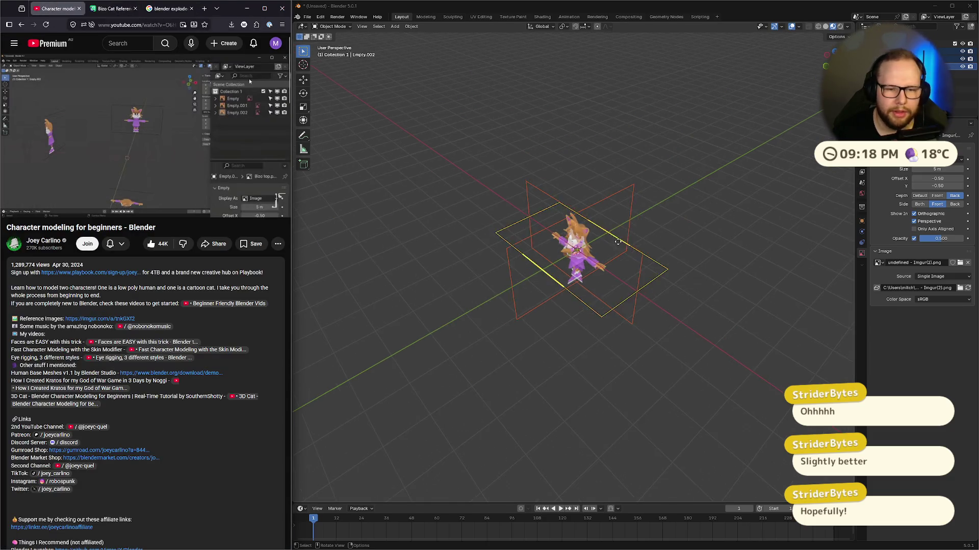
pyautogui.click(598, 275)
pyautogui.moveTo(597, 275); pyautogui.dragTo(629, 255, button='middle')
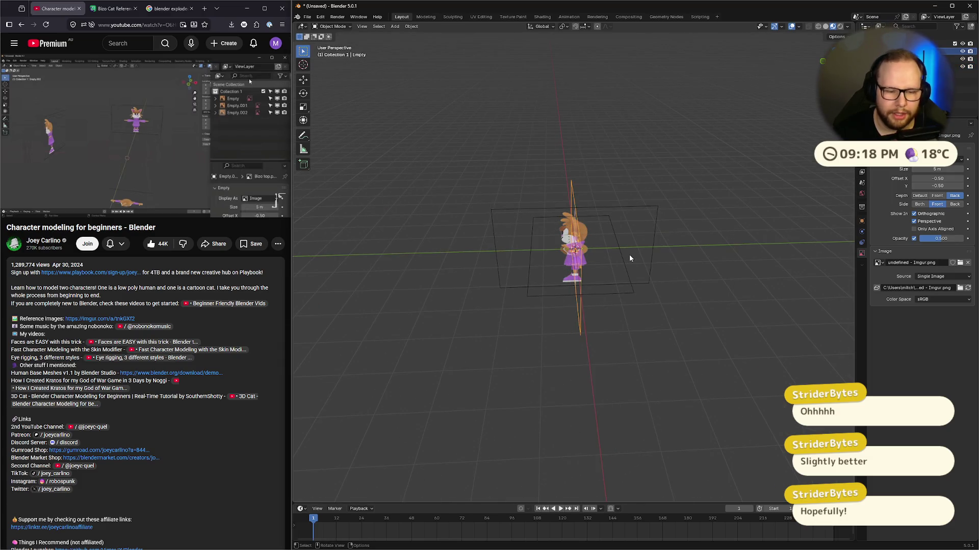
pyautogui.press('g')
pyautogui.press('y')
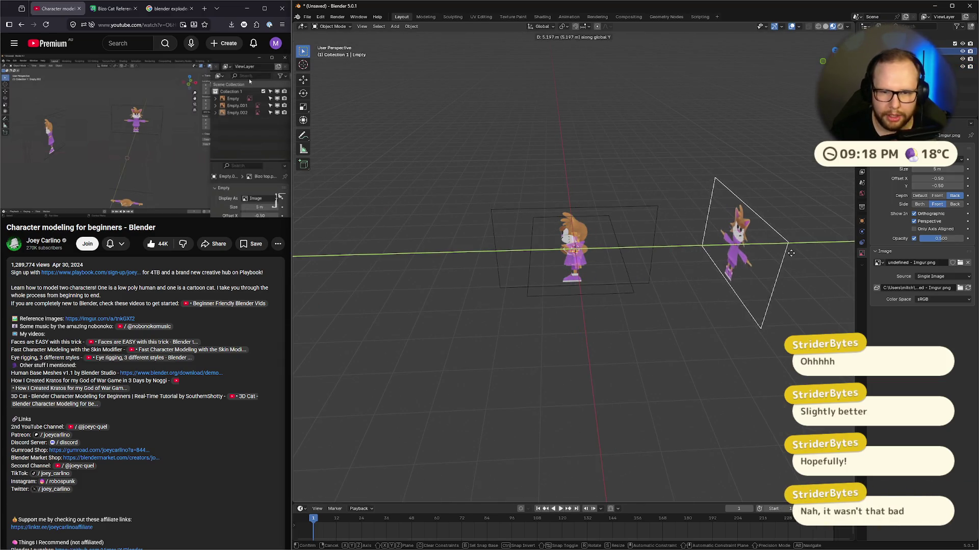
pyautogui.write('10')
pyautogui.click(797, 255)
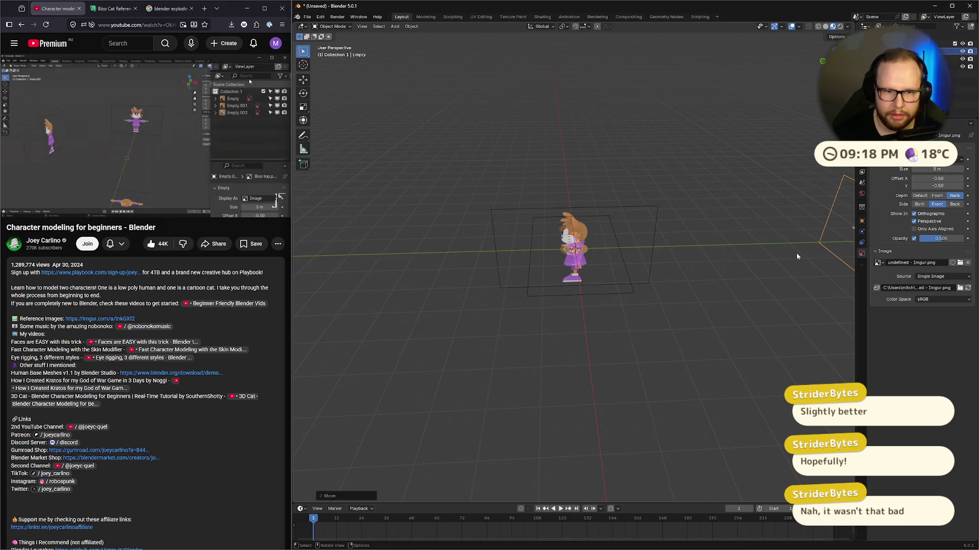
# Step: Shift the side reference image 5 units along X
pyautogui.click(634, 239)
pyautogui.moveTo(634, 240); pyautogui.dragTo(686, 265, button='middle')
pyautogui.press('g')
pyautogui.write('x')
pyautogui.write('10')
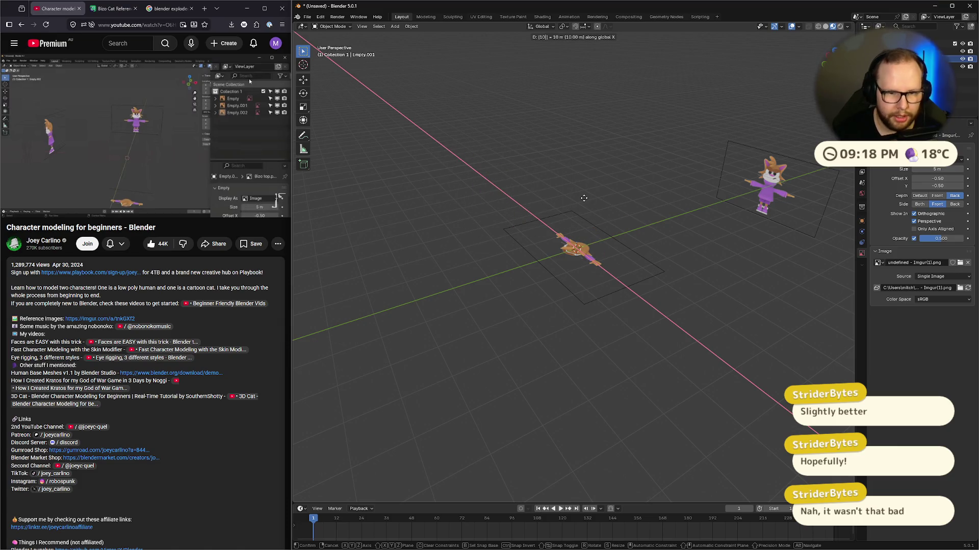
pyautogui.press('BackSpace')
pyautogui.press('BackSpace')
pyautogui.write('5')
pyautogui.press('Return')
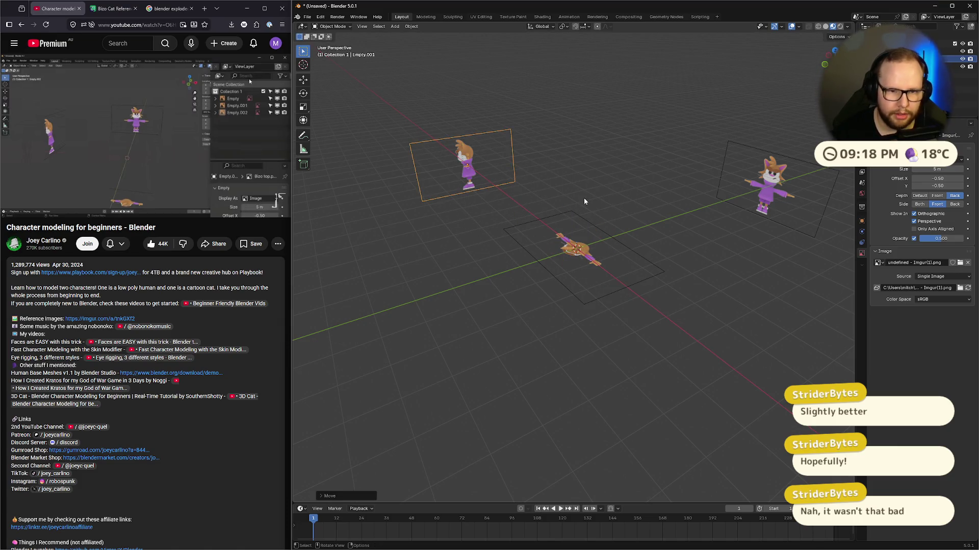
# Step: Raise the top-view reference image 10 m along Z
pyautogui.click(618, 251)
pyautogui.write('gz10')
pyautogui.press('Return')
pyautogui.moveTo(619, 249)
pyautogui.mouseDown(button='middle')
pyautogui.moveTo(604, 311)
pyautogui.moveTo(629, 285)
pyautogui.moveTo(592, 319)
pyautogui.moveTo(631, 300)
pyautogui.moveTo(696, 328)
pyautogui.mouseUp(button='middle')
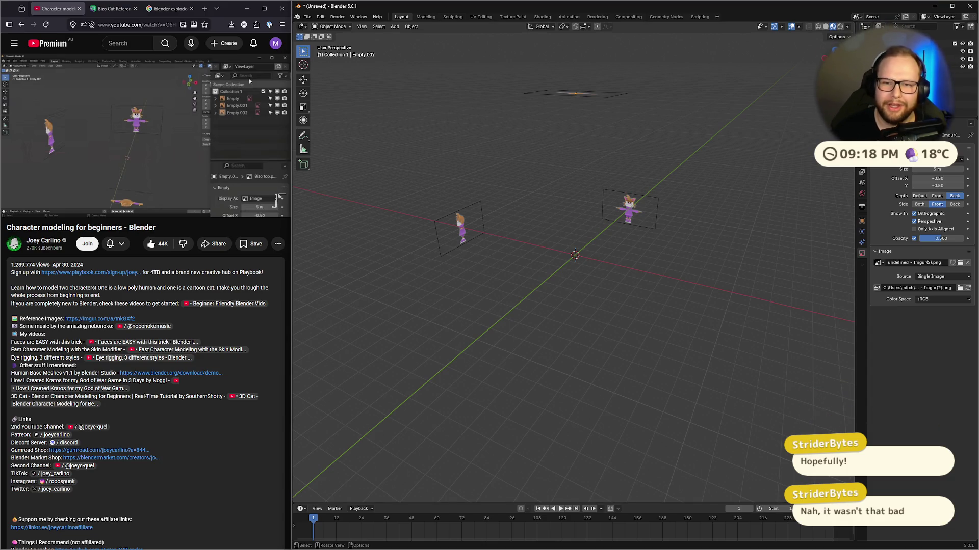
# Step: Inspect the spread-out references from front view, resume the tutorial, and activate the scene collection
pyautogui.press('KP_1')
pyautogui.scroll(3, 678, 196)
pyautogui.moveTo(675, 202)
pyautogui.mouseDown(button='middle')
pyautogui.moveTo(763, 234)
pyautogui.moveTo(708, 243)
pyautogui.mouseUp(button='middle')
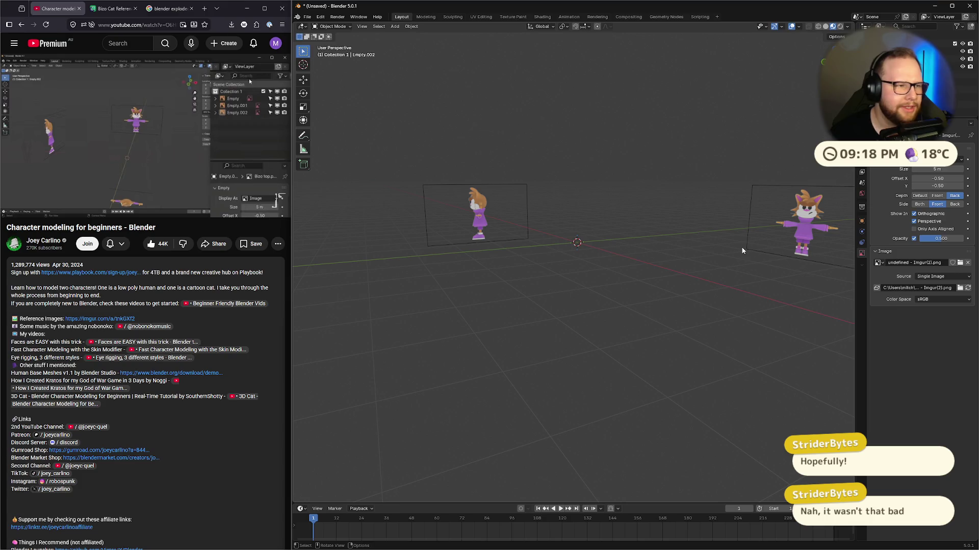
pyautogui.scroll(-3, 741, 244)
pyautogui.moveTo(729, 218)
pyautogui.mouseDown(button='middle')
pyautogui.moveTo(631, 199)
pyautogui.moveTo(622, 284)
pyautogui.mouseUp(button='middle')
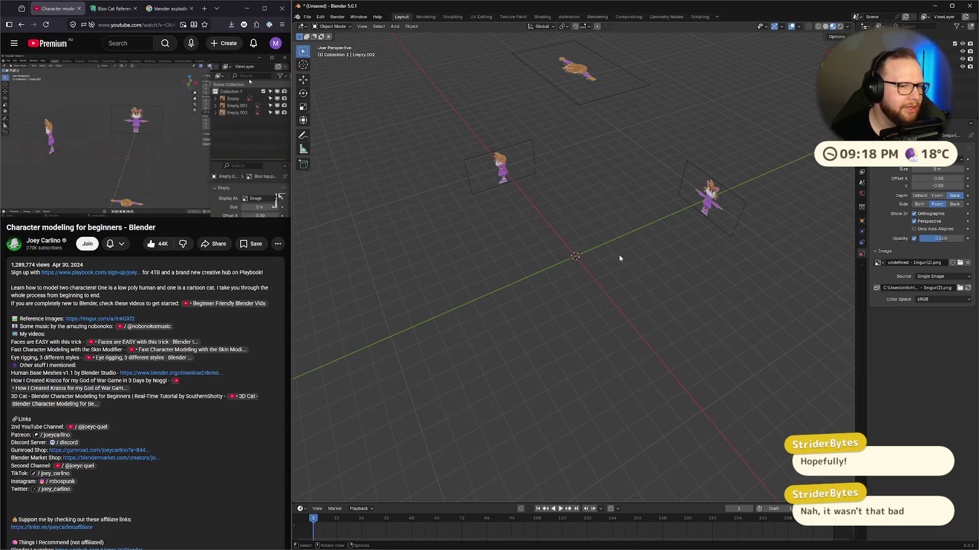
pyautogui.click(180, 136)
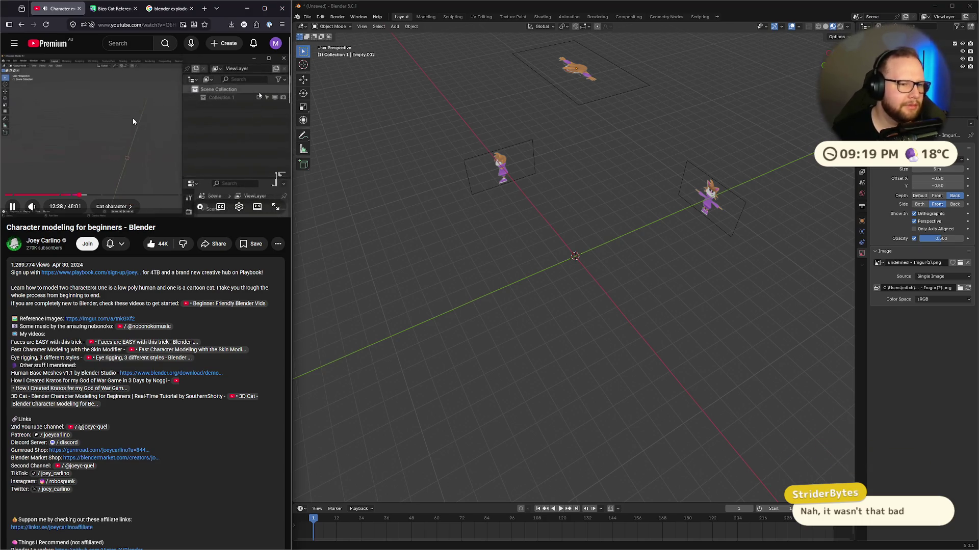
pyautogui.click(943, 51)
pyautogui.moveTo(611, 178)
pyautogui.mouseDown(button='middle')
pyautogui.moveTo(529, 211)
pyautogui.moveTo(489, 254)
pyautogui.moveTo(510, 159)
pyautogui.moveTo(601, 184)
pyautogui.moveTo(601, 286)
pyautogui.moveTo(576, 153)
pyautogui.mouseUp(button='middle')
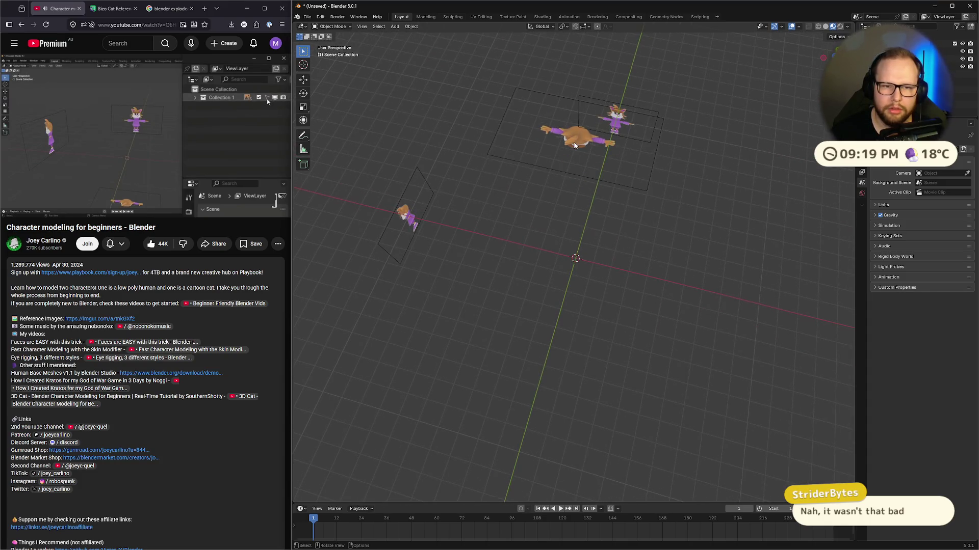
# Step: Move the top-view reference image back down and deselect it
pyautogui.click(574, 147)
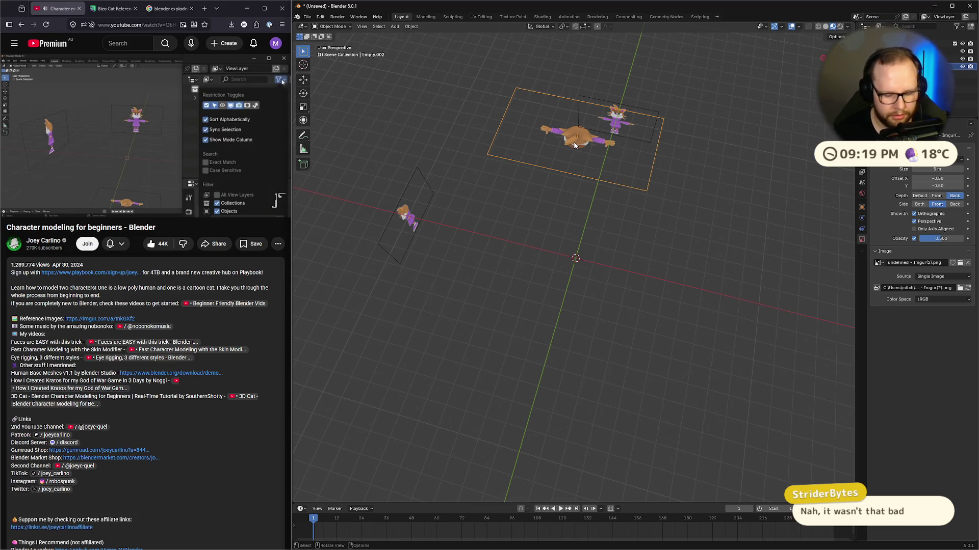
pyautogui.moveTo(574, 146); pyautogui.dragTo(574, 315)
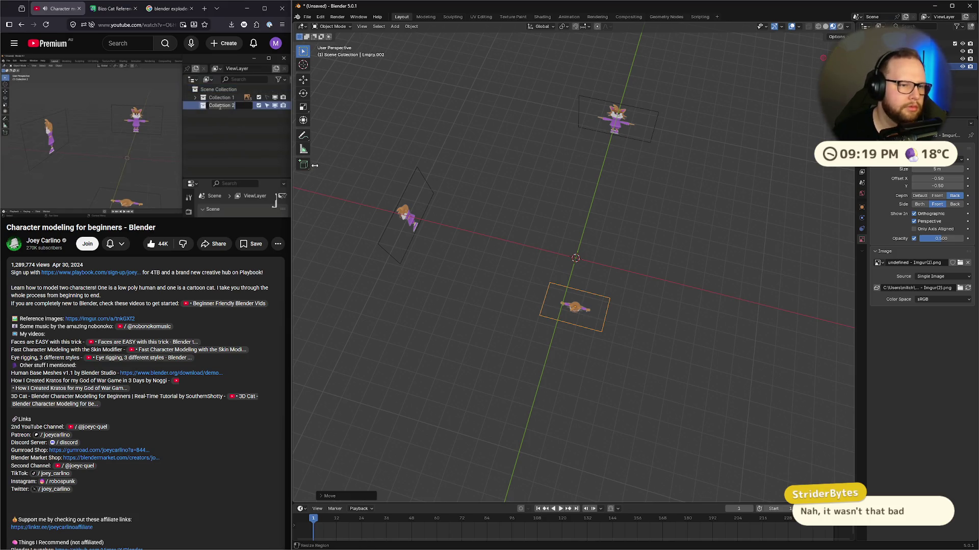
pyautogui.moveTo(86, 135)
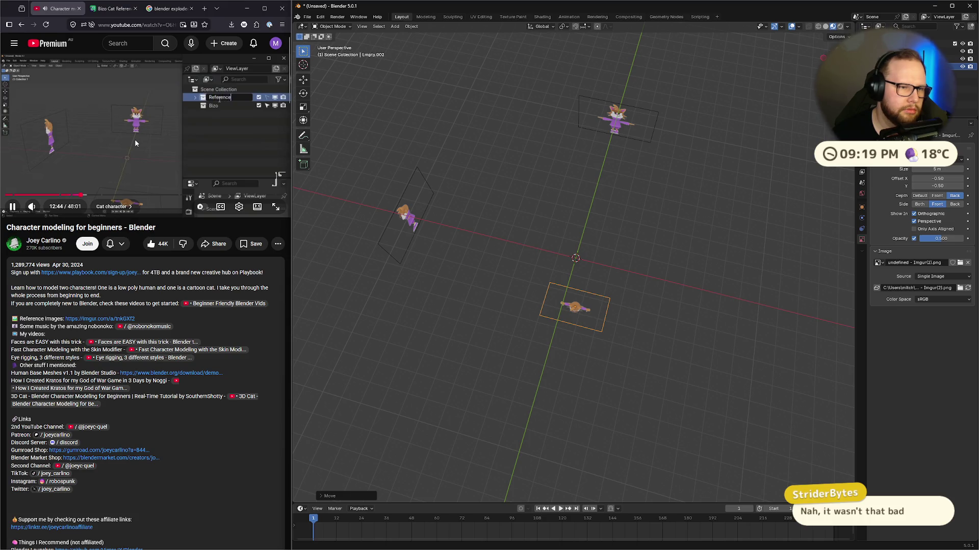
pyautogui.click(357, 153)
pyautogui.click(170, 157)
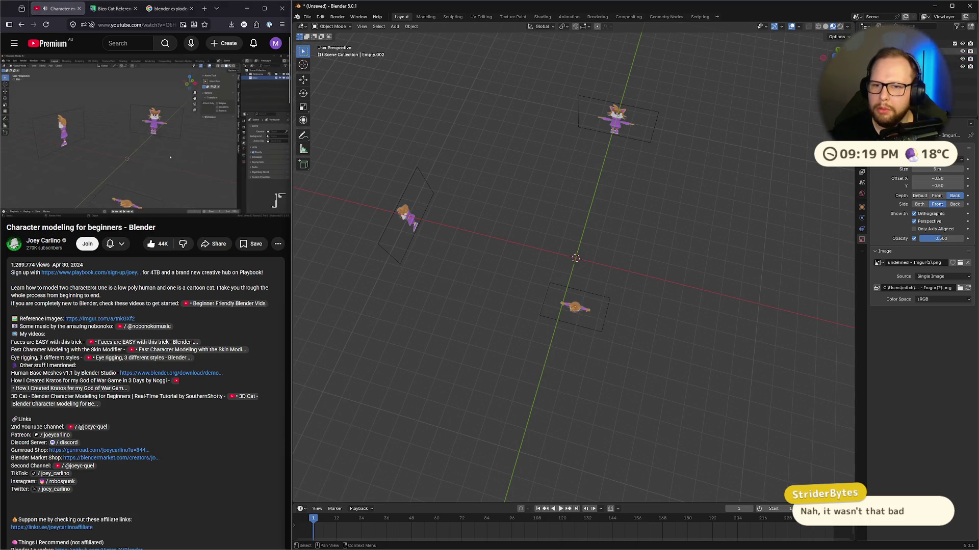
# Step: Create a new collection and name the two collections Reference and Bizo
pyautogui.press('c')
pyautogui.press('F2')
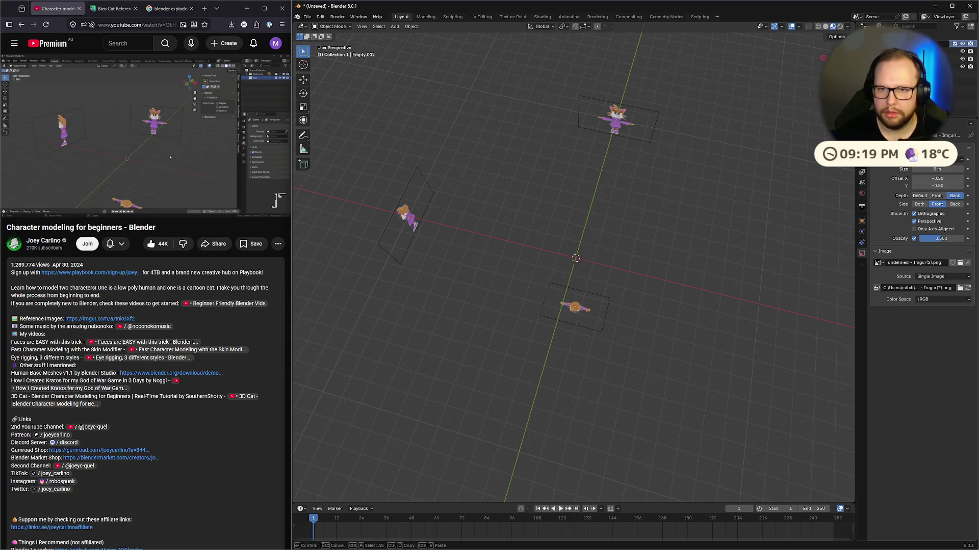
pyautogui.press('Return')
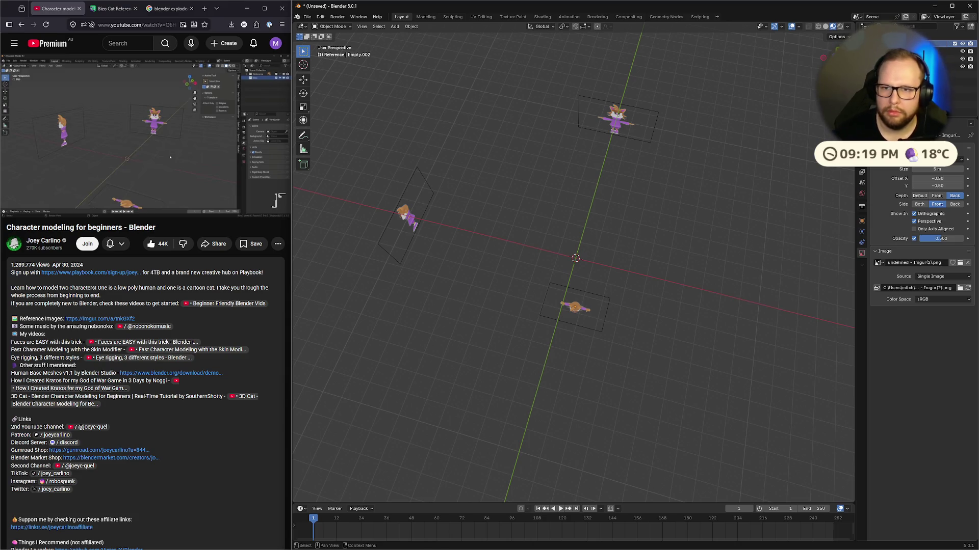
pyautogui.click(897, 74)
pyautogui.doubleClick(897, 74)
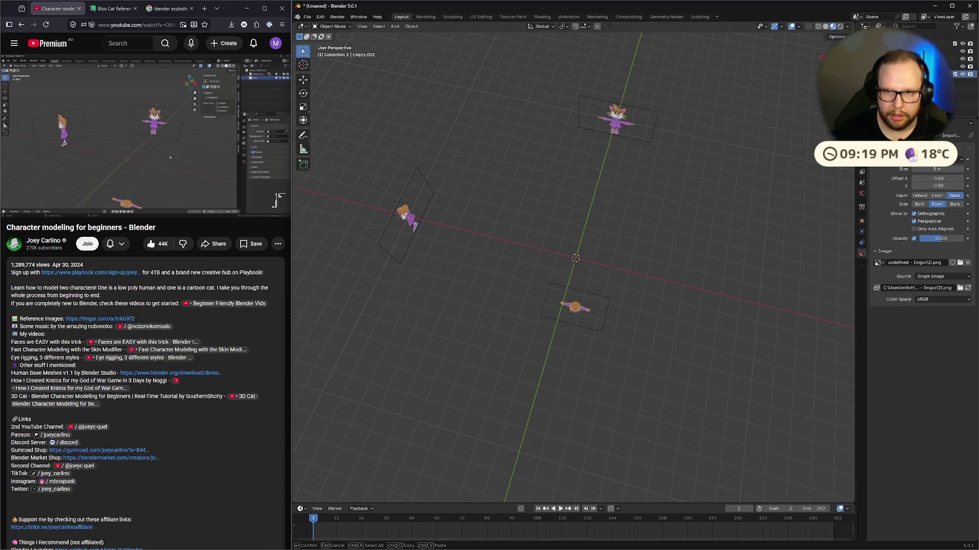
pyautogui.write('Bizo')
pyautogui.press('Return')
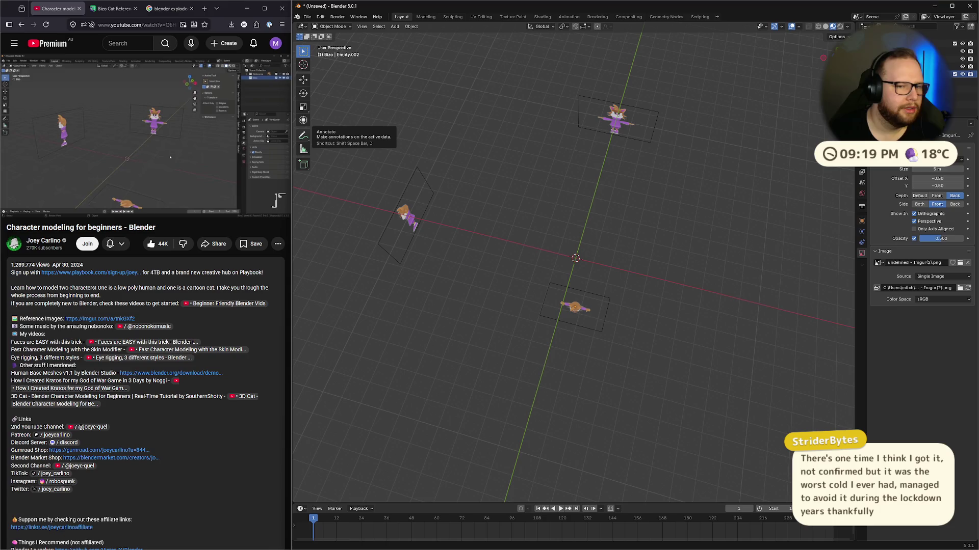
# Step: Orbit around the three cat references, then bring up the Shift+A Add menu
pyautogui.moveTo(631, 323); pyautogui.dragTo(724, 294, button='middle')
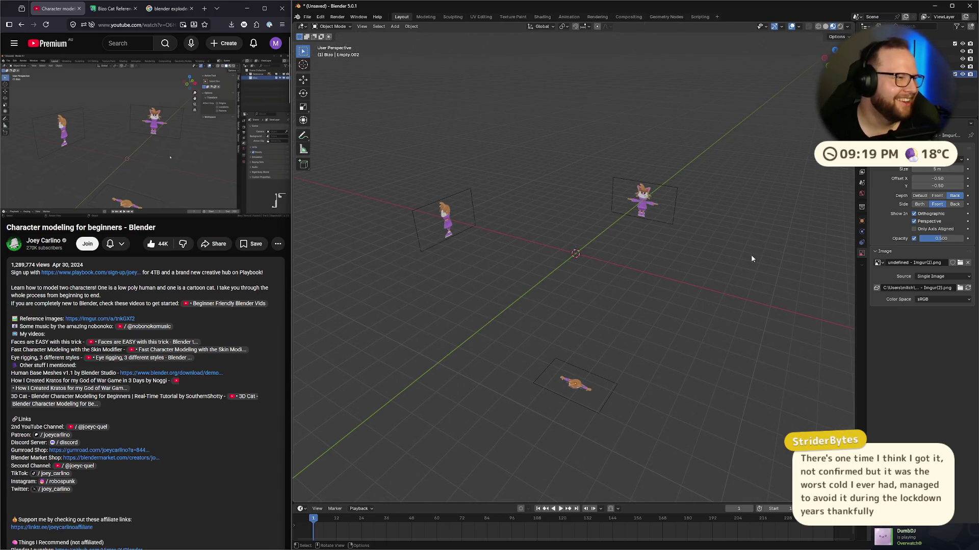
pyautogui.moveTo(647, 259); pyautogui.dragTo(485, 237, button='middle')
pyautogui.click(115, 122)
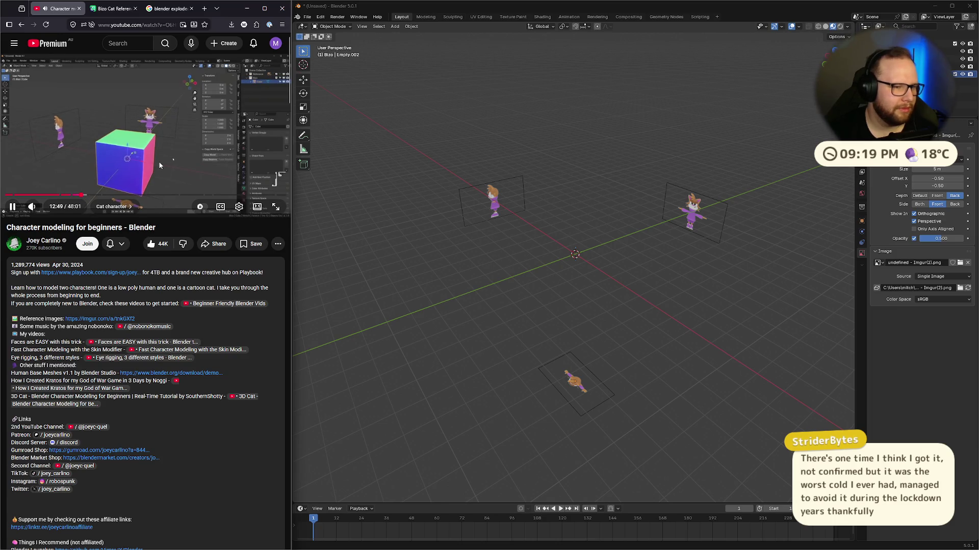
pyautogui.click(117, 159)
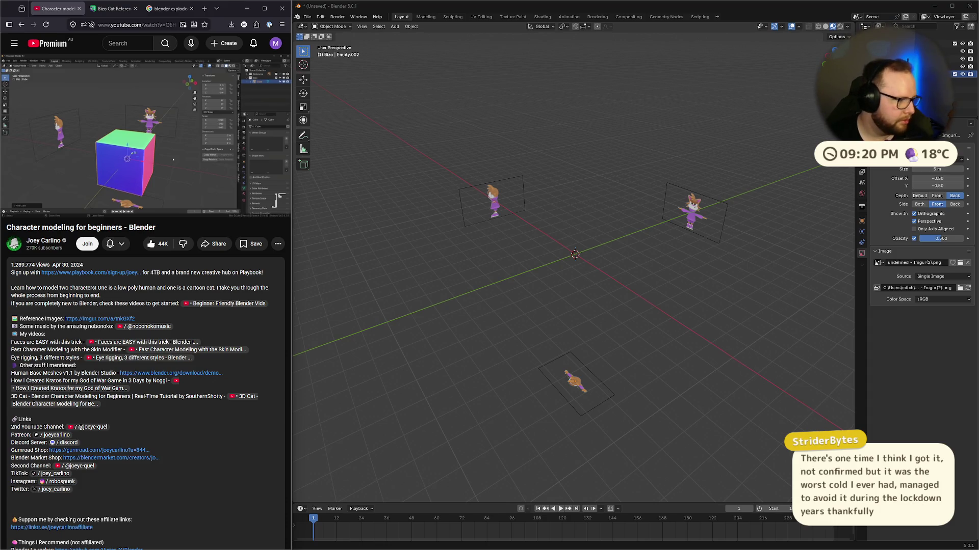
pyautogui.moveTo(591, 357); pyautogui.dragTo(628, 365, button='middle')
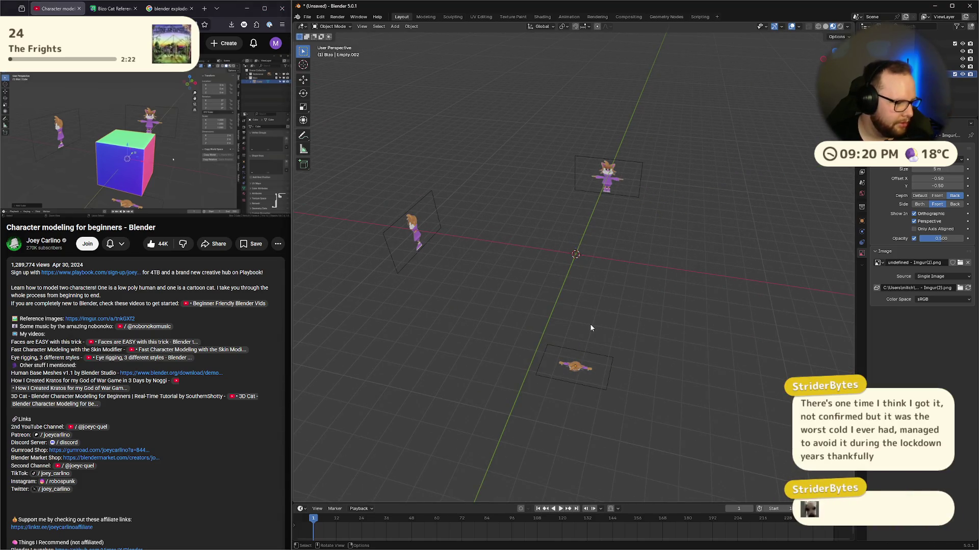
pyautogui.moveTo(570, 314); pyautogui.dragTo(603, 274, button='middle')
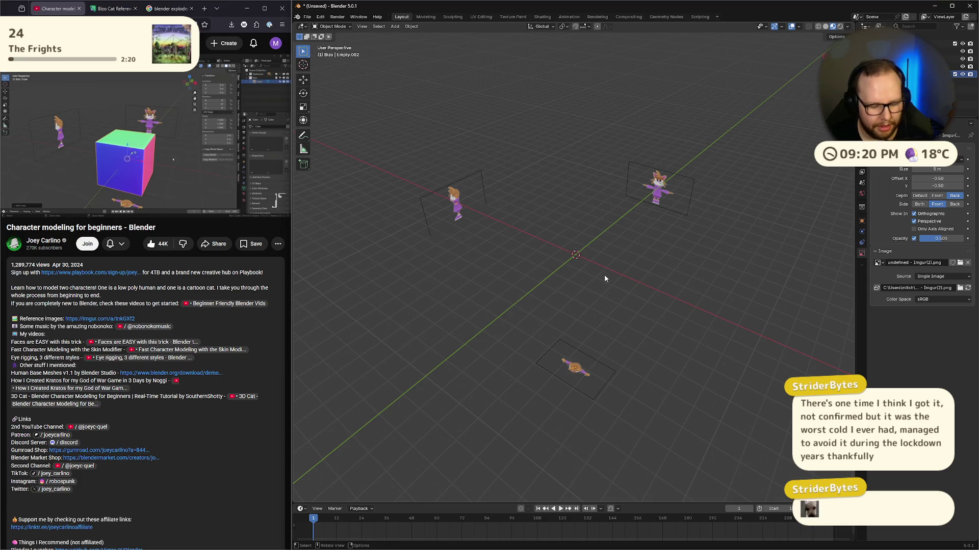
pyautogui.hotkey('shift', 'a')
# Step: Add a cube mesh at the scene origin and orbit to a frontal view
pyautogui.moveTo(599, 287)
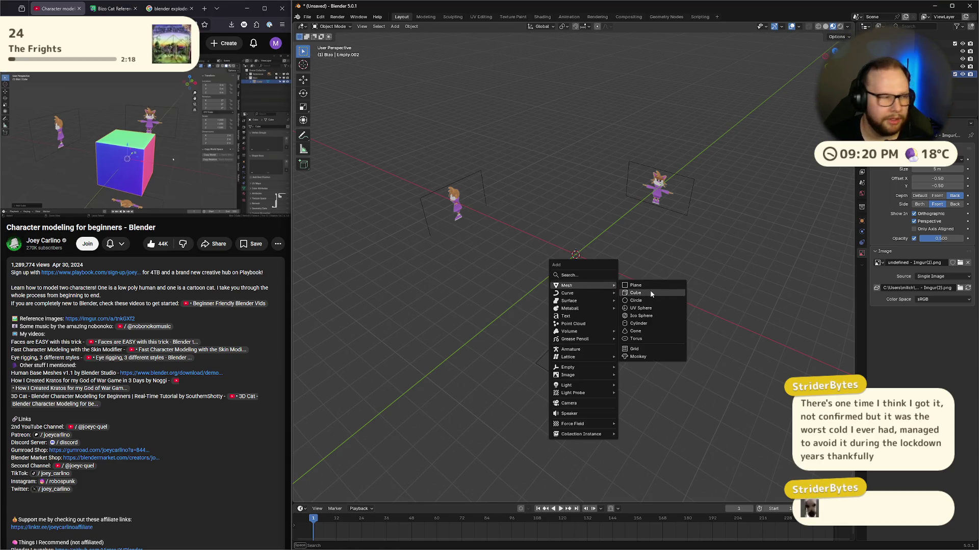
pyautogui.click(650, 291)
pyautogui.scroll(4, 523, 328)
pyautogui.moveTo(640, 190)
pyautogui.mouseDown(button='middle')
pyautogui.moveTo(675, 279)
pyautogui.moveTo(754, 289)
pyautogui.mouseUp(button='middle')
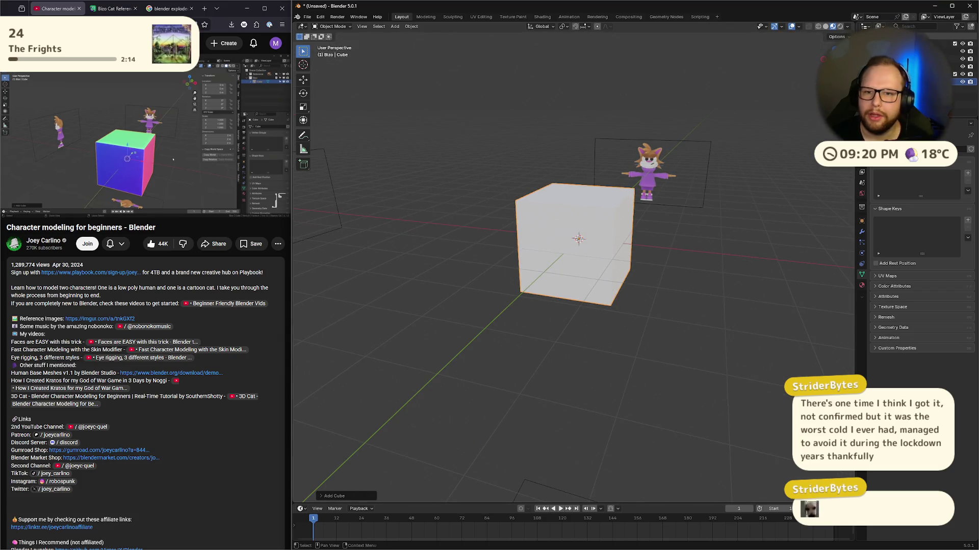
# Step: Set the viewport to Solid shading with MatCap lighting using the colourful normal matcap
pyautogui.click(848, 26)
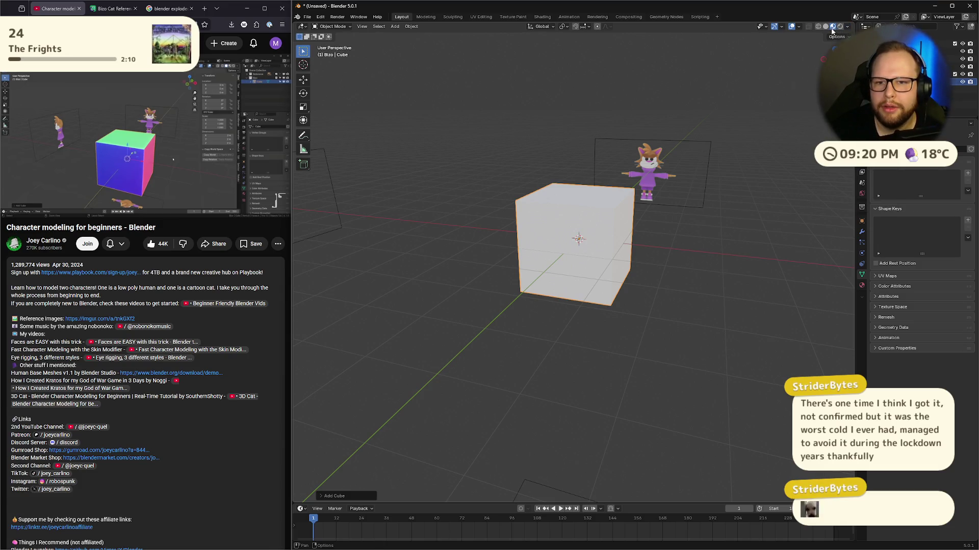
pyautogui.click(838, 37)
pyautogui.click(833, 29)
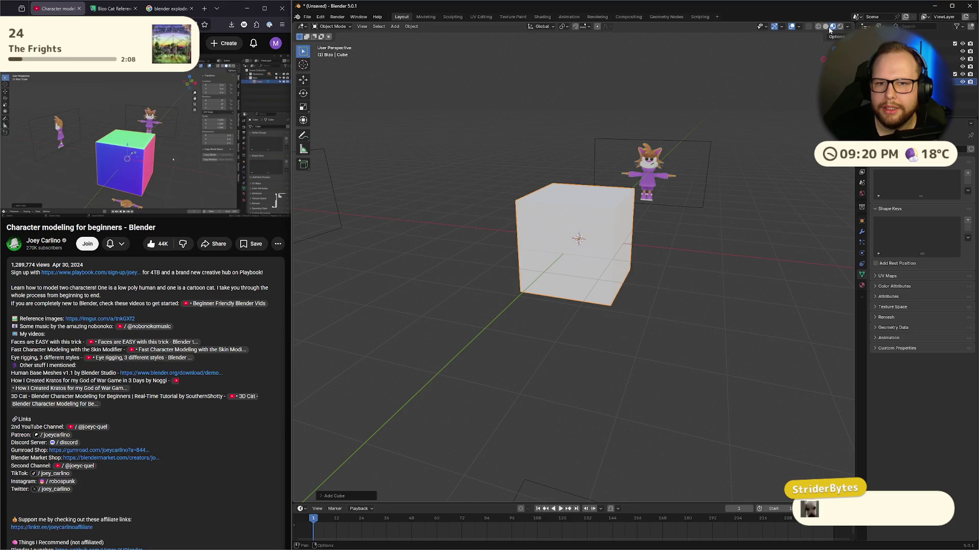
pyautogui.click(798, 28)
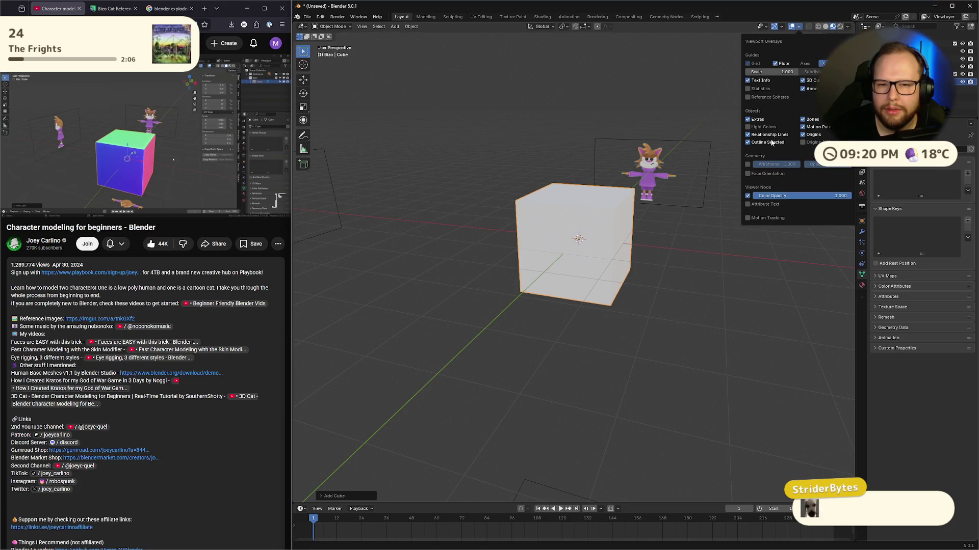
pyautogui.click(848, 28)
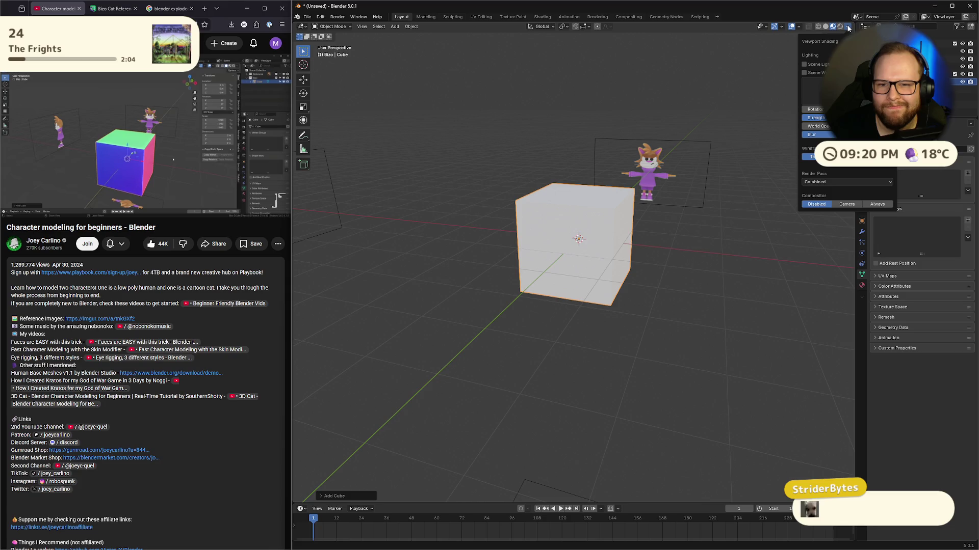
pyautogui.click(825, 26)
pyautogui.click(847, 27)
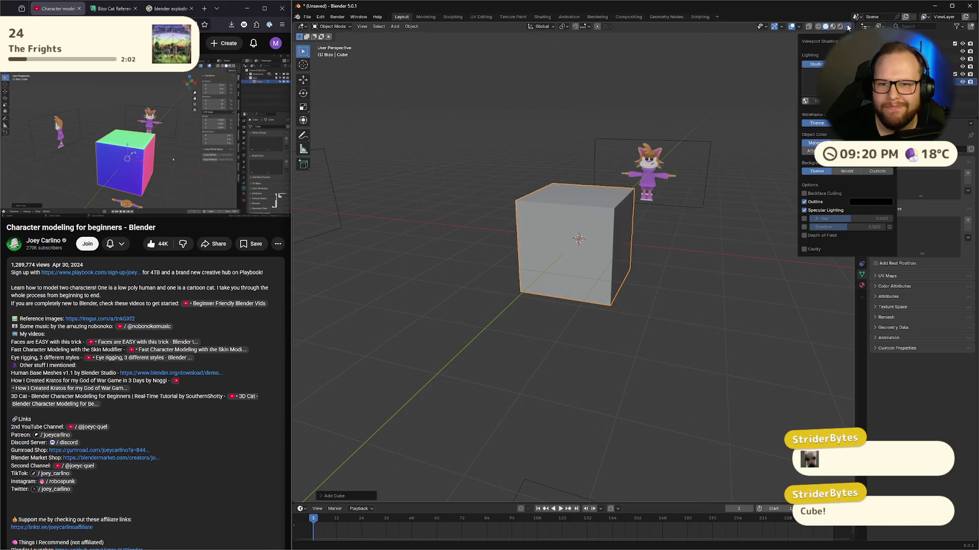
pyautogui.click(846, 64)
pyautogui.click(819, 81)
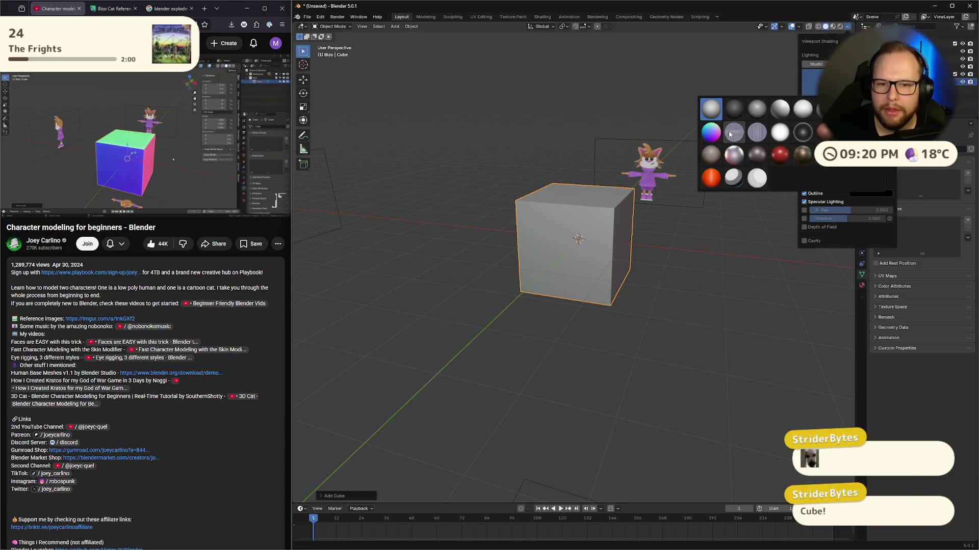
pyautogui.click(714, 137)
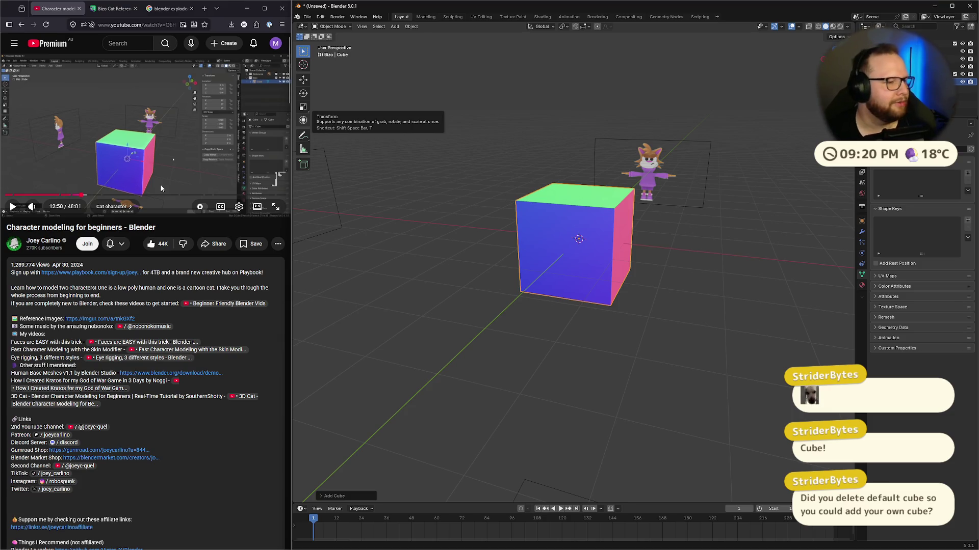
# Step: Round the cube with a Ctrl+2 Subdivision Surface, then switch to the stream overlay desktop
pyautogui.click(192, 136)
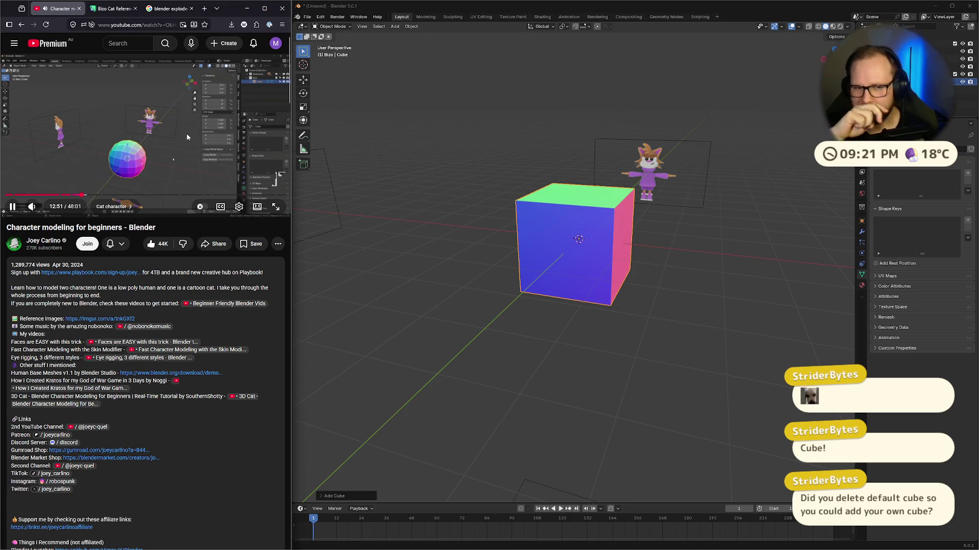
pyautogui.click(168, 131)
pyautogui.moveTo(599, 249)
pyautogui.mouseDown(button='middle')
pyautogui.moveTo(609, 252)
pyautogui.moveTo(582, 272)
pyautogui.moveTo(510, 254)
pyautogui.mouseUp(button='middle')
pyautogui.hotkey('ctrl', '2')
pyautogui.click(103, 120)
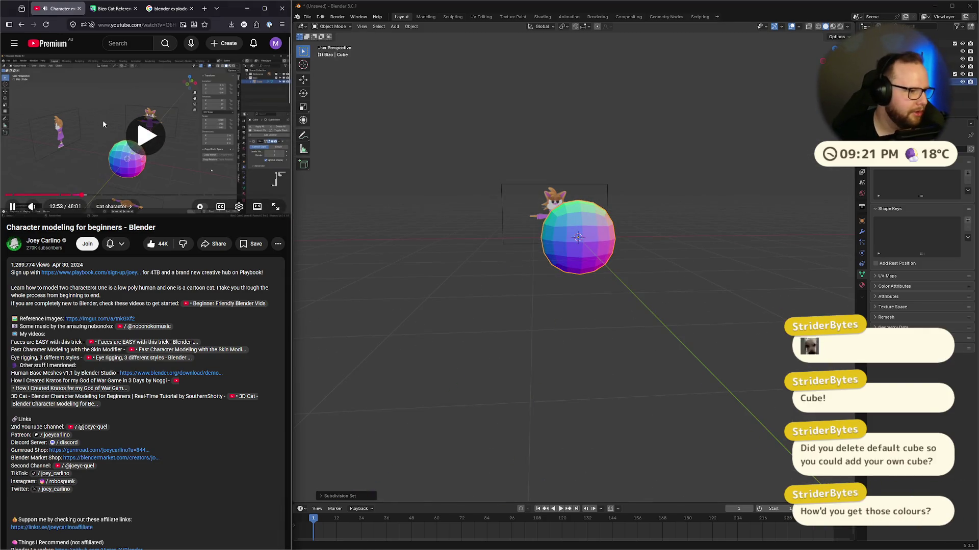
pyautogui.click(103, 121)
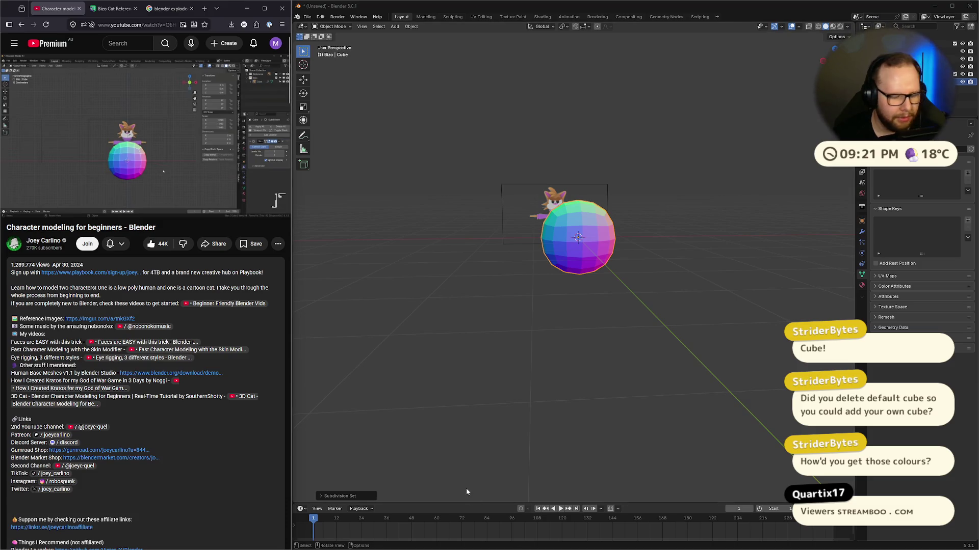
pyautogui.press('ctrl+super+Left')
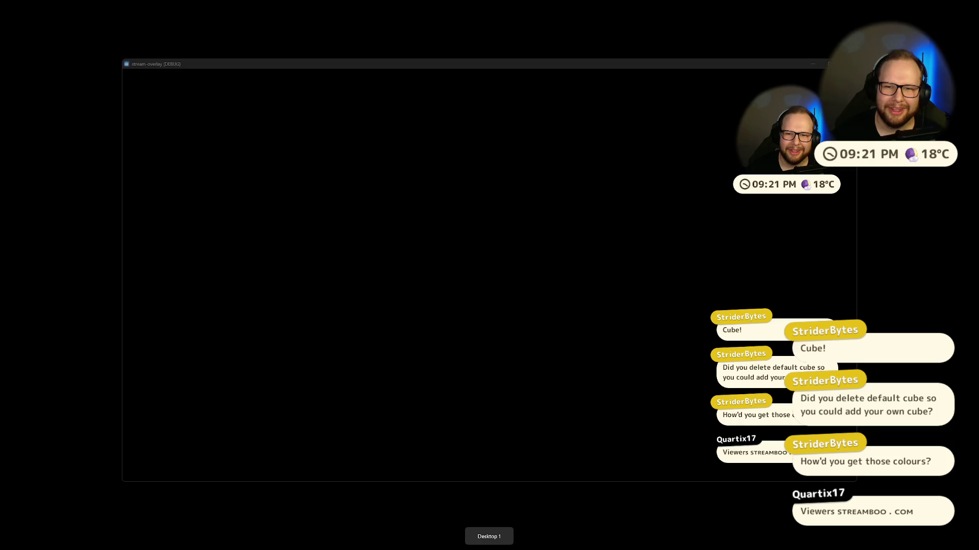
# Step: Launch stream-overlay.exe, make its Control Panel window shorter and move it left
pyautogui.click(539, 541)
pyautogui.click(260, 237)
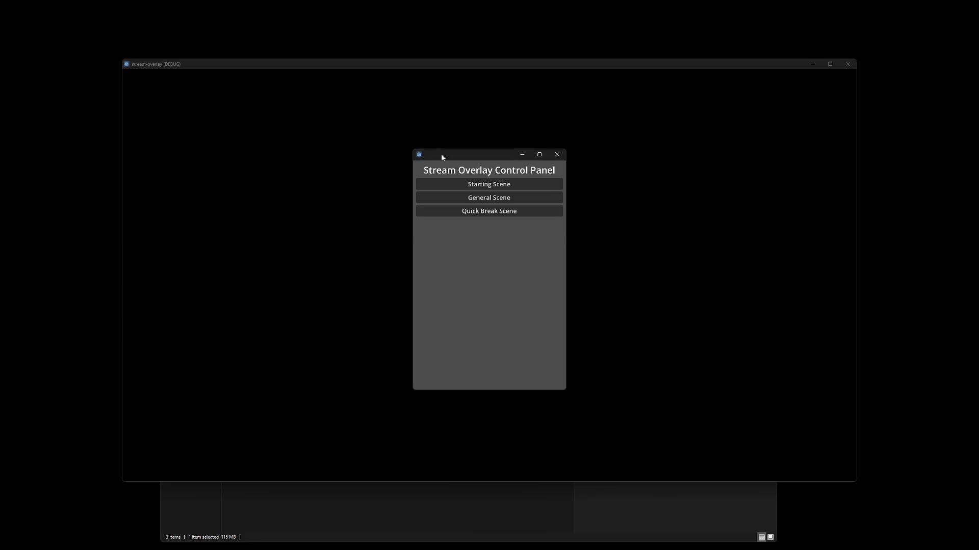
pyautogui.moveTo(478, 147); pyautogui.dragTo(363, 160)
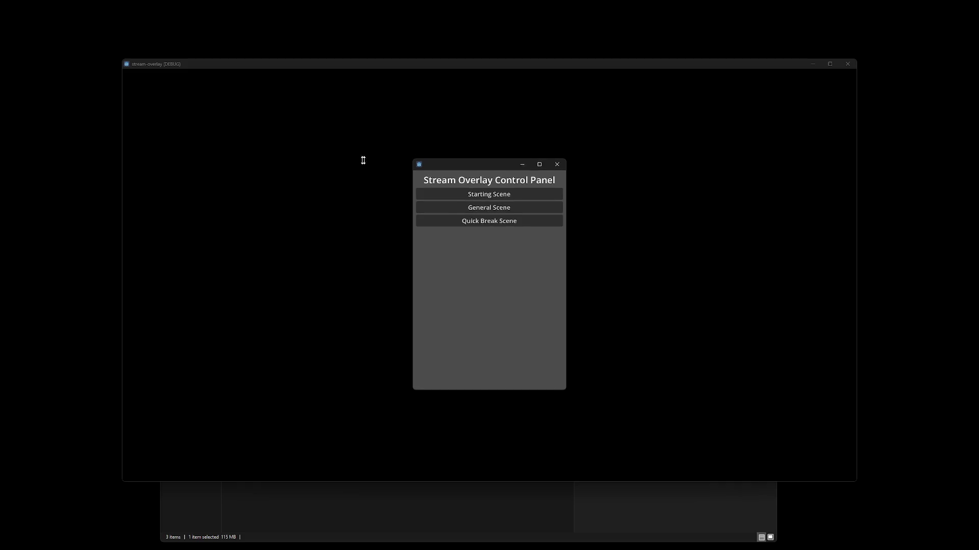
pyautogui.moveTo(478, 156); pyautogui.dragTo(232, 154)
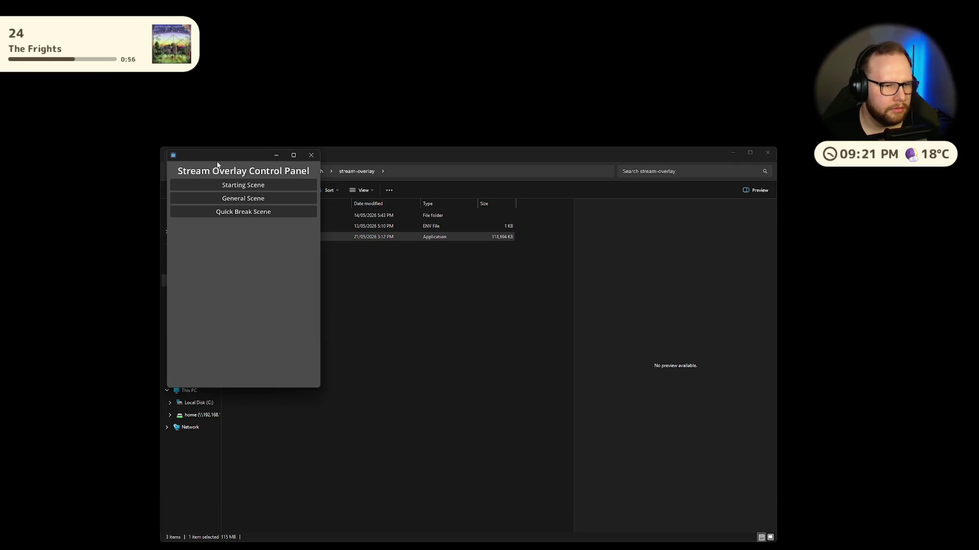
# Step: Move the Control Panel onto Desktop 2 and switch to the Blender desktop
pyautogui.press('super+Tab')
pyautogui.moveTo(357, 102); pyautogui.dragTo(405, 490)
pyautogui.click(407, 490)
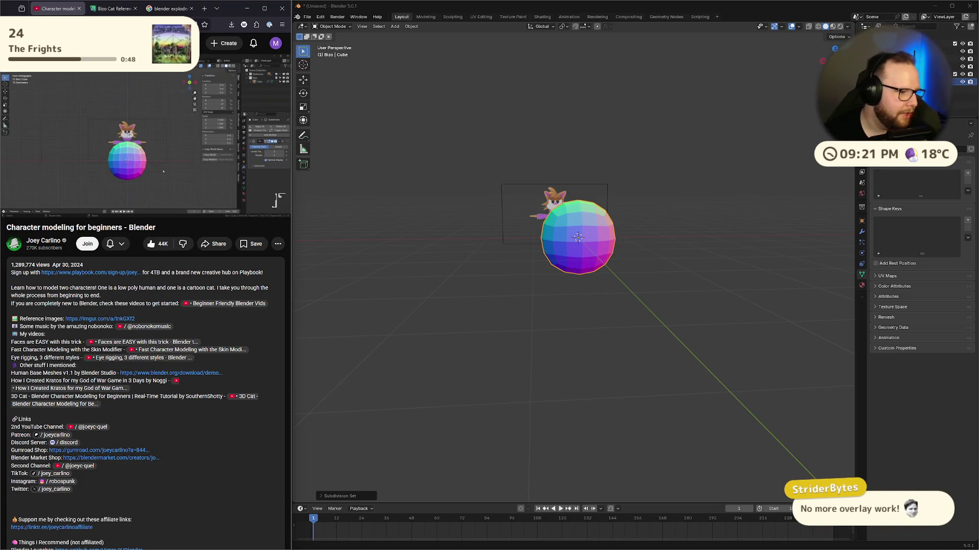
# Step: Orbit to show both cat reference images and bring up the Viewport Shading popover
pyautogui.moveTo(206, 217)
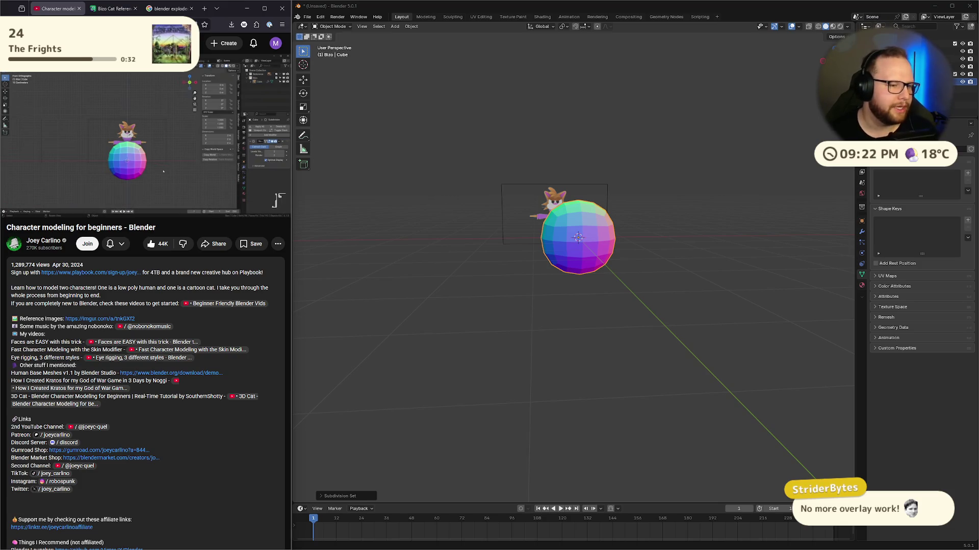
pyautogui.moveTo(277, 115)
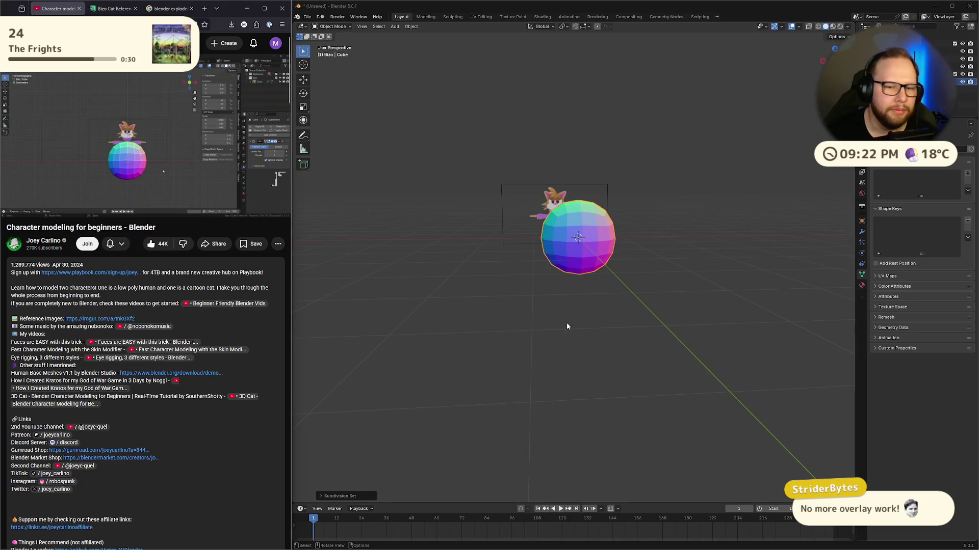
pyautogui.moveTo(752, 238); pyautogui.dragTo(703, 244, button='middle')
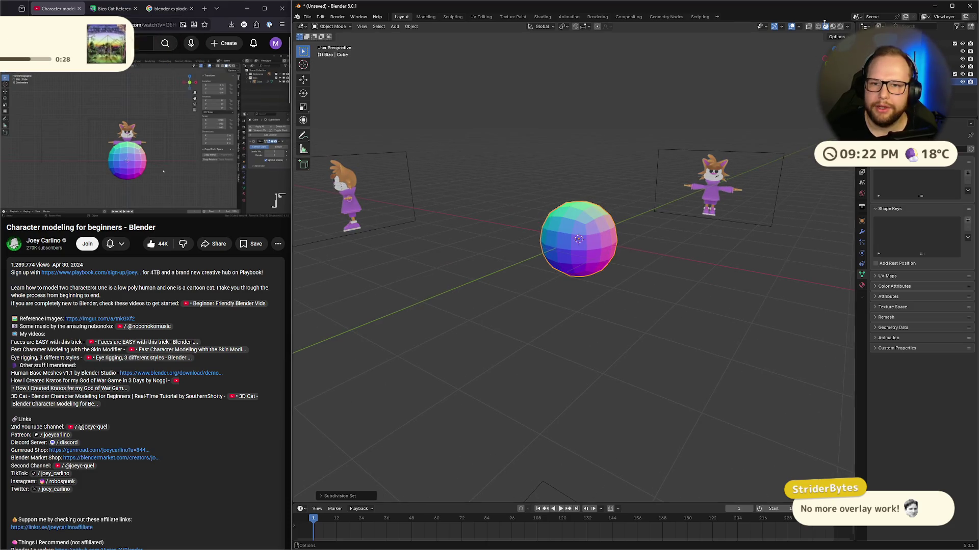
pyautogui.click(848, 27)
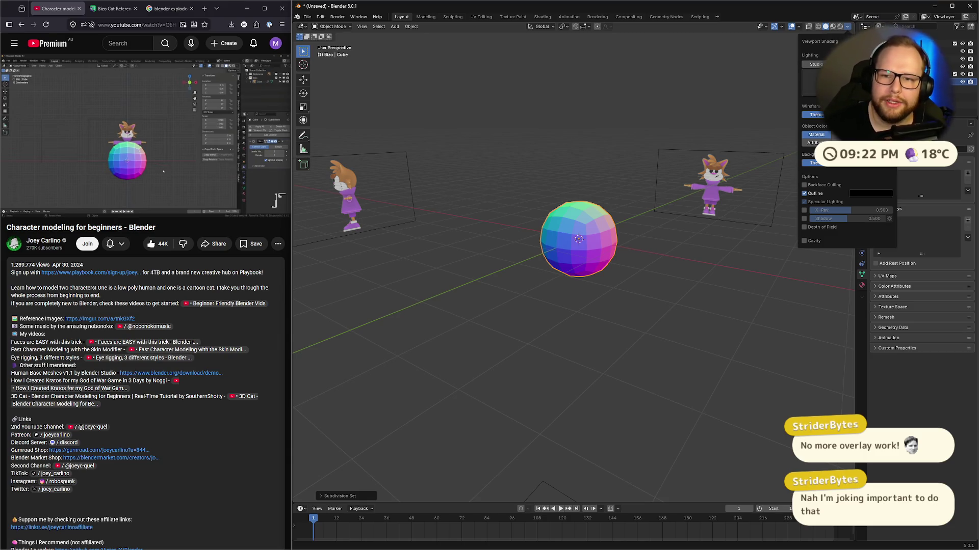
# Step: Try two darker matcaps on the sphere
pyautogui.click(813, 81)
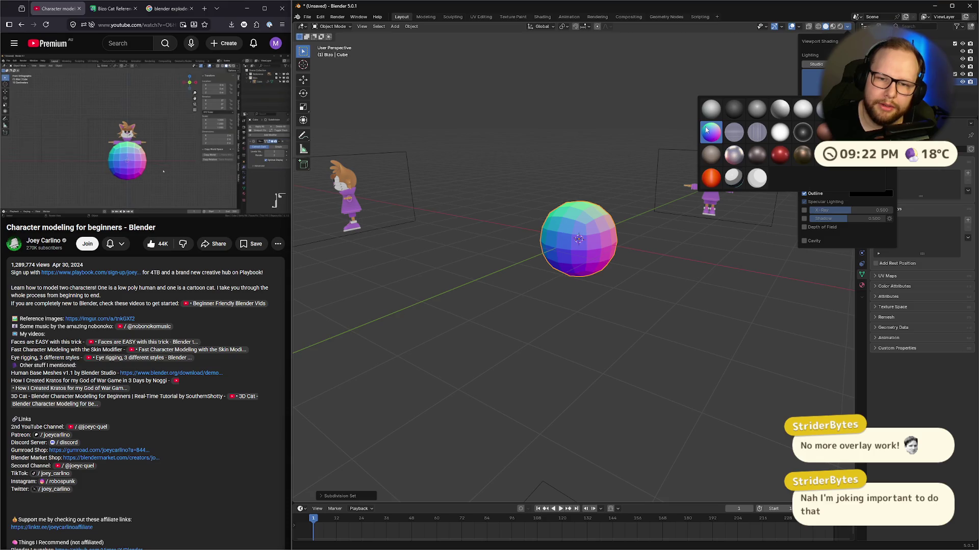
pyautogui.click(735, 112)
pyautogui.click(847, 26)
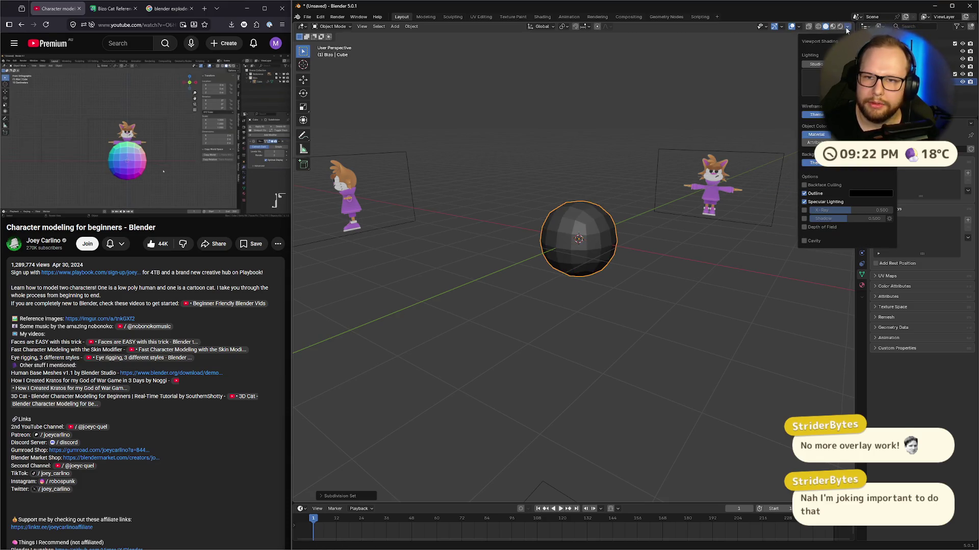
pyautogui.click(813, 81)
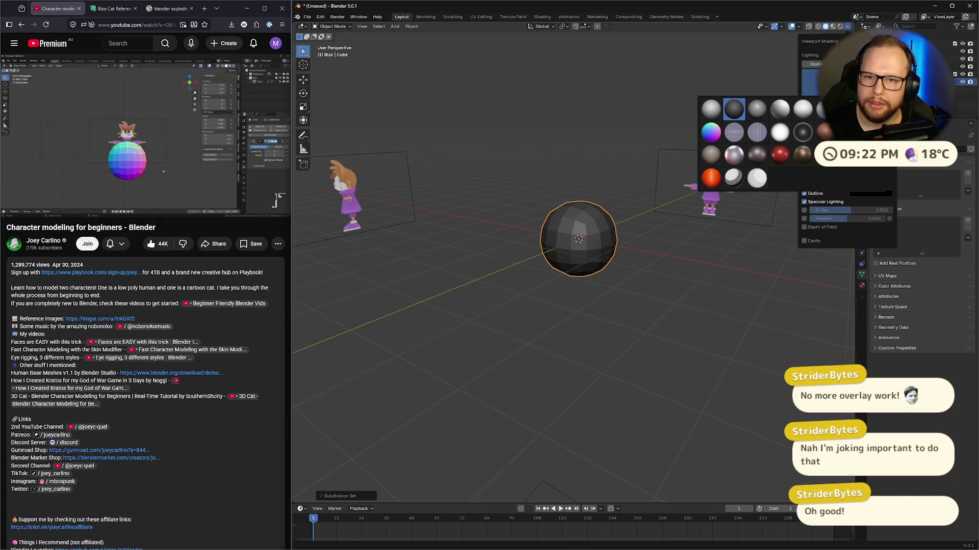
pyautogui.click(803, 132)
pyautogui.moveTo(679, 212)
pyautogui.mouseDown(button='middle')
pyautogui.moveTo(675, 221)
pyautogui.moveTo(610, 227)
pyautogui.mouseUp(button='middle')
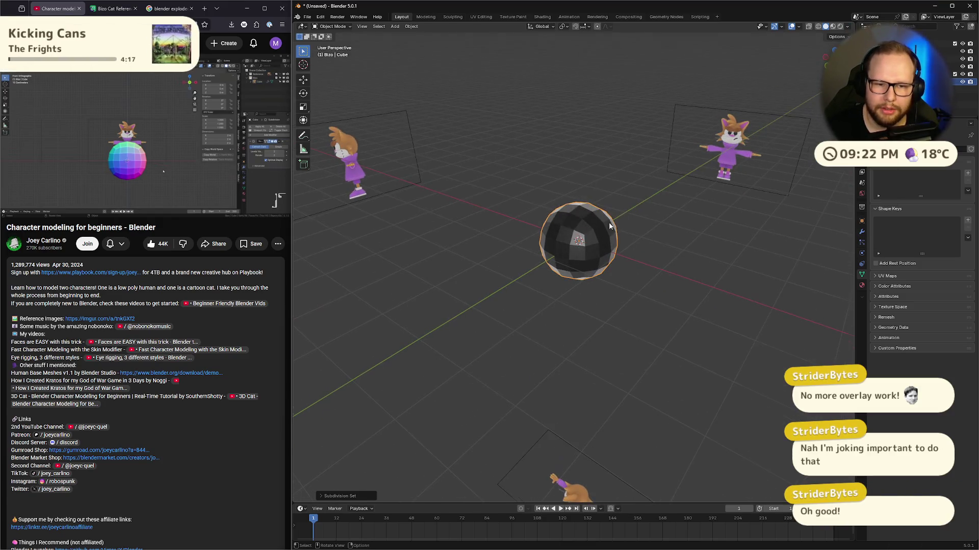
# Step: Return the sphere to the rainbow matcap and view the character from the front
pyautogui.click(847, 26)
pyautogui.click(813, 82)
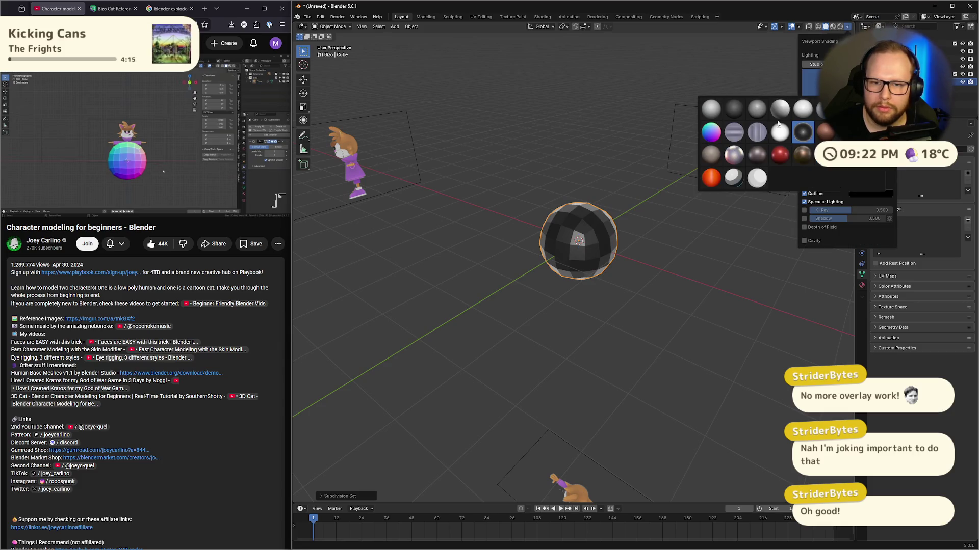
pyautogui.click(712, 137)
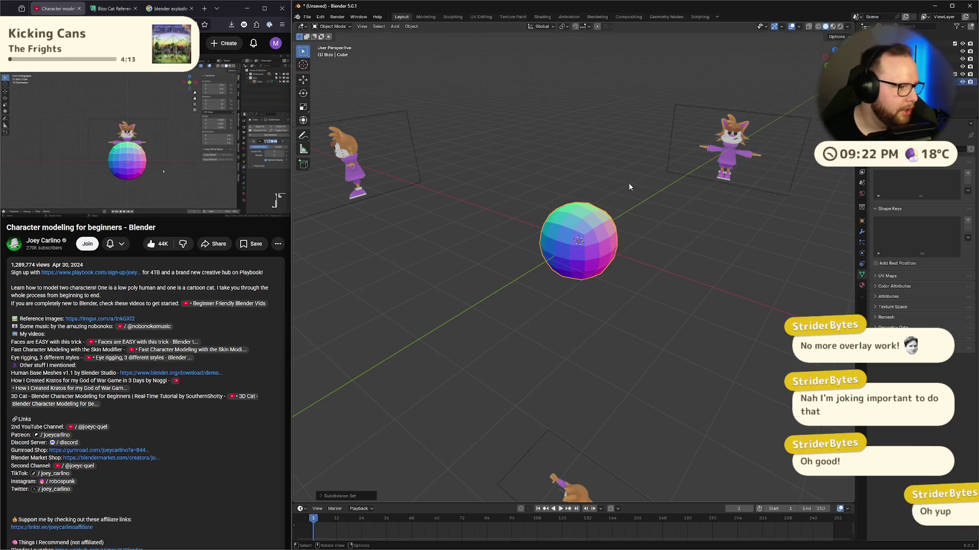
pyautogui.click(128, 138)
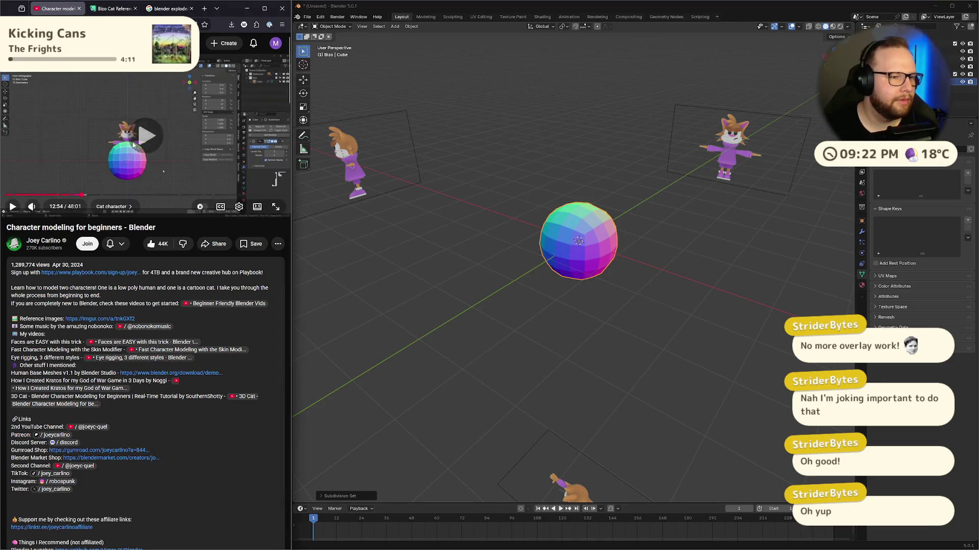
pyautogui.press('KP_1')
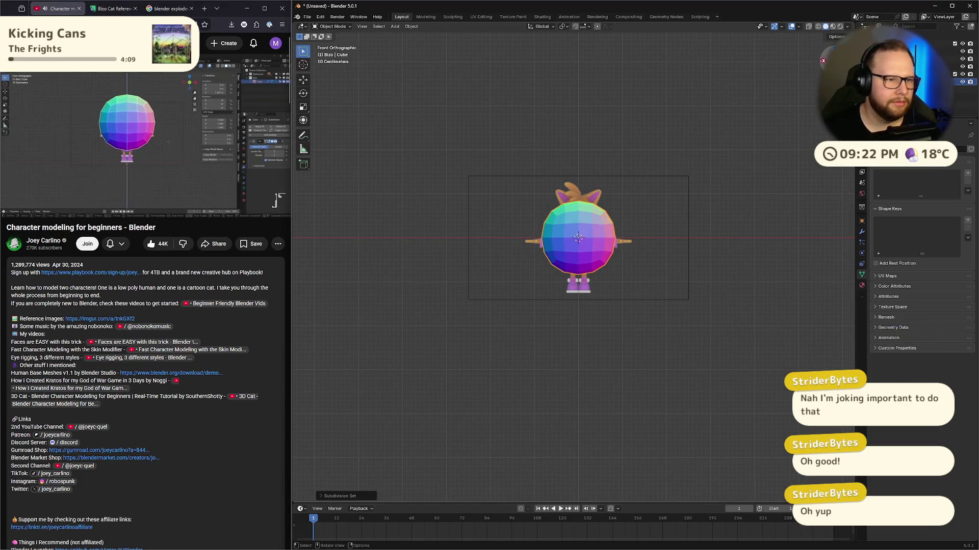
# Step: Raise the sphere along Z and scale it down to fit the cat's head
pyautogui.click(167, 123)
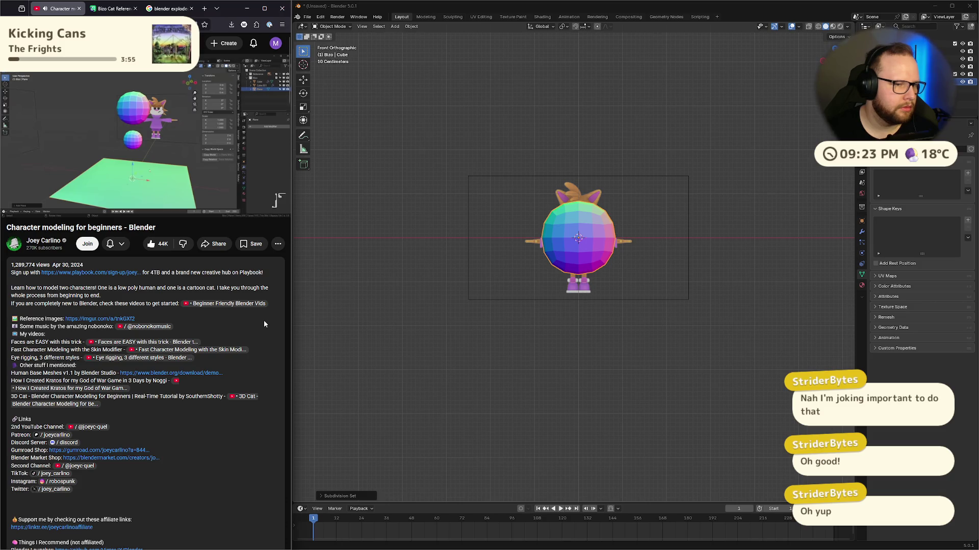
pyautogui.click(155, 143)
pyautogui.scroll(4, 615, 280)
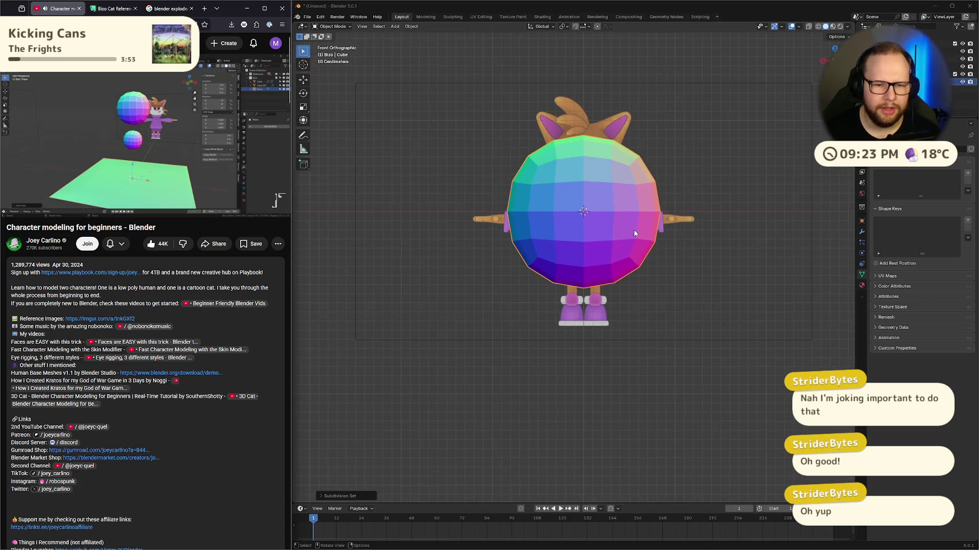
pyautogui.moveTo(635, 233)
pyautogui.keyDown('shift'); pyautogui.mouseDown(button='middle')
pyautogui.moveTo(657, 219)
pyautogui.moveTo(641, 213)
pyautogui.mouseUp(button='middle'); pyautogui.keyUp('shift')
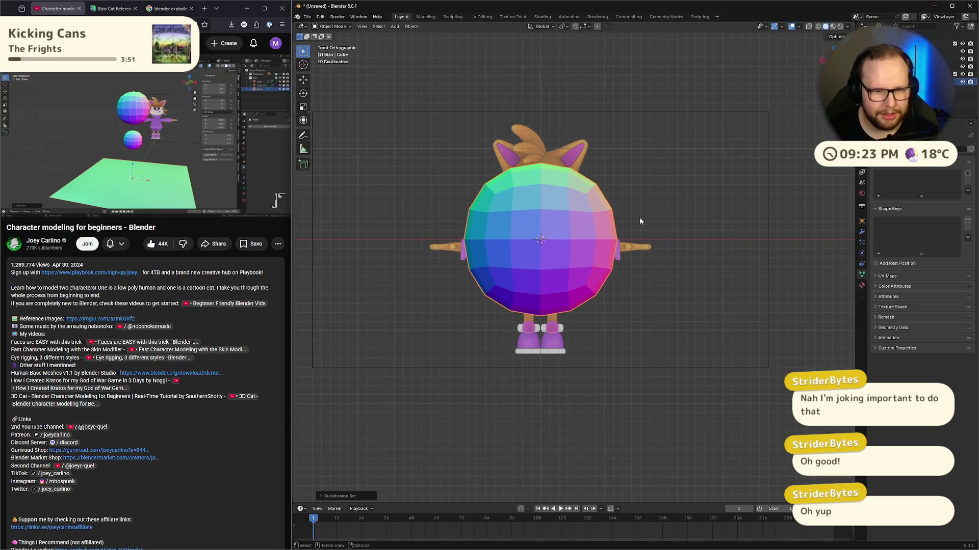
pyautogui.press('g')
pyautogui.press('z')
pyautogui.press('Return')
pyautogui.press('s')
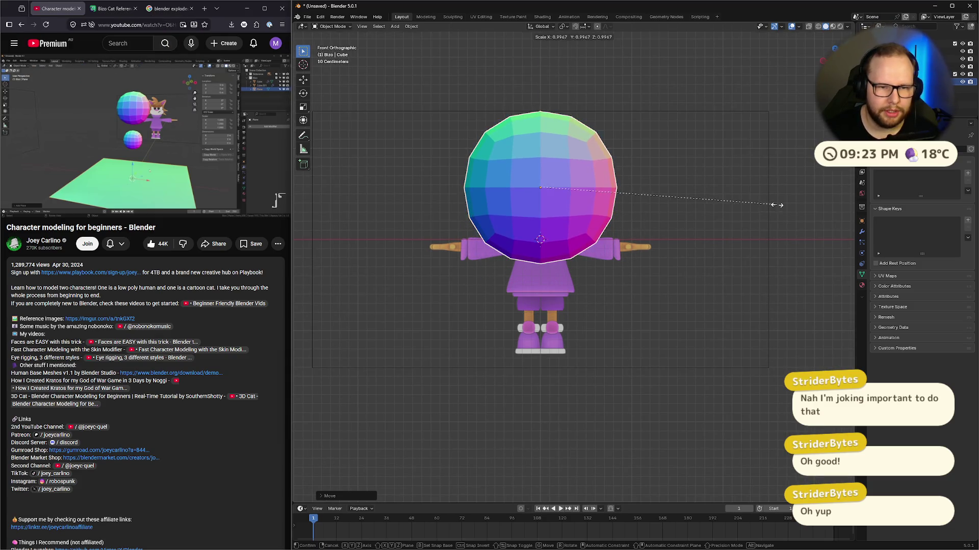
pyautogui.click(661, 183)
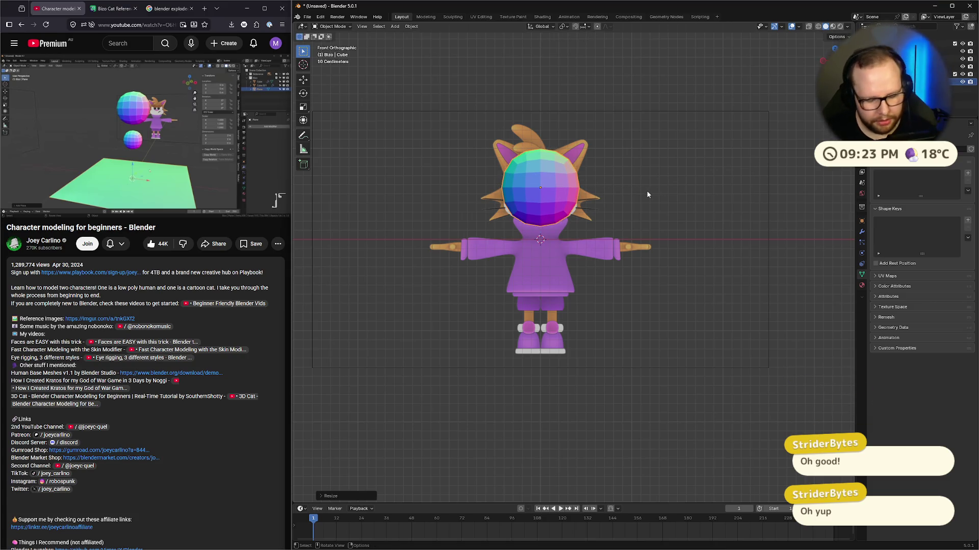
# Step: Duplicate the head sphere down onto the body and shrink the copy
pyautogui.hotkey('shift', 'd')
pyautogui.press('z')
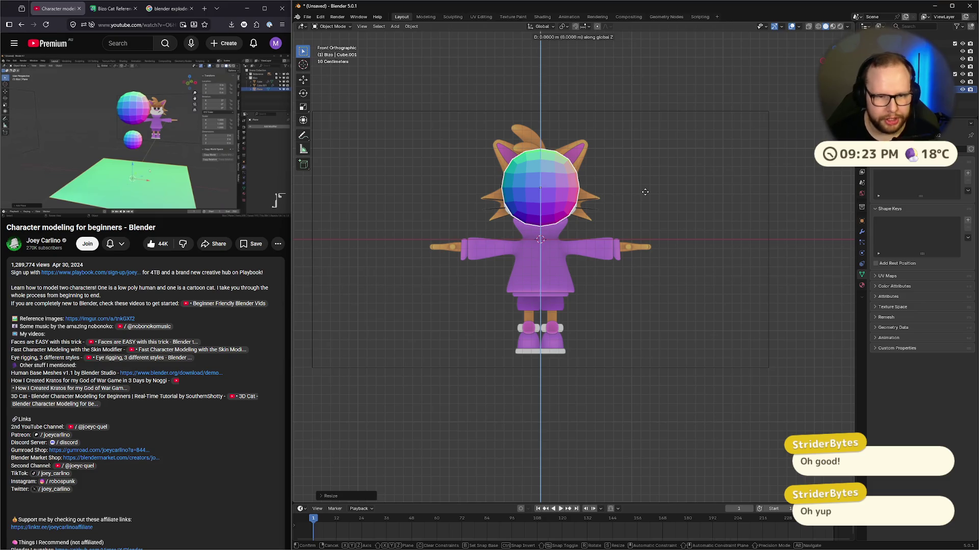
pyautogui.click(765, 266)
pyautogui.press('s')
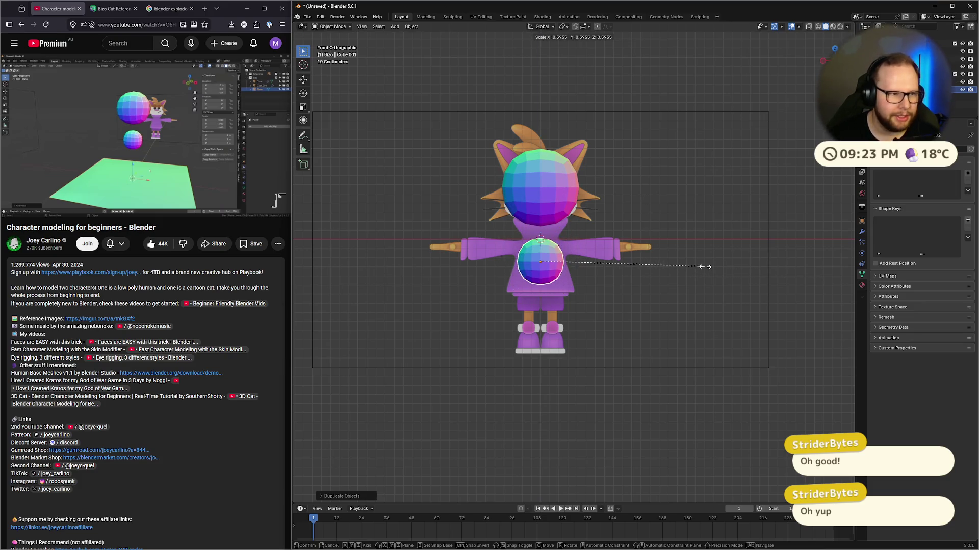
pyautogui.click(620, 281)
pyautogui.moveTo(620, 280); pyautogui.dragTo(617, 280, button='middle')
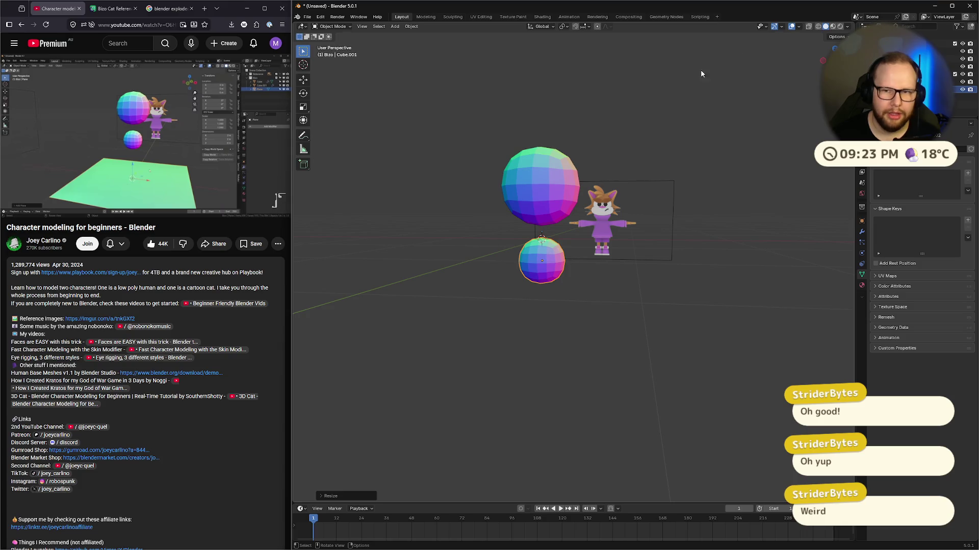
pyautogui.press('KP_1')
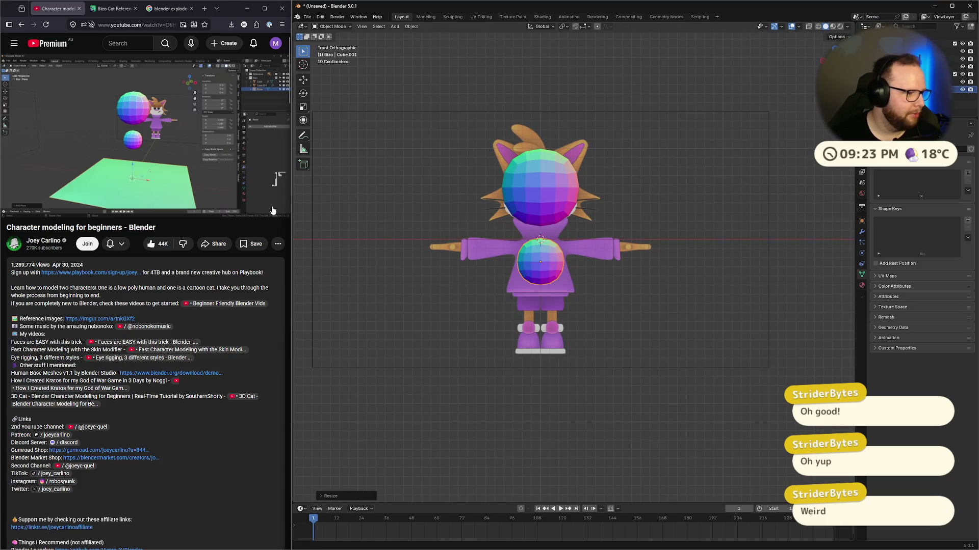
# Step: Check the spheres at an angle and from the front, then add a plane mesh
pyautogui.moveTo(181, 162)
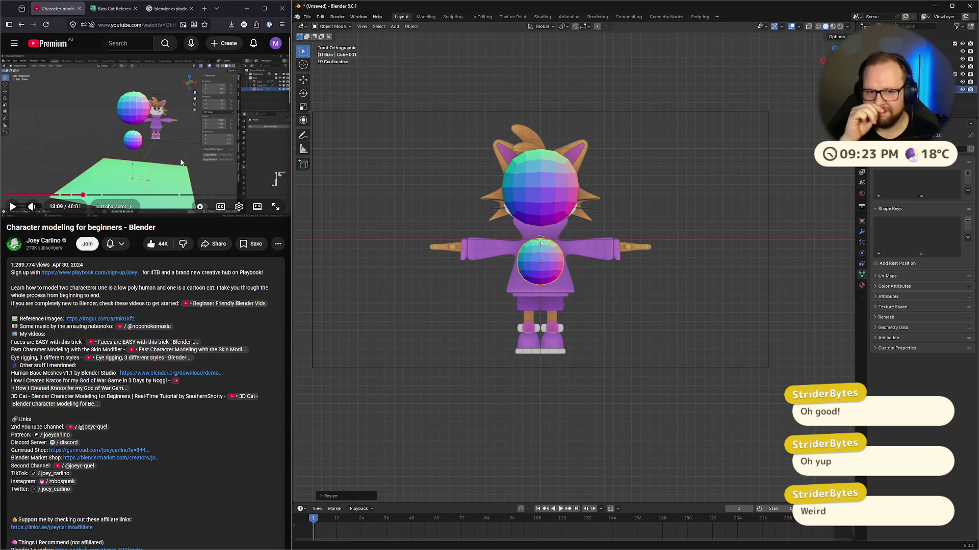
pyautogui.click(181, 162)
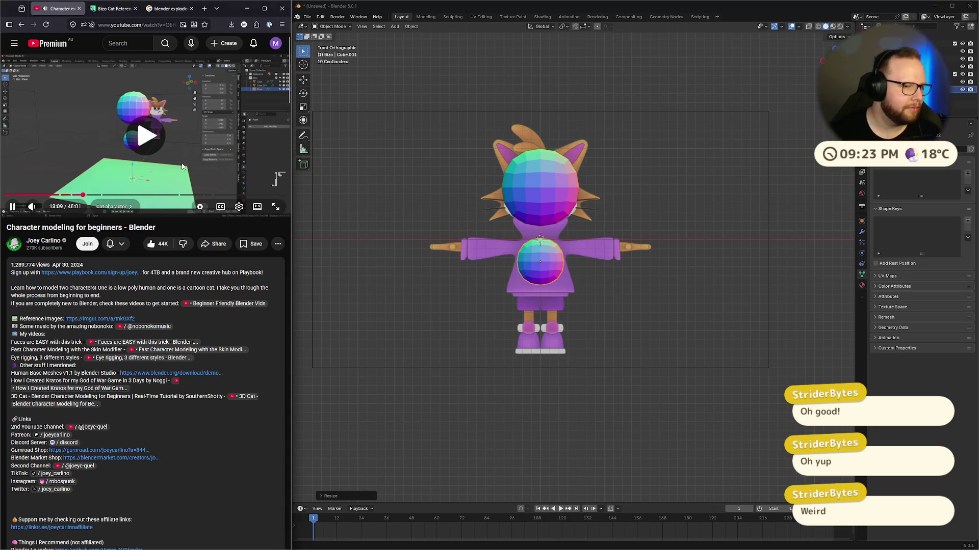
pyautogui.click(149, 139)
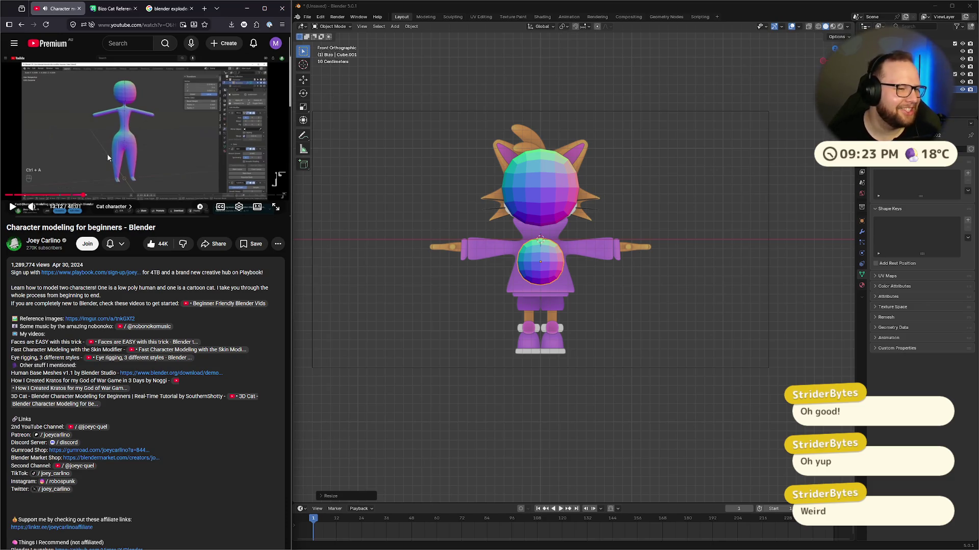
pyautogui.click(156, 133)
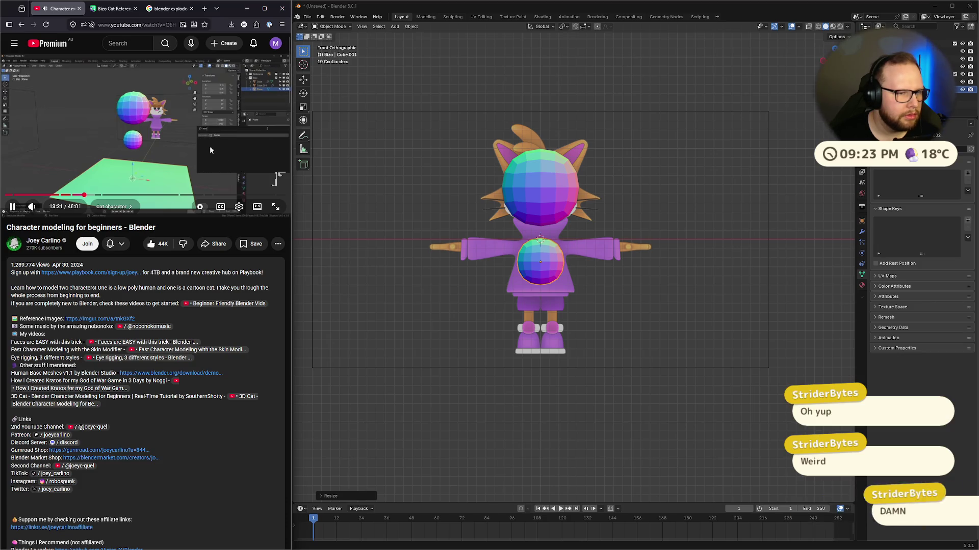
pyautogui.click(216, 156)
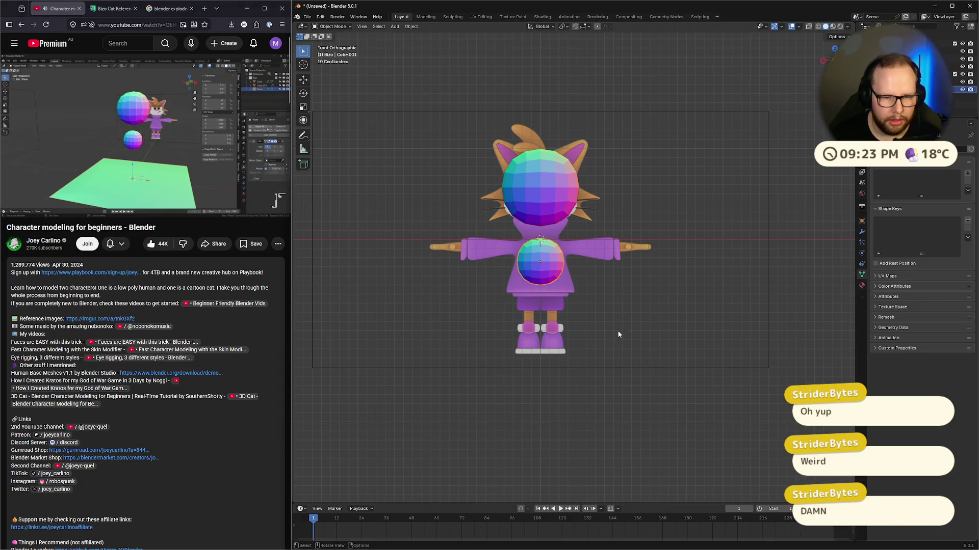
pyautogui.moveTo(619, 335); pyautogui.dragTo(614, 368, button='middle')
pyautogui.press('KP_1')
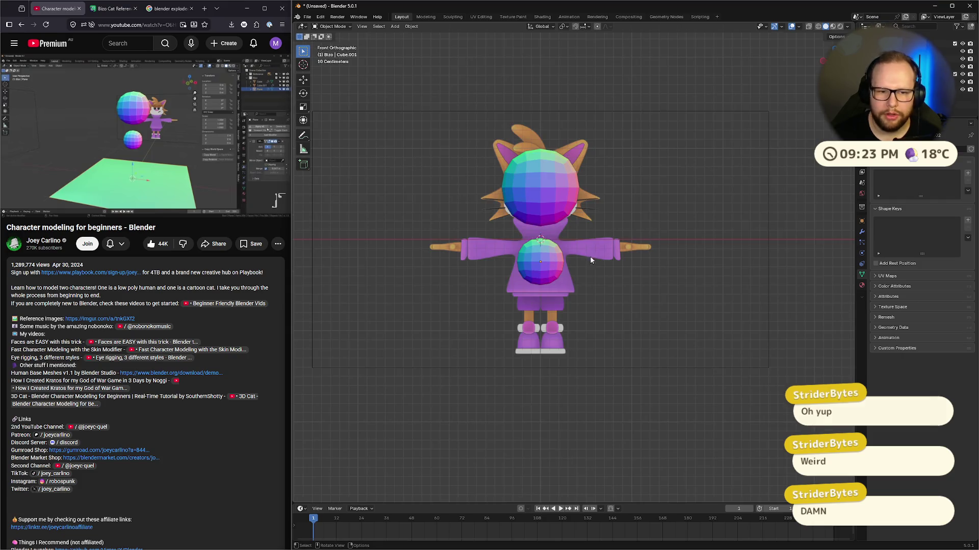
pyautogui.hotkey('shift', 'a')
pyautogui.moveTo(565, 286)
pyautogui.click(615, 287)
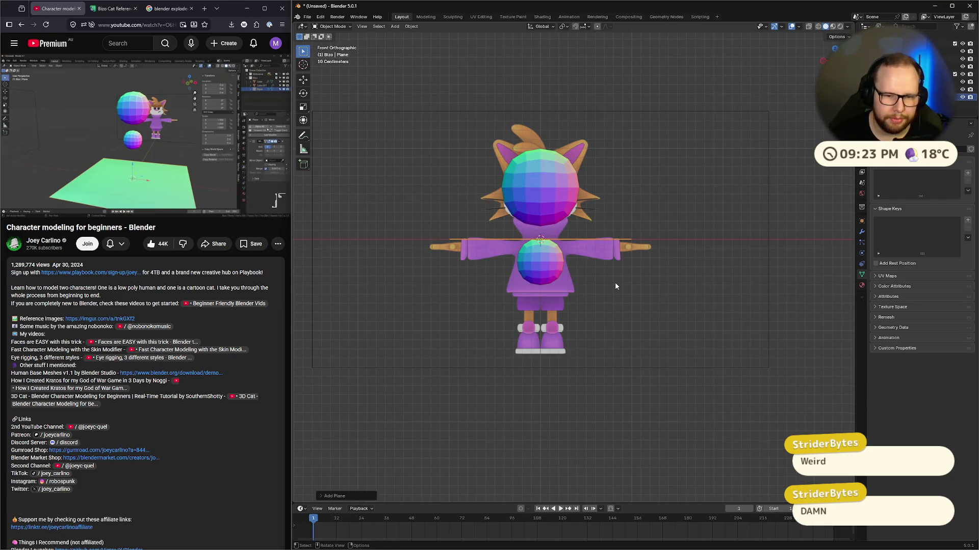
# Step: Lower the plane along Z to the cat's feet and add a Mirror modifier
pyautogui.press('g')
pyautogui.press('z')
pyautogui.click(573, 368)
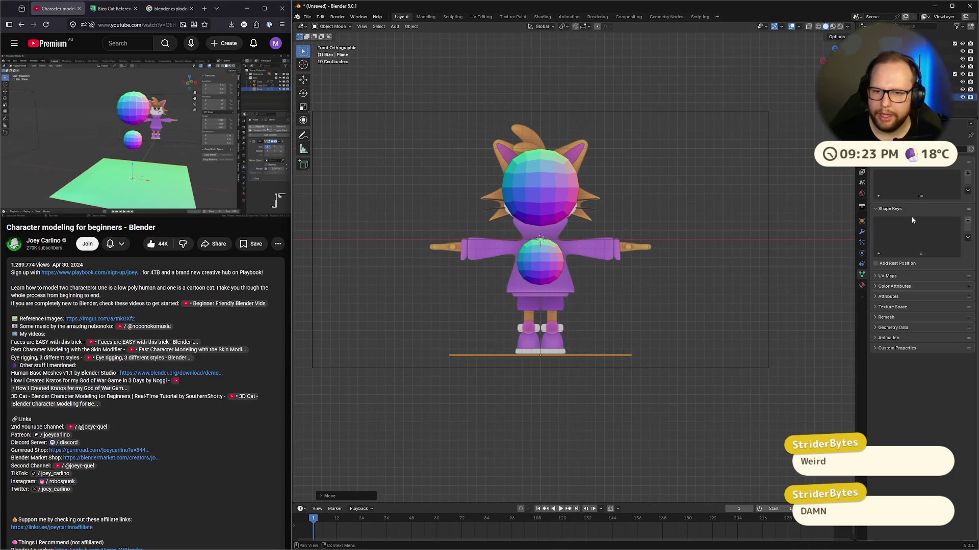
pyautogui.click(862, 233)
pyautogui.click(897, 159)
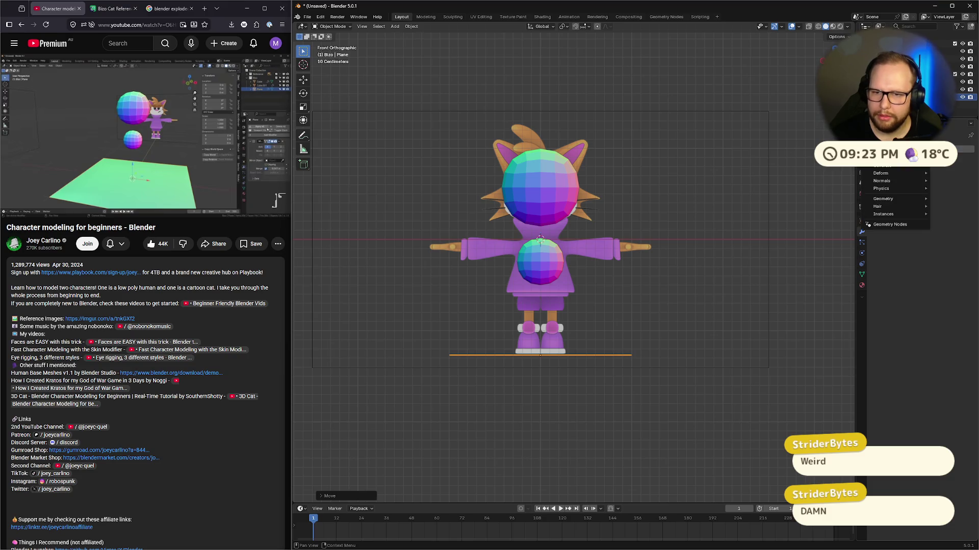
pyautogui.press('space')
pyautogui.write('mir')
pyautogui.press('Return')
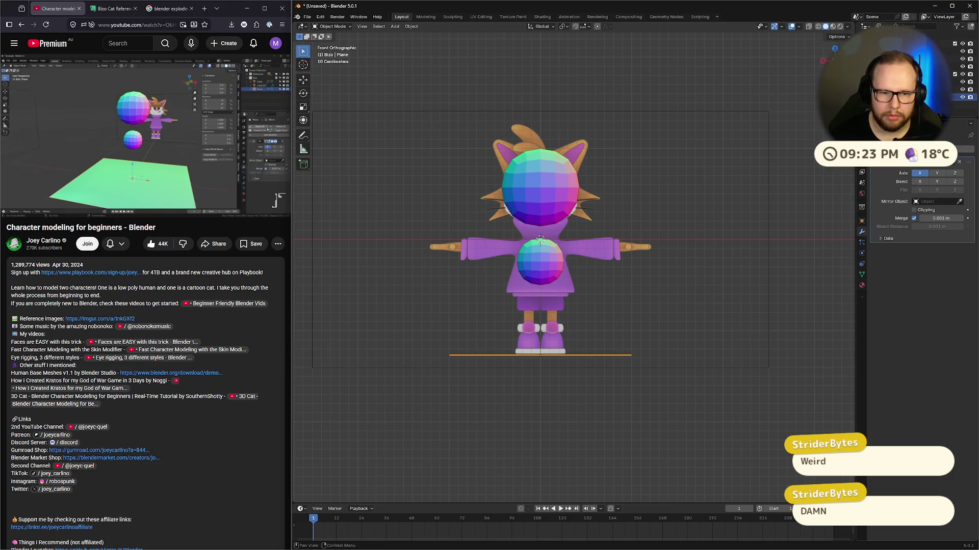
pyautogui.moveTo(438, 144); pyautogui.dragTo(653, 173, button='middle')
pyautogui.scroll(-3, 654, 173)
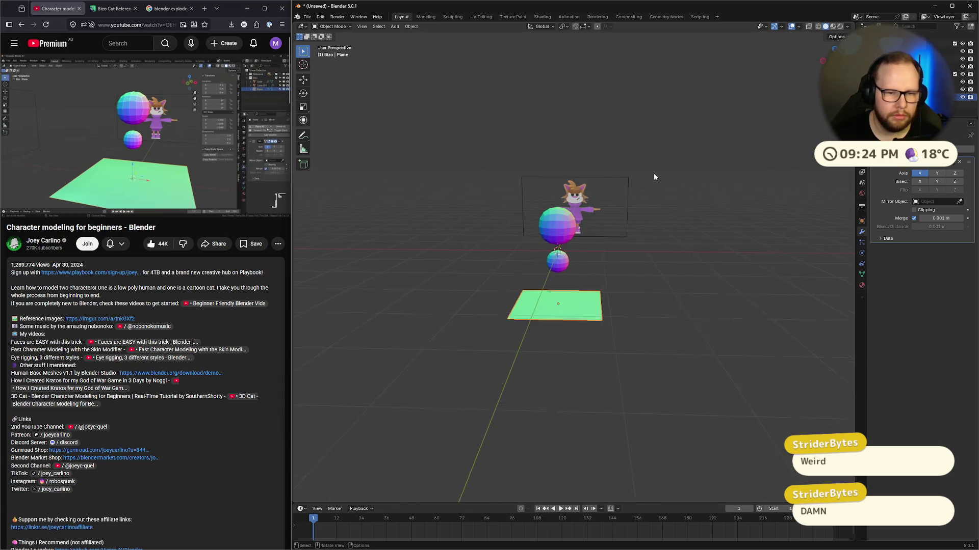
pyautogui.scroll(2, 653, 173)
# Step: Add a Skin modifier, turning the plane into a thick hollow frame
pyautogui.click(116, 126)
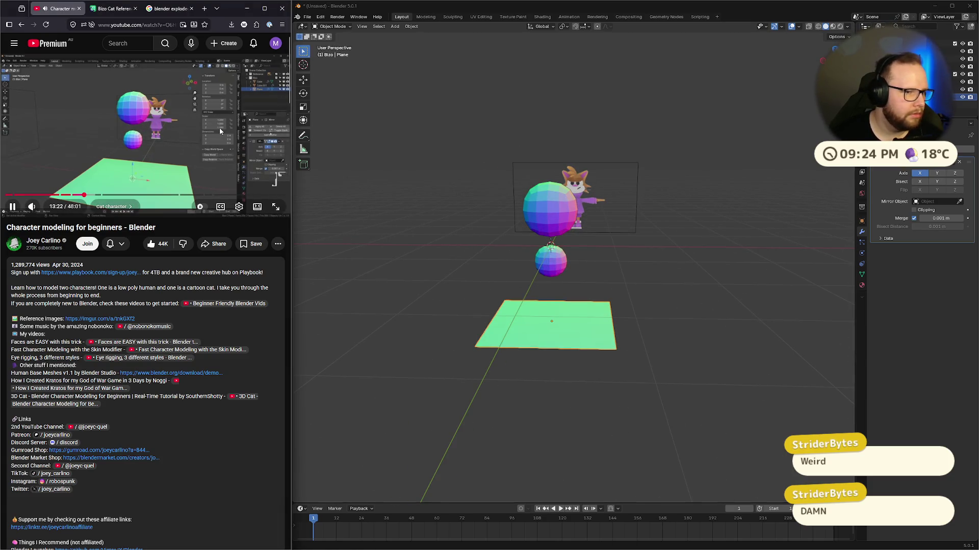
pyautogui.click(165, 138)
pyautogui.click(912, 149)
pyautogui.write('skin')
pyautogui.press('Return')
pyautogui.moveTo(352, 215)
pyautogui.mouseDown(button='middle')
pyautogui.moveTo(510, 245)
pyautogui.moveTo(628, 288)
pyautogui.mouseUp(button='middle')
pyautogui.click(83, 93)
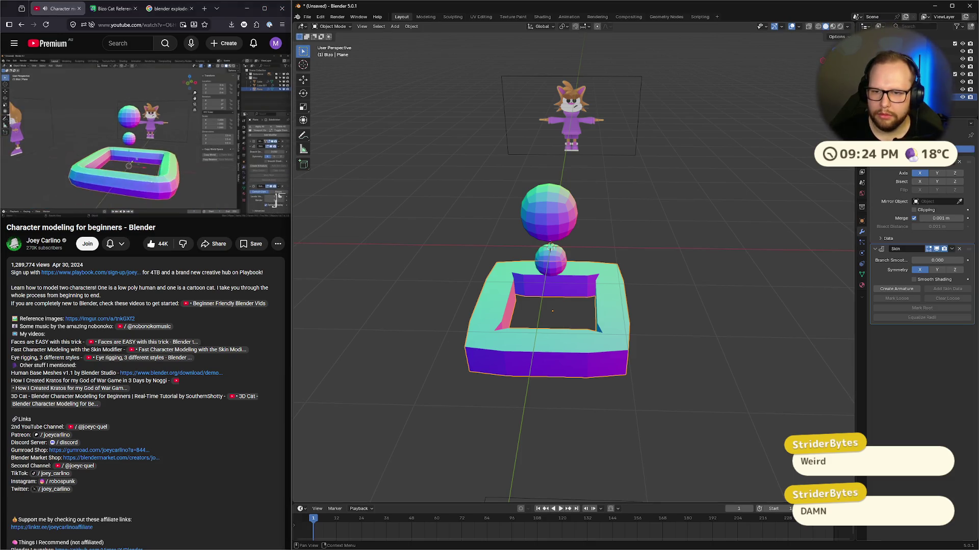
# Step: Add a Subdivision Surface modifier after Skin to soften the frame
pyautogui.click(897, 152)
pyautogui.write('subd')
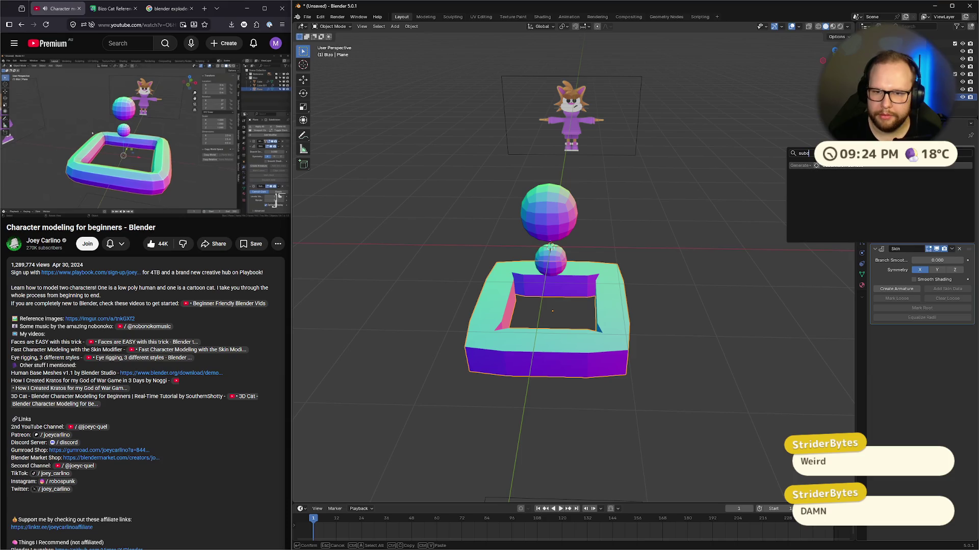
pyautogui.press('Return')
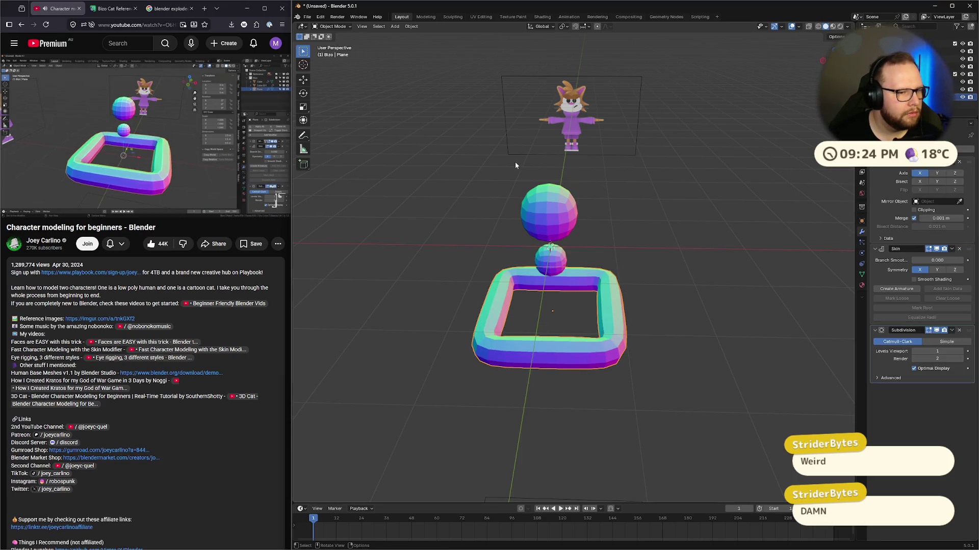
pyautogui.moveTo(111, 174)
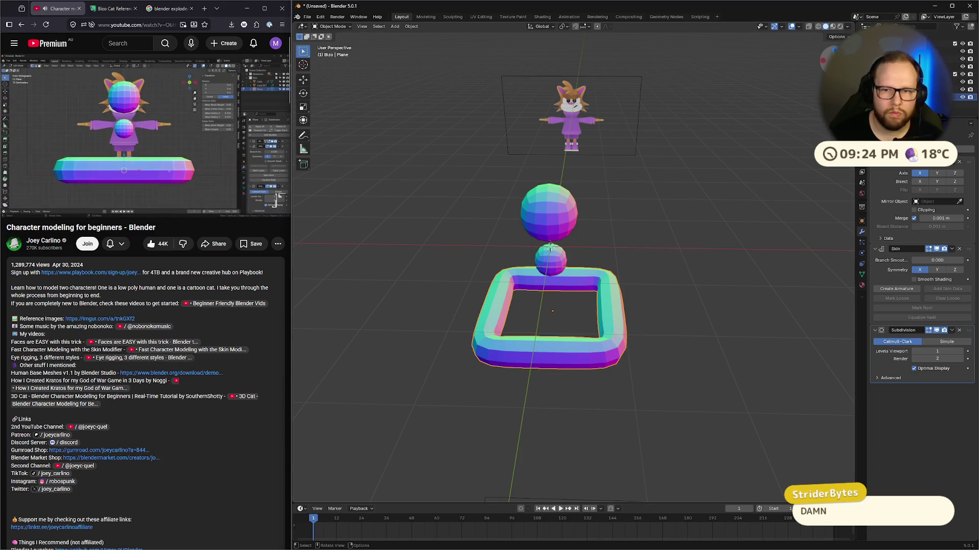
# Step: Switch to front view and toggle the plane into and back out of Edit Mode
pyautogui.press('KP_1')
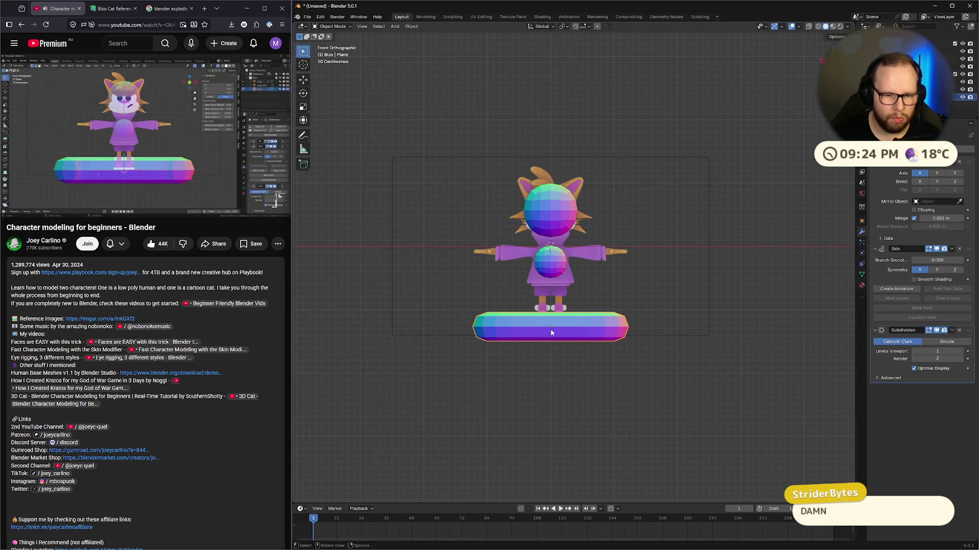
pyautogui.press('Tab')
pyautogui.moveTo(608, 330)
pyautogui.mouseDown(button='middle')
pyautogui.moveTo(631, 266)
pyautogui.moveTo(594, 288)
pyautogui.mouseUp(button='middle')
pyautogui.press('Tab')
pyautogui.press('Tab')
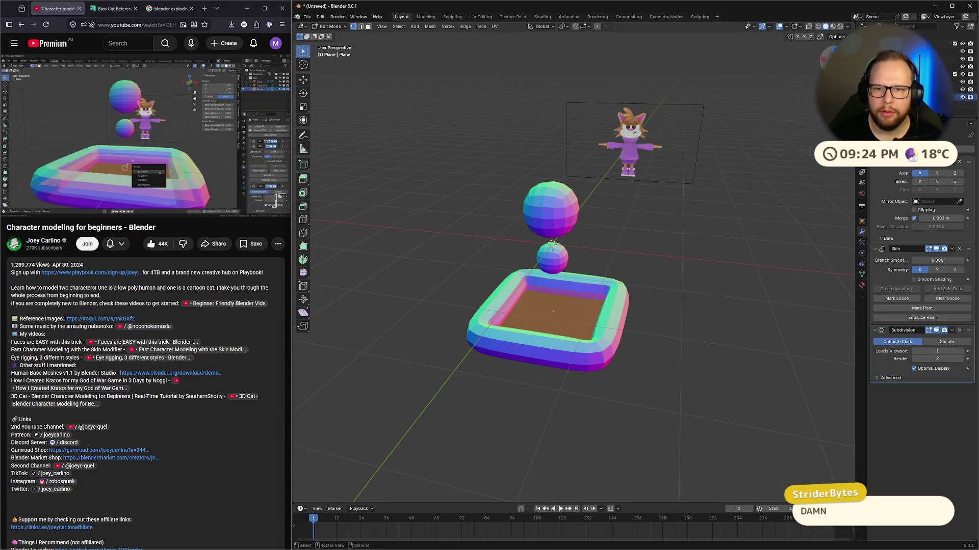
# Step: Frame the plane's square frame in front view while following the tutorial video
pyautogui.press('KP_1')
pyautogui.moveTo(327, 240)
pyautogui.mouseDown(button='middle')
pyautogui.moveTo(336, 224)
pyautogui.moveTo(318, 233)
pyautogui.mouseUp(button='middle')
pyautogui.scroll(4, 318, 233)
pyautogui.scroll(-3, 509, 230)
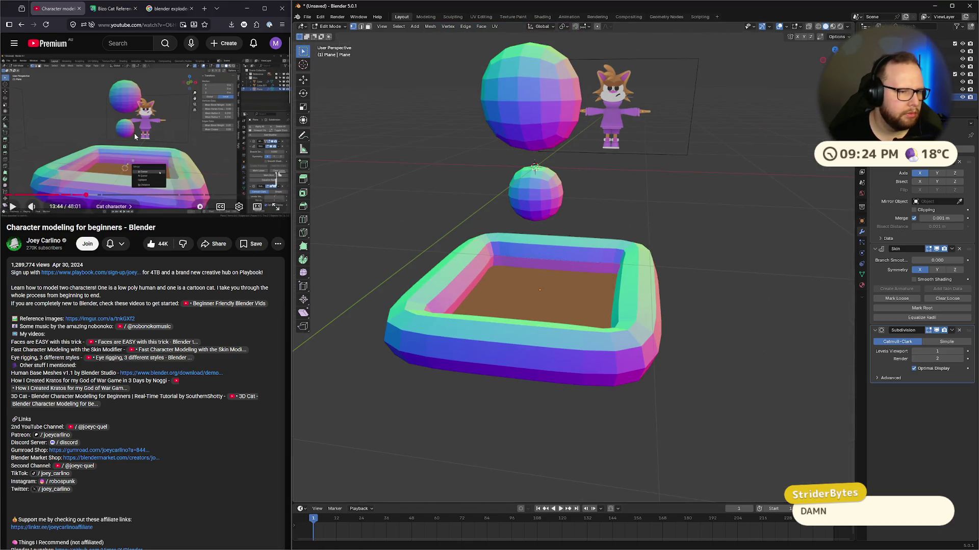
pyautogui.press('XF86AudioPlay')
pyautogui.press('XF86AudioPlay')
pyautogui.press('XF86AudioMute')
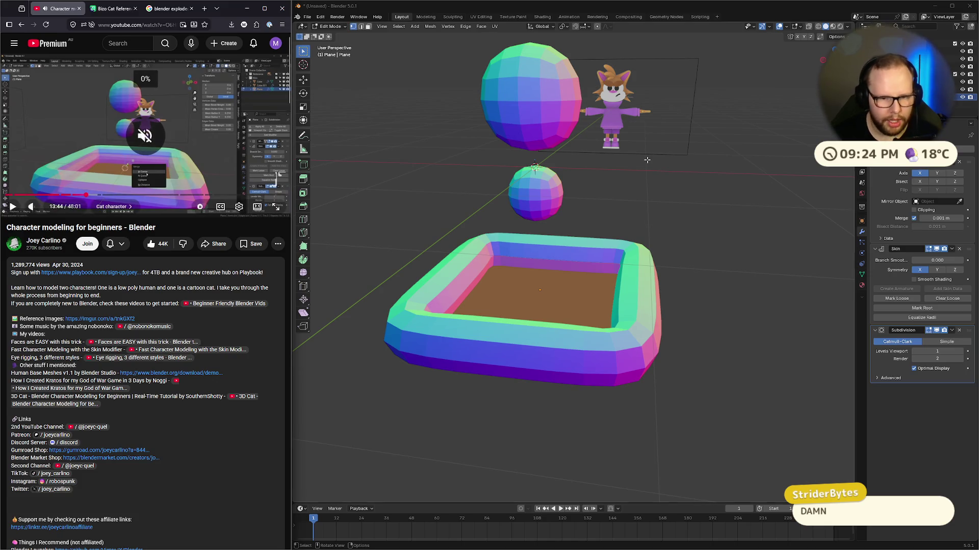
pyautogui.press('XF86AudioPlay')
pyautogui.press('XF86AudioMute')
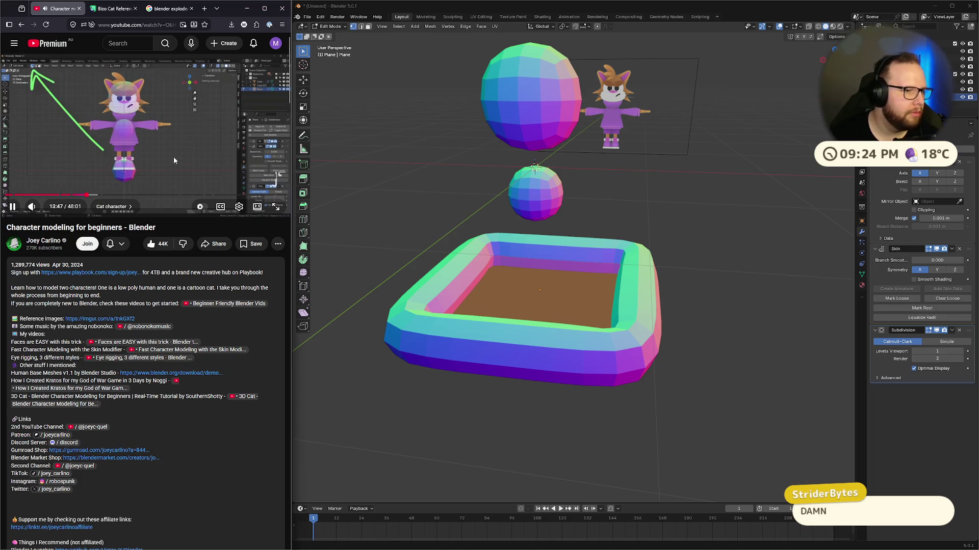
pyautogui.click(167, 145)
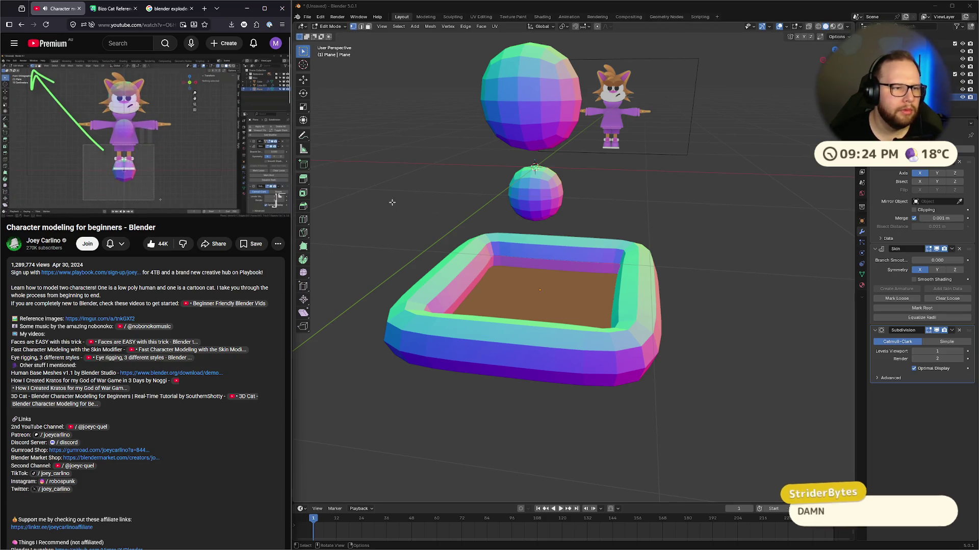
pyautogui.click(227, 124)
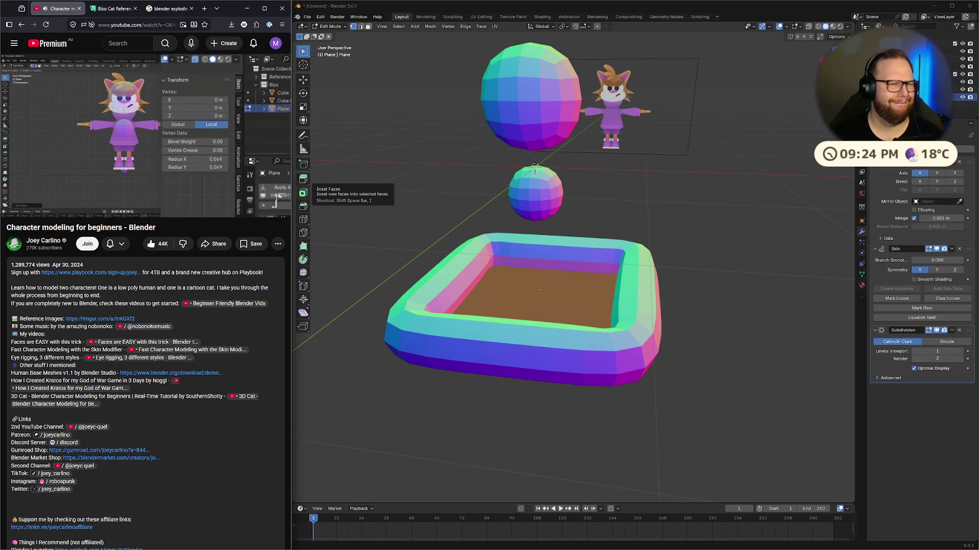
# Step: Merge the selected face At Center into a single vertex
pyautogui.moveTo(172, 119)
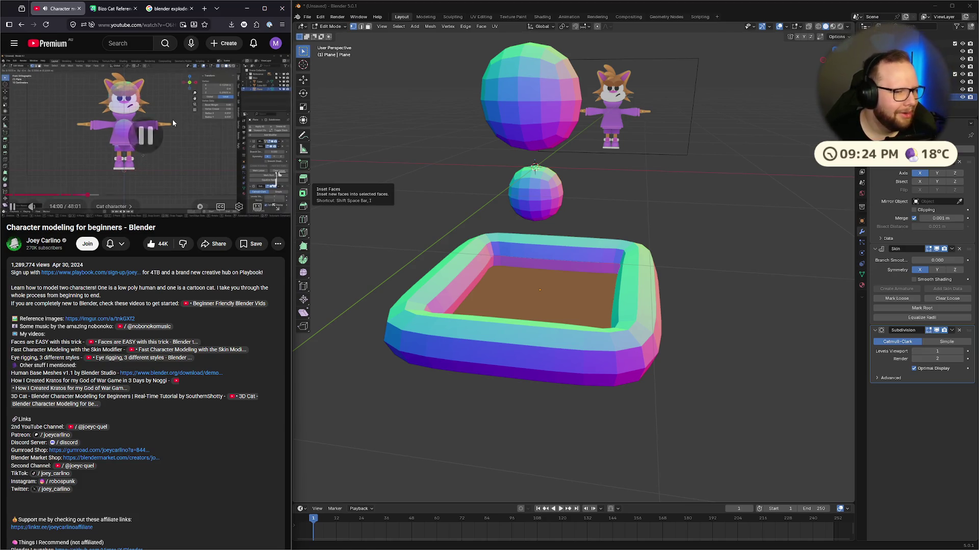
pyautogui.click(172, 120)
pyautogui.moveTo(571, 265)
pyautogui.mouseDown(button='middle')
pyautogui.moveTo(602, 270)
pyautogui.moveTo(616, 309)
pyautogui.moveTo(628, 265)
pyautogui.mouseUp(button='middle')
pyautogui.press('m')
pyautogui.click(602, 268)
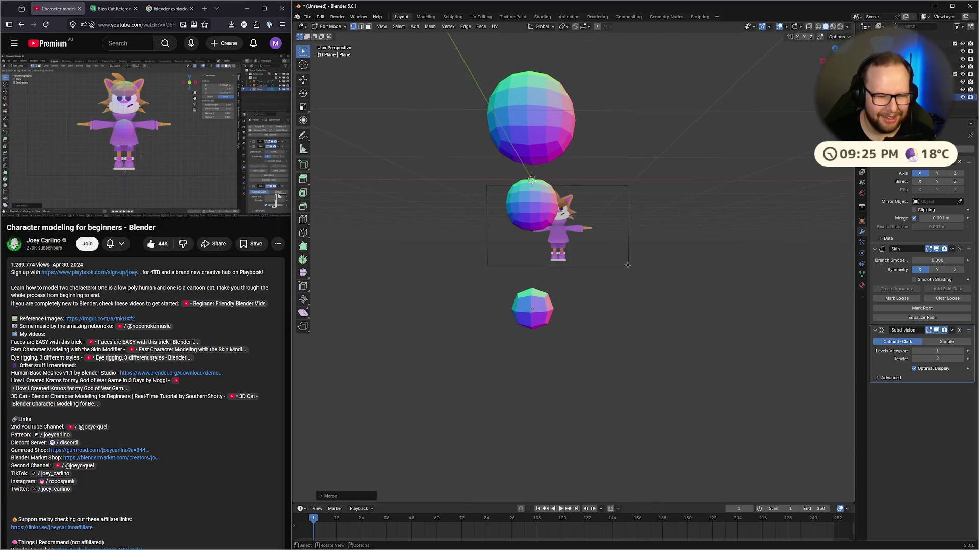
# Step: In front view, shrink the skin sphere's radius and move it to the cat's ankles
pyautogui.press('KP_1')
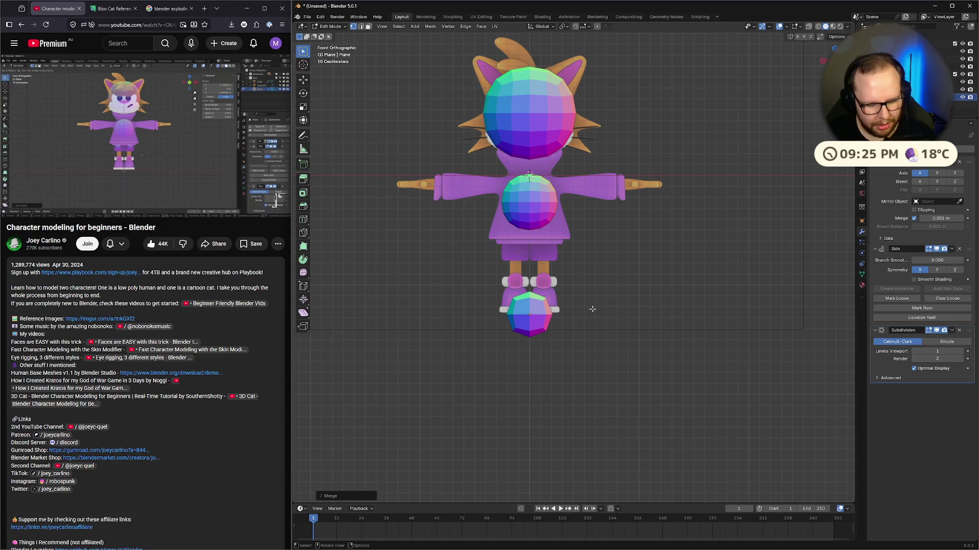
pyautogui.press('s')
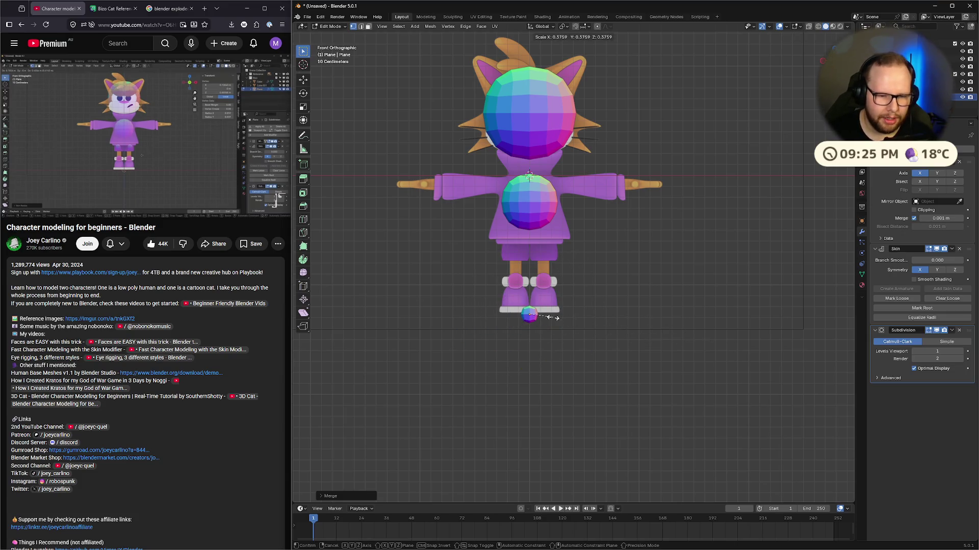
pyautogui.click(549, 316)
pyautogui.press('g')
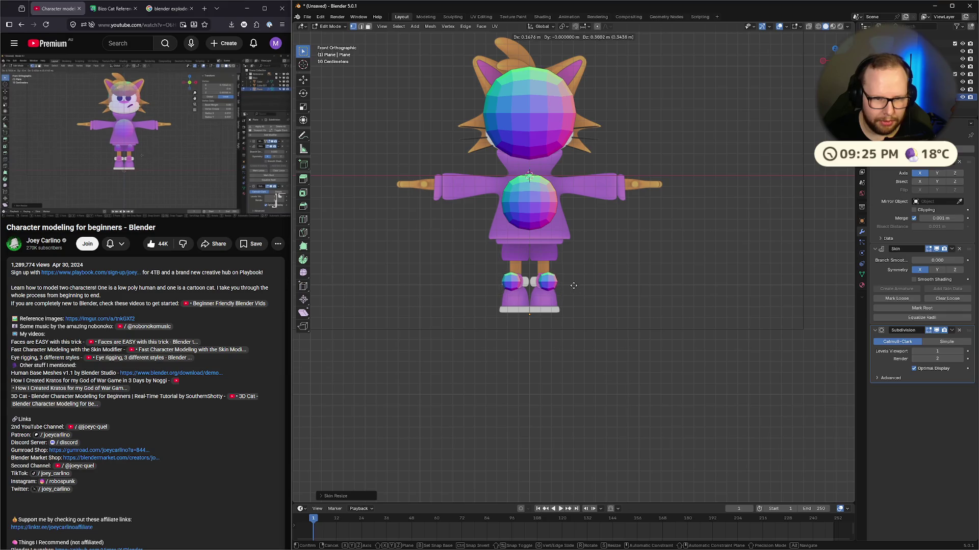
pyautogui.click(570, 280)
# Step: Orbit around the feet, toggling the skin result off and on to check the spheres
pyautogui.moveTo(570, 280)
pyautogui.mouseDown(button='middle')
pyautogui.moveTo(531, 294)
pyautogui.moveTo(581, 263)
pyautogui.mouseUp(button='middle')
pyautogui.scroll(2, 531, 295)
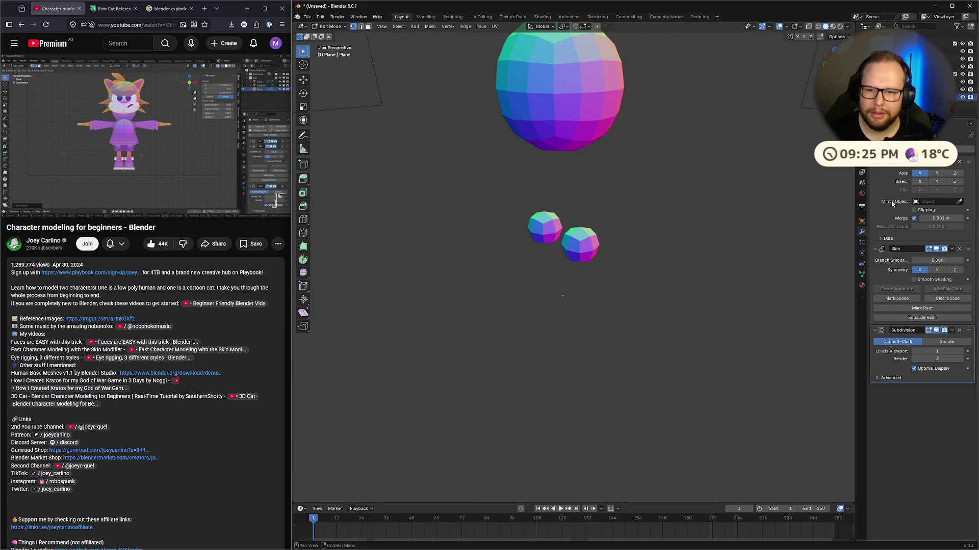
pyautogui.click(937, 250)
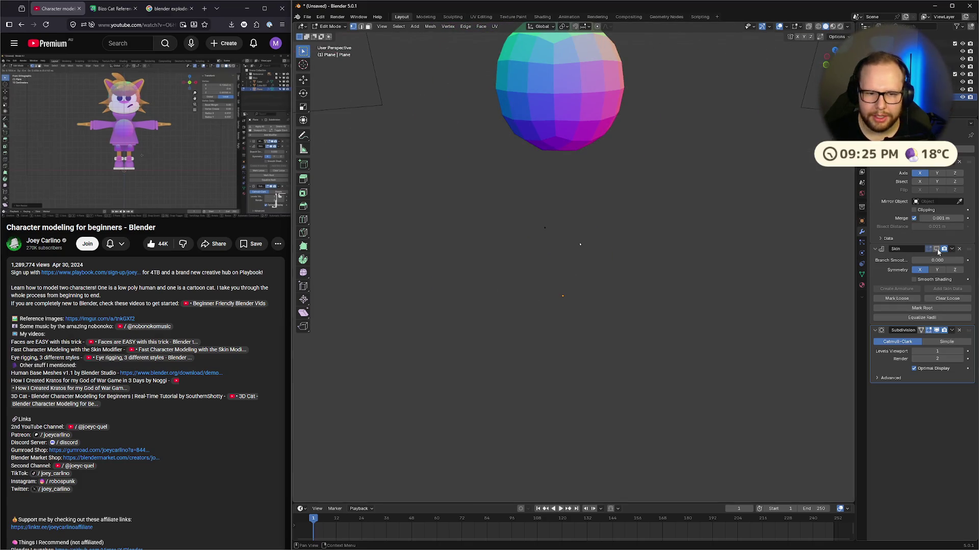
pyautogui.click(937, 250)
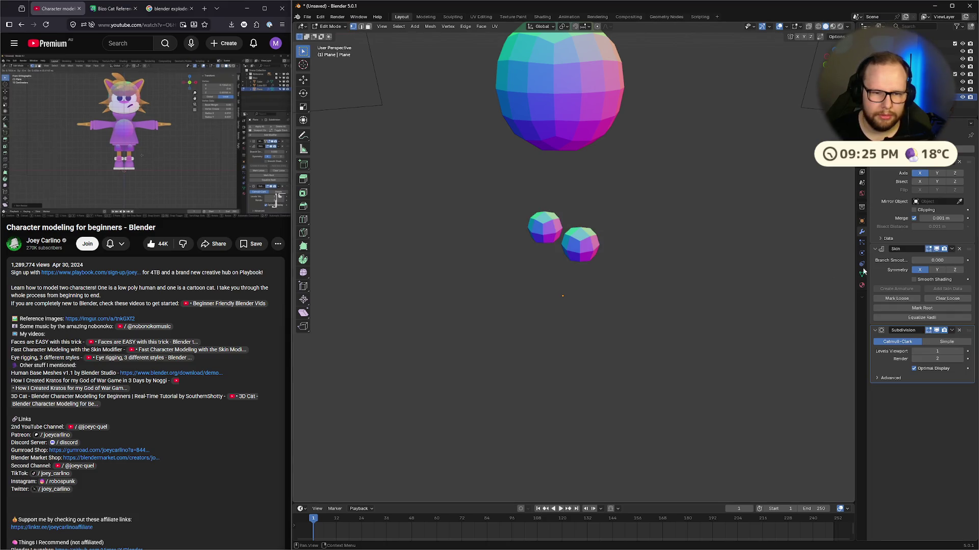
pyautogui.moveTo(571, 247); pyautogui.dragTo(591, 251, button='middle')
pyautogui.press('KP_1')
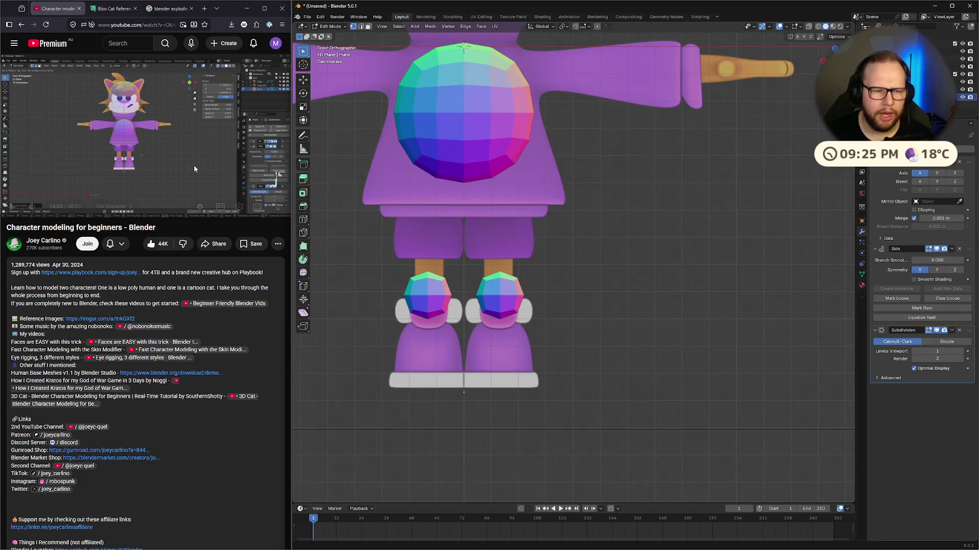
# Step: Raise the foot spheres to the hips along Z and extrude them down to the feet
pyautogui.click(194, 165)
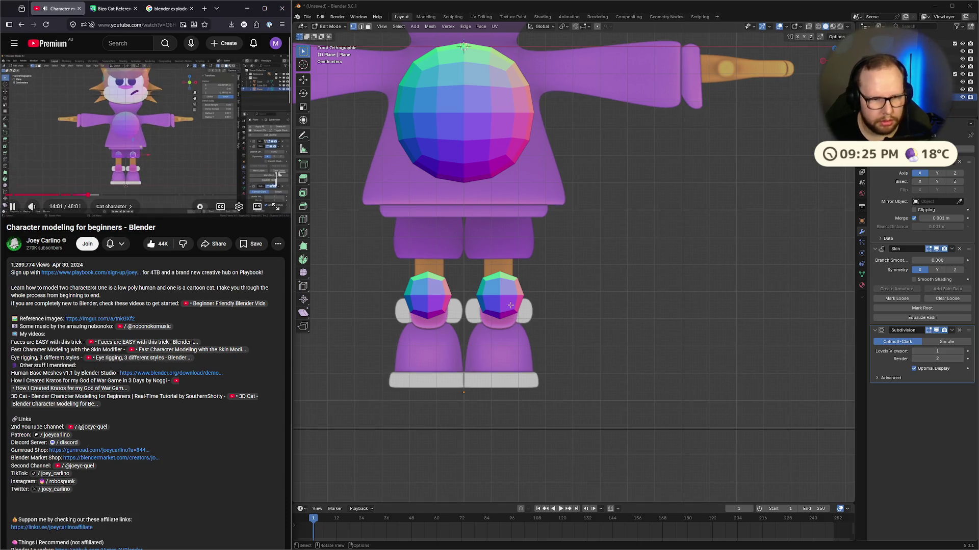
pyautogui.press('g')
pyautogui.press('z')
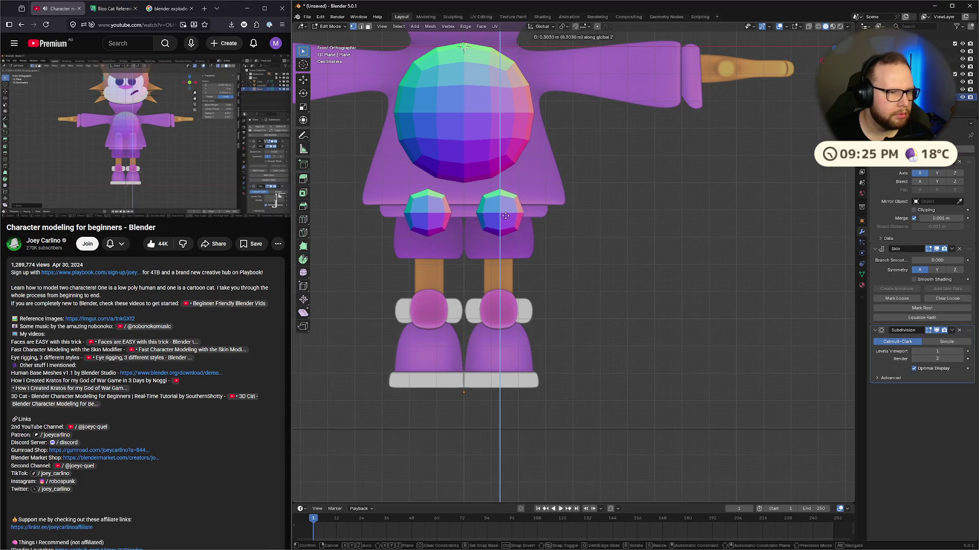
pyautogui.click(502, 170)
pyautogui.press('e')
pyautogui.press('z')
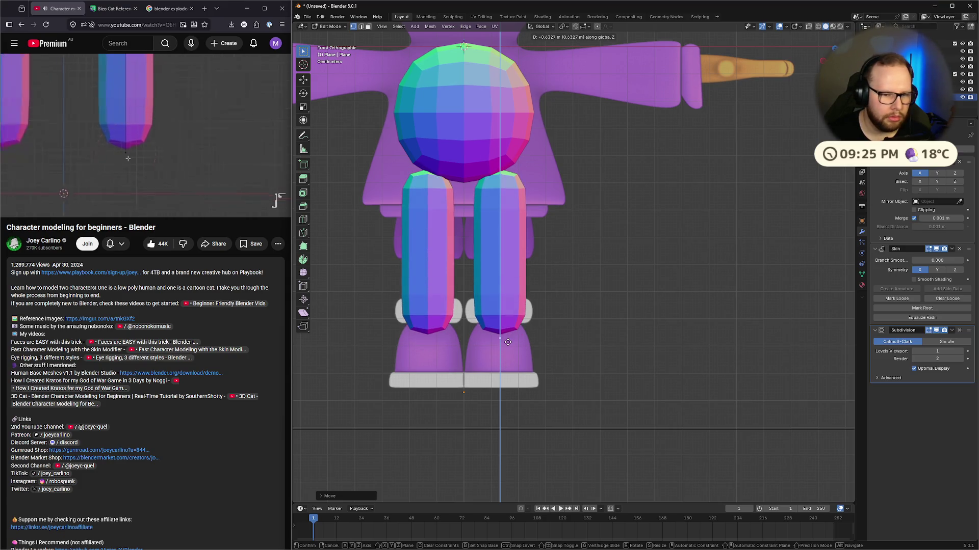
pyautogui.click(507, 340)
# Step: Orbit around the new legs in perspective, undoing and redoing the extrusion to compare
pyautogui.scroll(6, 497, 366)
pyautogui.scroll(-5, 496, 365)
pyautogui.moveTo(497, 366)
pyautogui.mouseDown(button='middle')
pyautogui.moveTo(448, 338)
pyautogui.moveTo(407, 401)
pyautogui.mouseUp(button='middle')
pyautogui.scroll(-1, 502, 397)
pyautogui.moveTo(523, 264); pyautogui.dragTo(633, 208, button='middle')
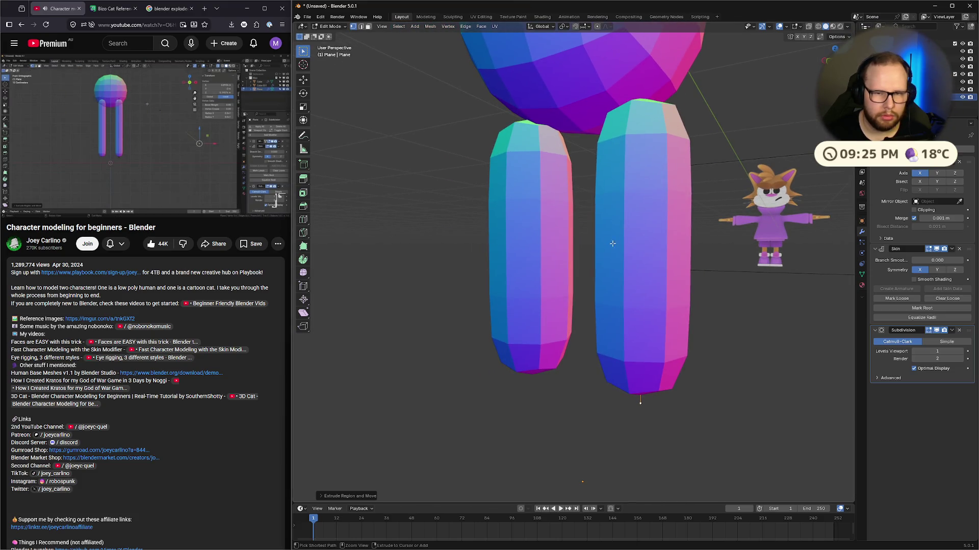
pyautogui.hotkey('ctrl', 'z')
pyautogui.moveTo(613, 244); pyautogui.dragTo(579, 46, button='middle')
pyautogui.hotkey('ctrl', 'shift', 'z')
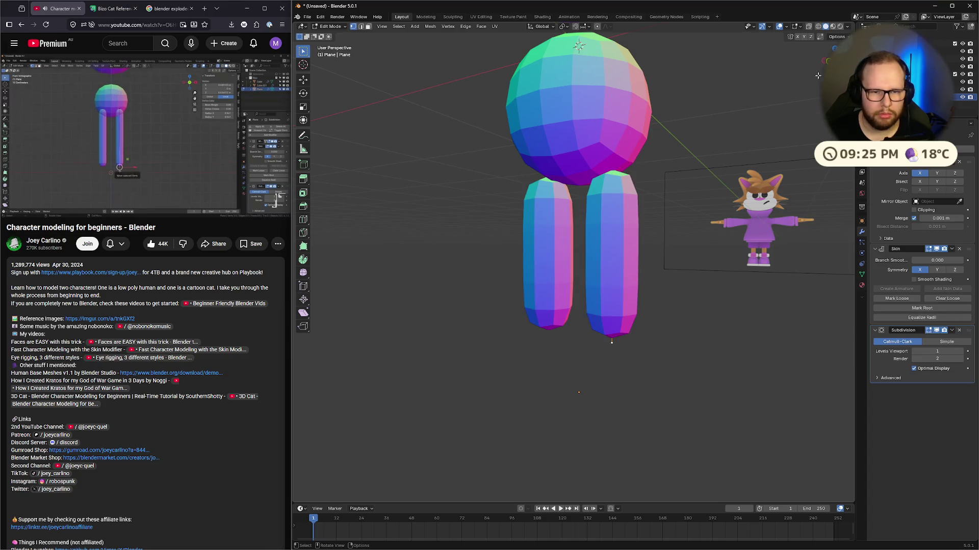
pyautogui.press('KP_1')
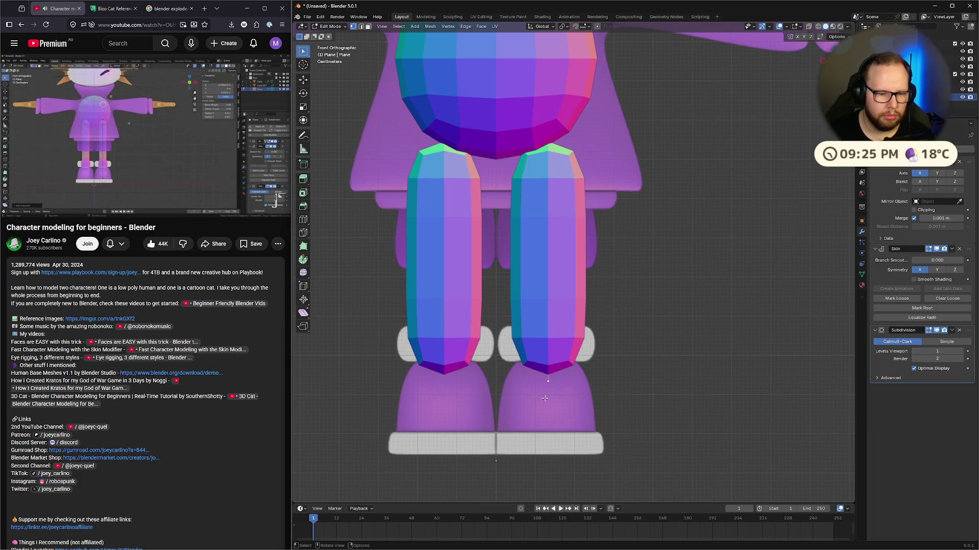
pyautogui.click(197, 124)
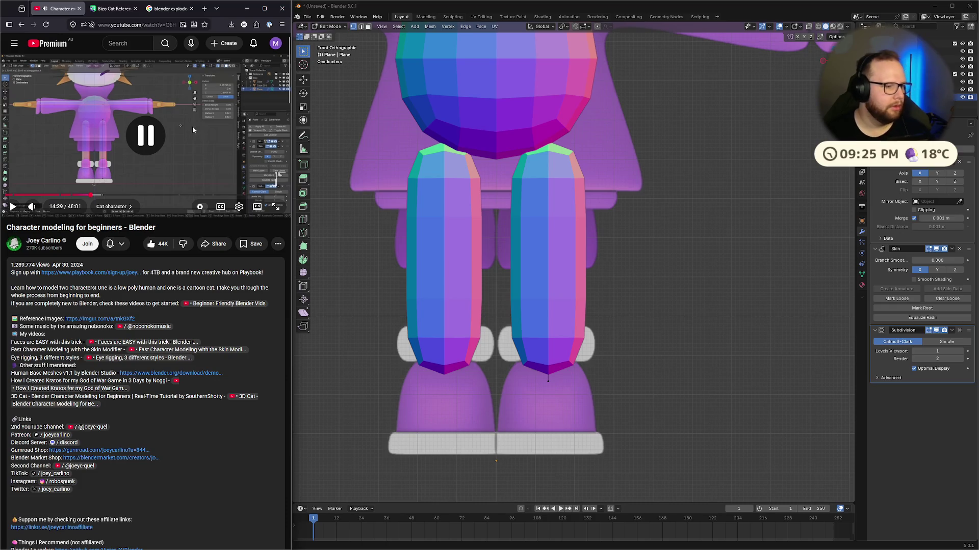
pyautogui.scroll(-3, 514, 214)
pyautogui.moveTo(515, 214)
pyautogui.mouseDown(button='middle')
pyautogui.moveTo(522, 148)
pyautogui.moveTo(740, 142)
pyautogui.mouseUp(button='middle')
pyautogui.scroll(8, 740, 142)
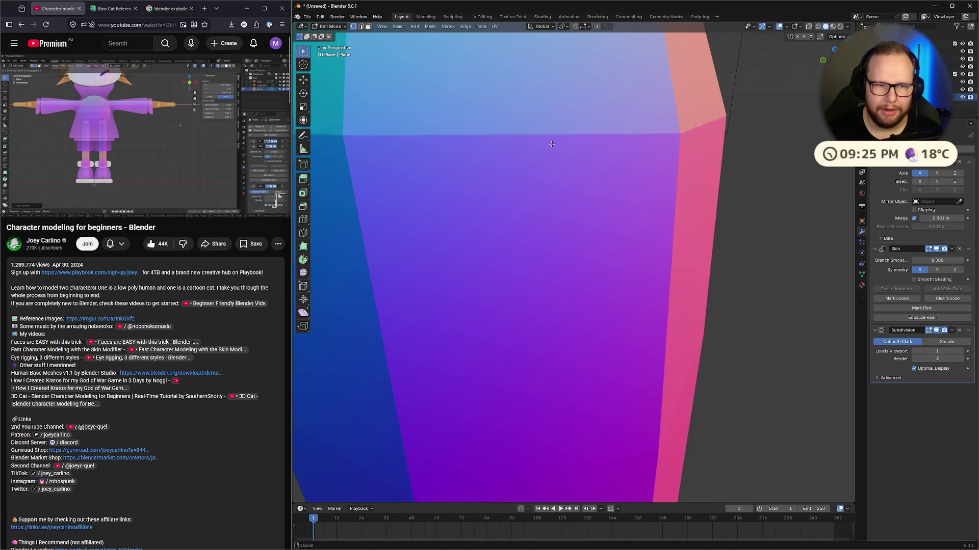
pyautogui.scroll(-10, 582, 260)
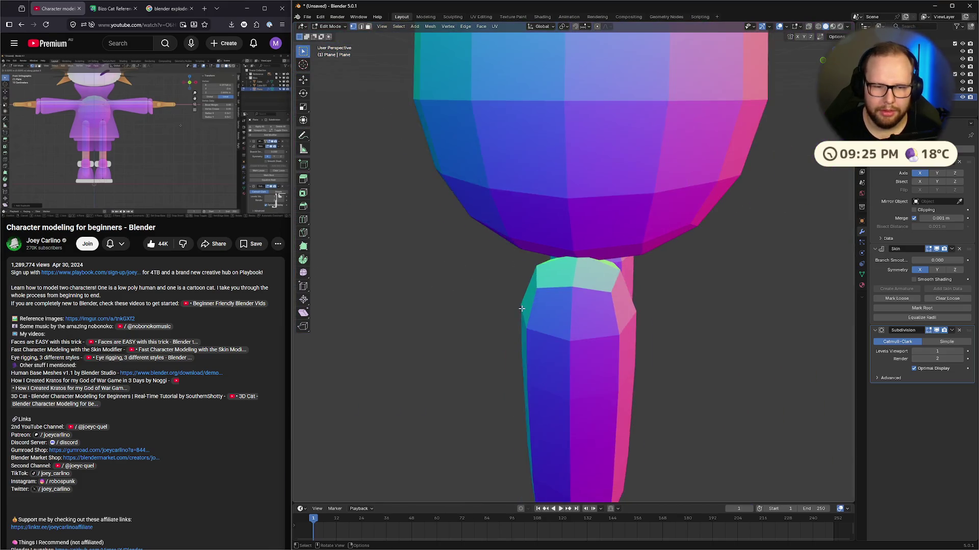
# Step: Isolate the legs in Local View and return to Edit Mode to view their tops
pyautogui.press('Tab')
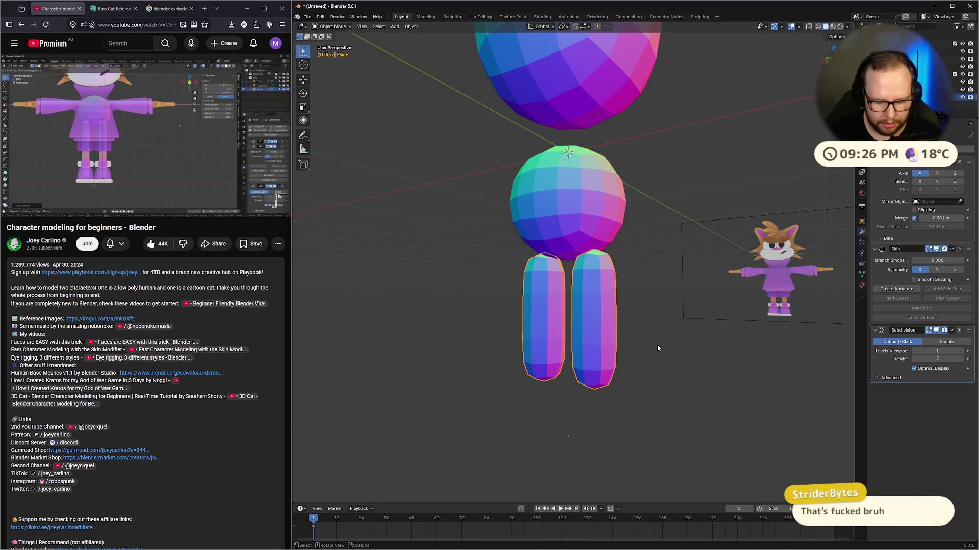
pyautogui.press('KP_Divide')
pyautogui.press('Tab')
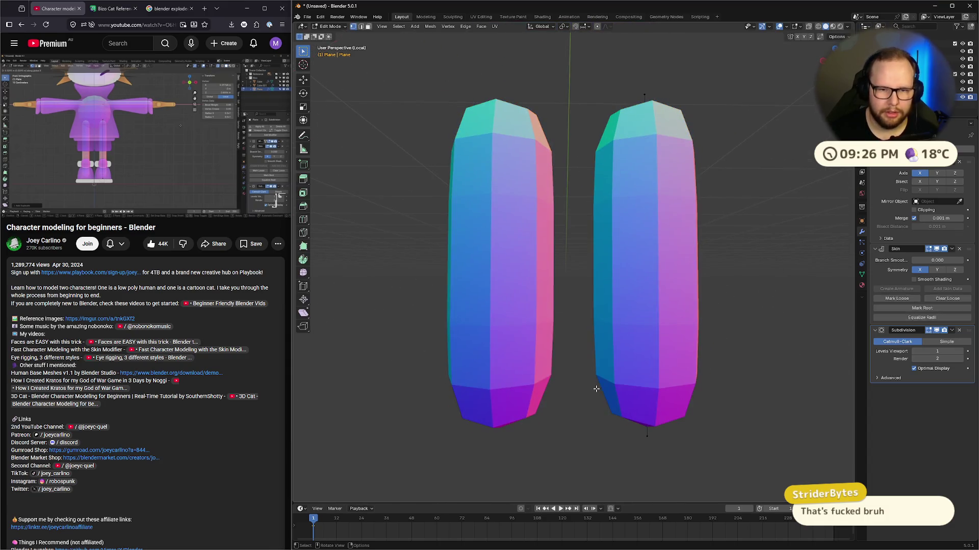
pyautogui.moveTo(599, 379)
pyautogui.mouseDown(button='middle')
pyautogui.moveTo(607, 395)
pyautogui.moveTo(605, 384)
pyautogui.moveTo(564, 395)
pyautogui.mouseUp(button='middle')
pyautogui.scroll(-5, 564, 395)
pyautogui.scroll(3, 607, 327)
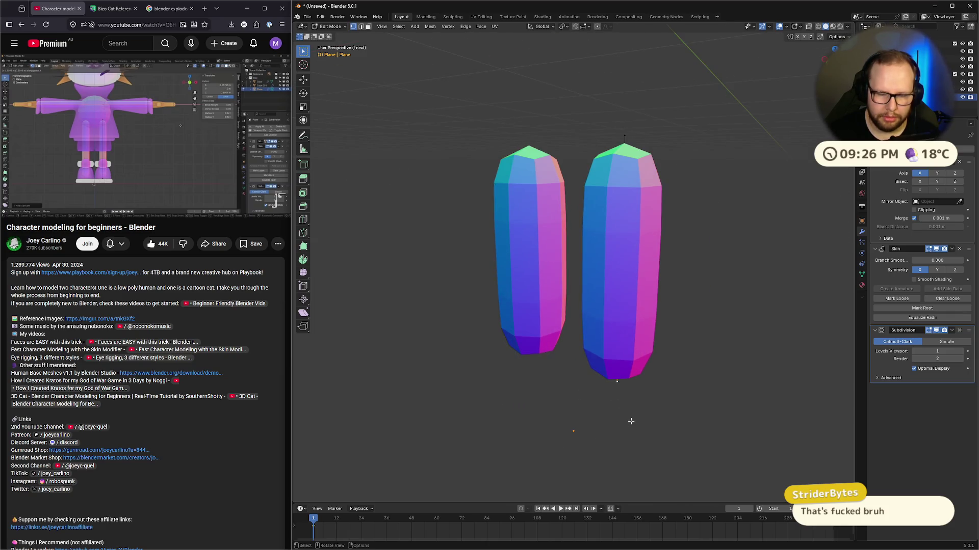
pyautogui.scroll(-2, 630, 422)
pyautogui.click(213, 136)
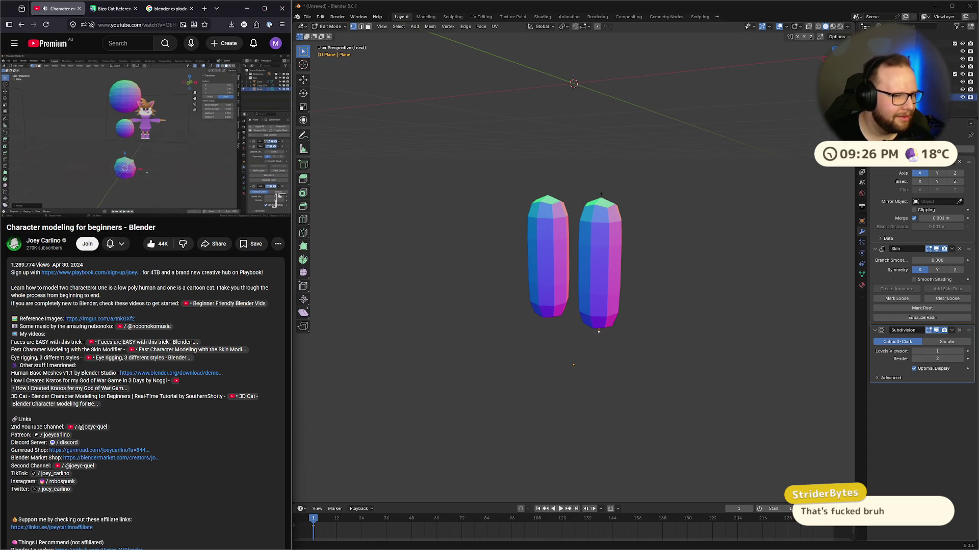
# Step: Leave Edit Mode and exit Local View to bring back the full scene
pyautogui.click(175, 109)
pyautogui.press('Tab')
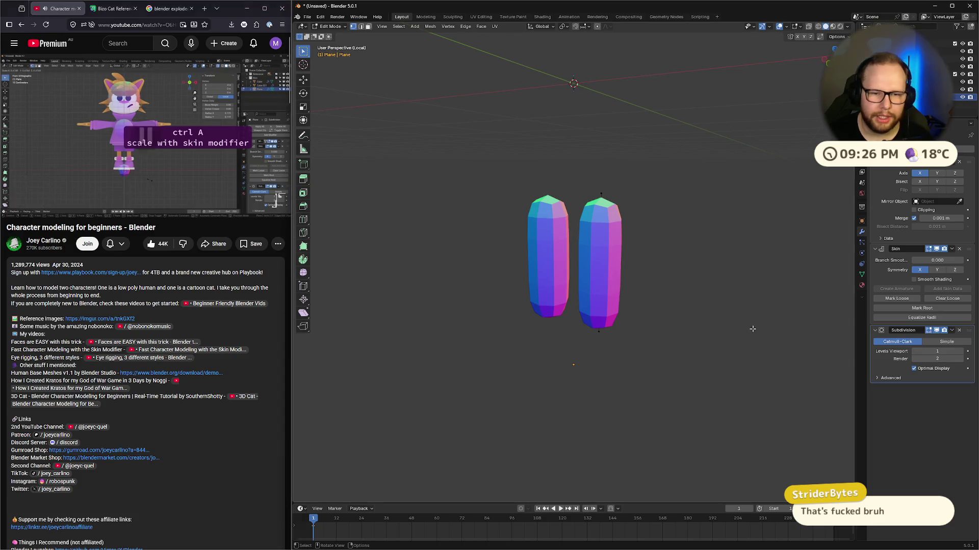
pyautogui.press('1')
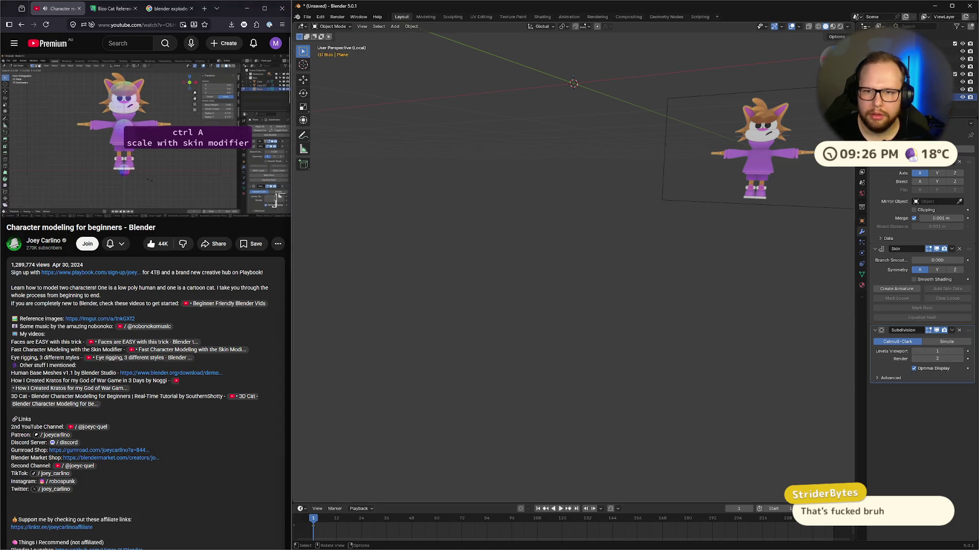
pyautogui.press('KP_Decimal')
pyautogui.press('KP_1')
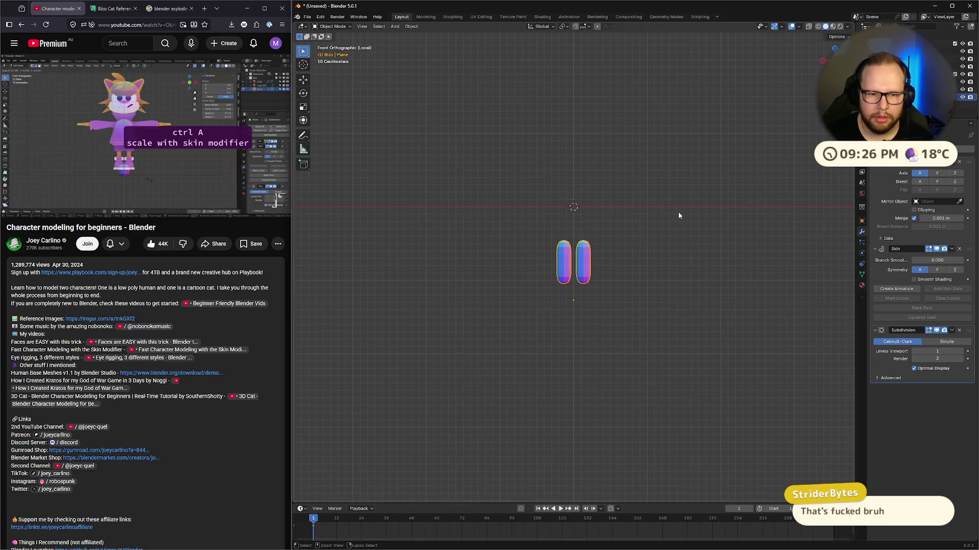
pyautogui.press('KP_Divide')
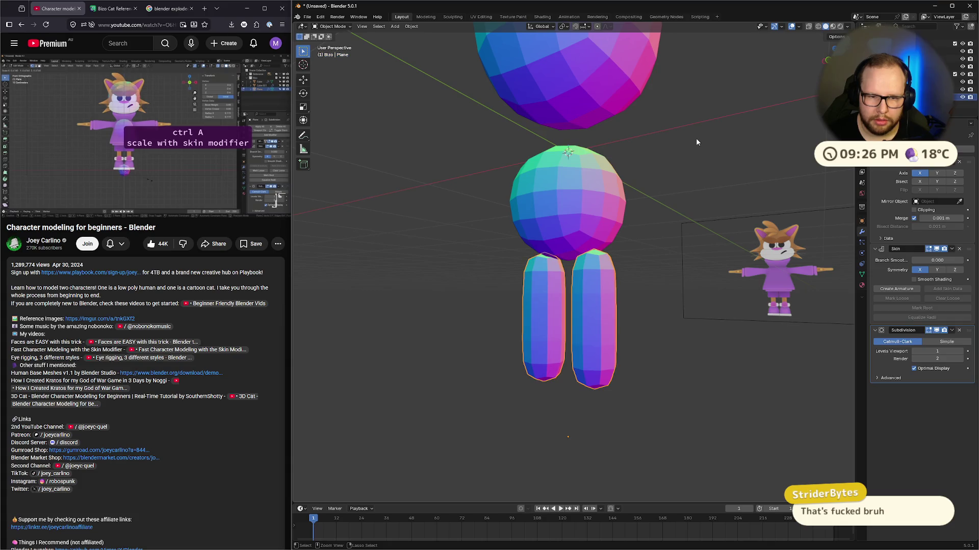
# Step: In Edit Mode, undo the old leg geometry back to a single point, viewed from the front
pyautogui.press('Tab')
pyautogui.hotkey('ctrl', 'z')
pyautogui.hotkey('ctrl', 'z')
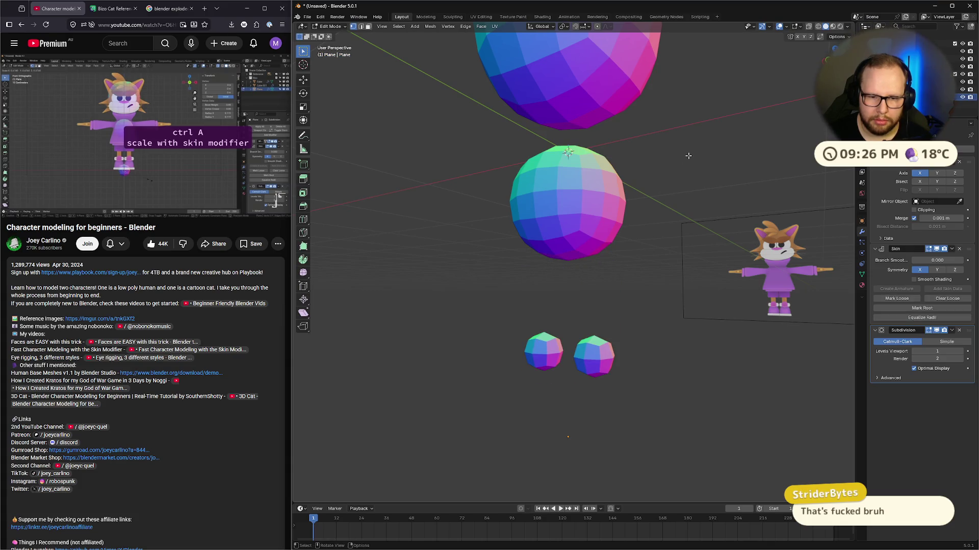
pyautogui.hotkey('ctrl', 'z')
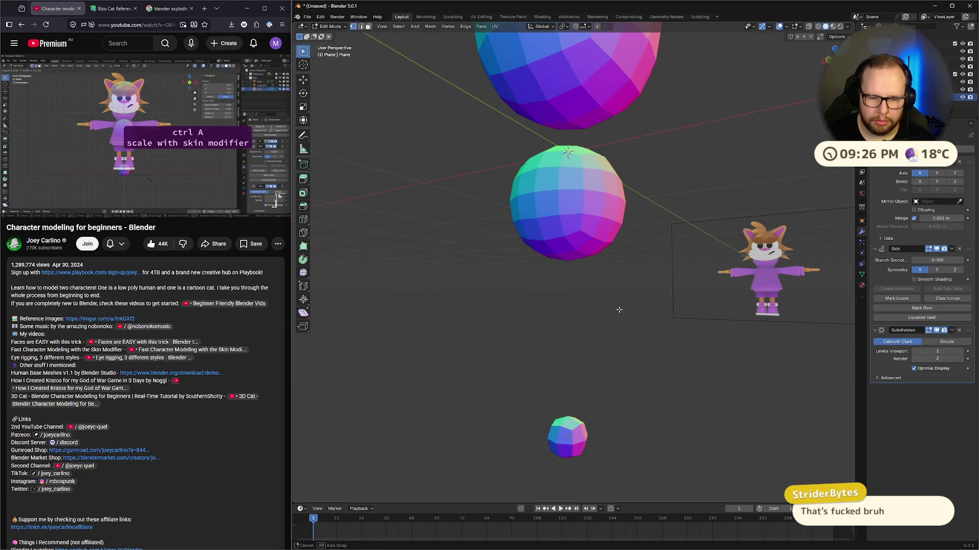
pyautogui.moveTo(634, 296); pyautogui.dragTo(635, 308, button='middle')
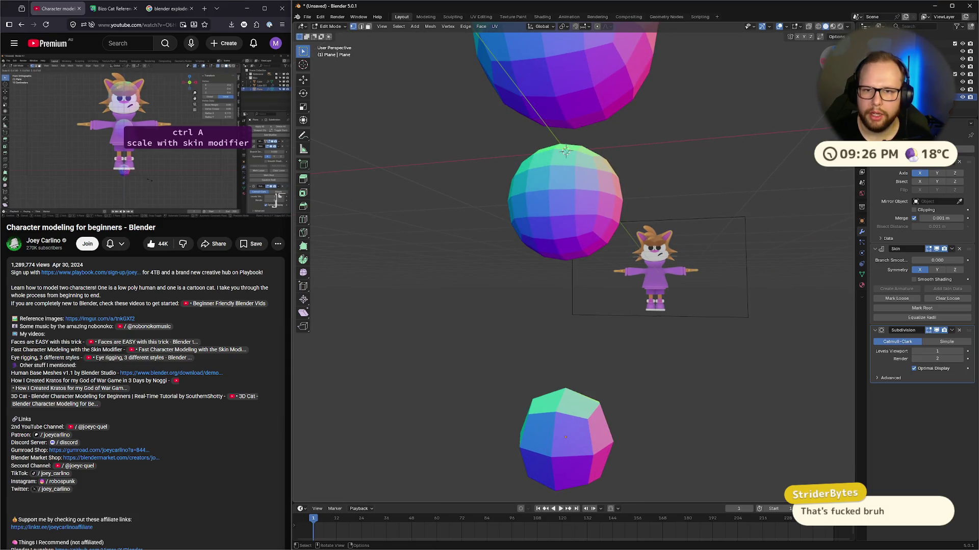
pyautogui.press('KP_1')
pyautogui.scroll(-3, 618, 442)
# Step: Select the lower point, halve its skin radius and move it up just under the body
pyautogui.moveTo(507, 310); pyautogui.dragTo(668, 427)
pyautogui.press('s')
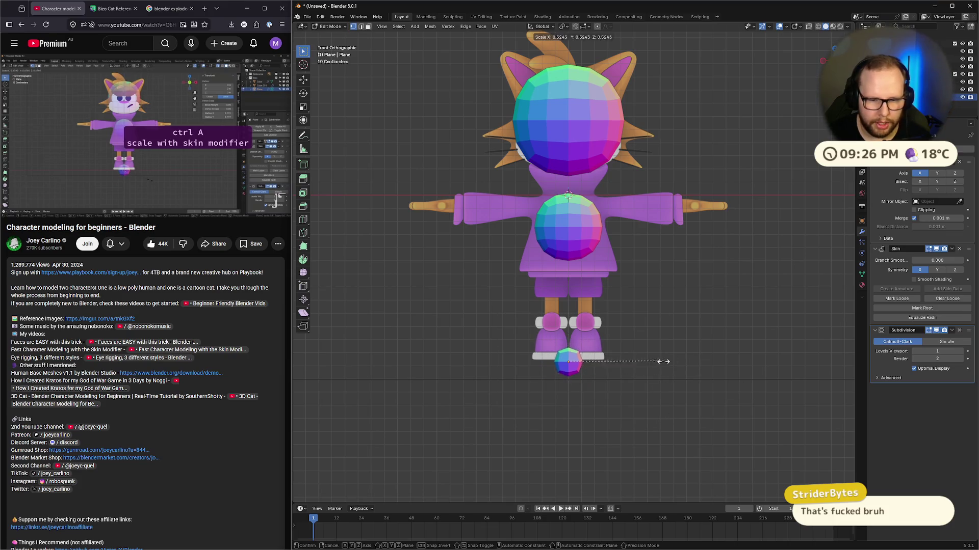
pyautogui.click(633, 371)
pyautogui.press('g')
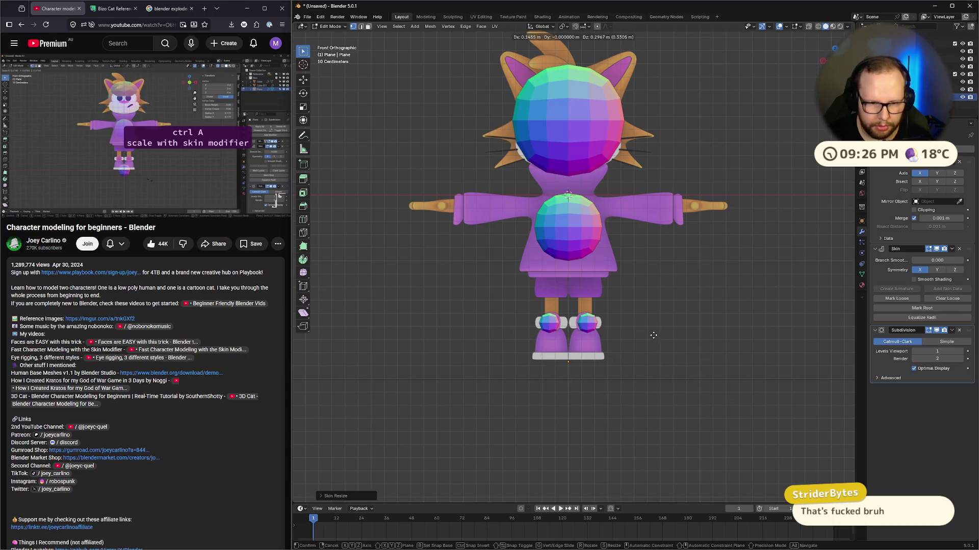
pyautogui.click(652, 335)
pyautogui.press('g')
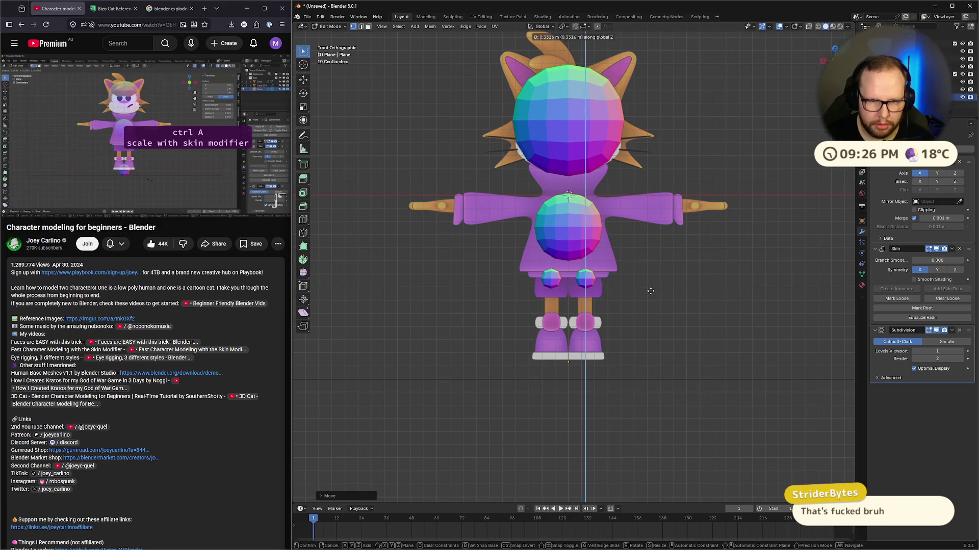
pyautogui.click(651, 269)
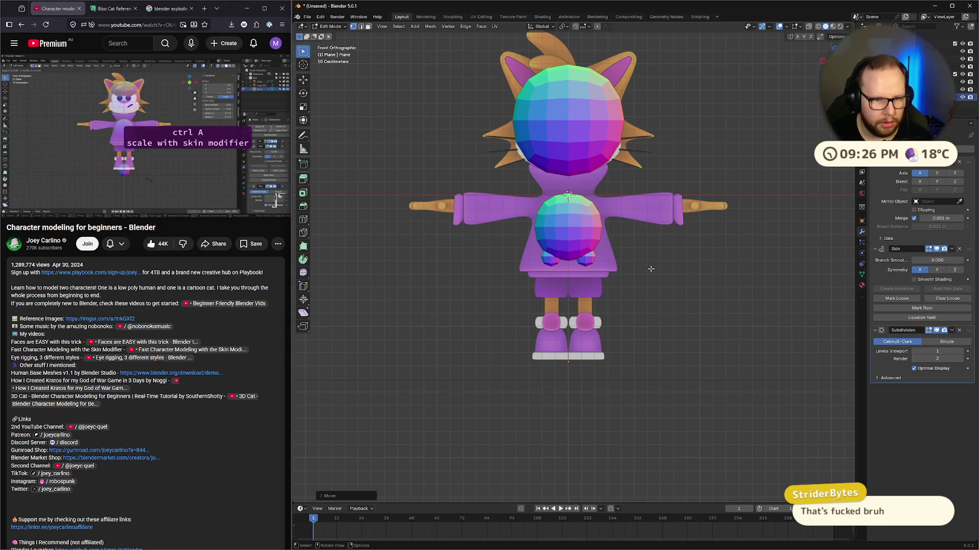
# Step: Extrude the point straight down along Z so the legs end at the cat's feet
pyautogui.press('e')
pyautogui.press('z')
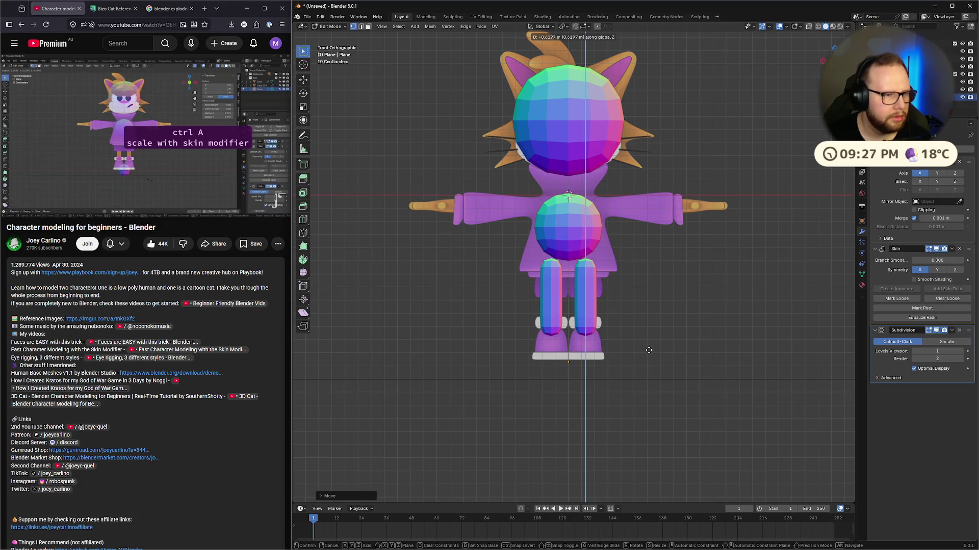
pyautogui.click(649, 350)
pyautogui.click(127, 143)
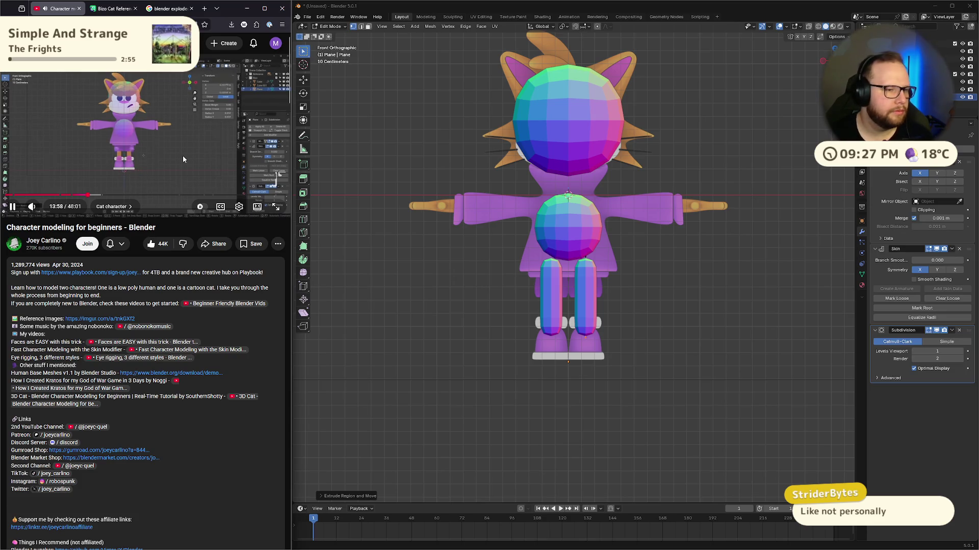
# Step: Raise the leg-top vertices along Z into the lower body sphere
pyautogui.scroll(5, 600, 404)
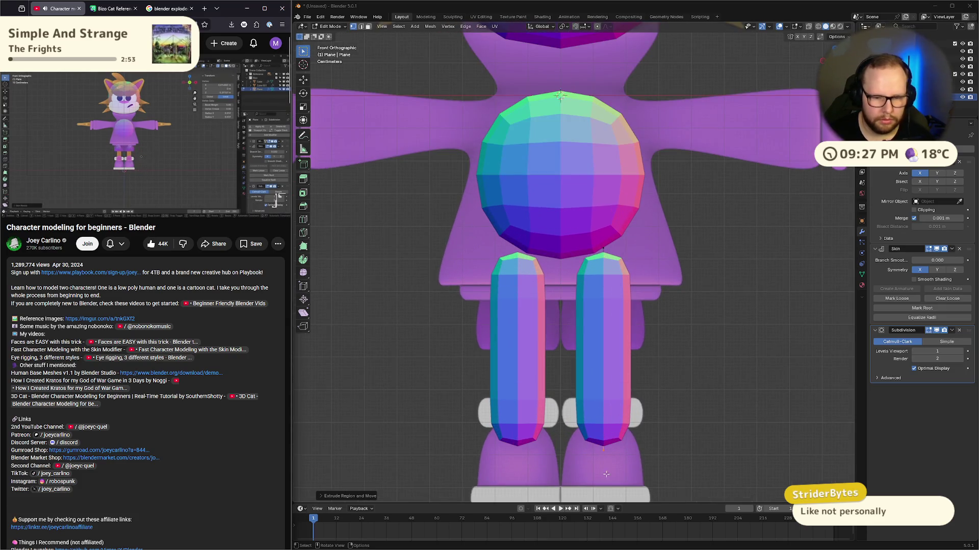
pyautogui.scroll(-2, 604, 473)
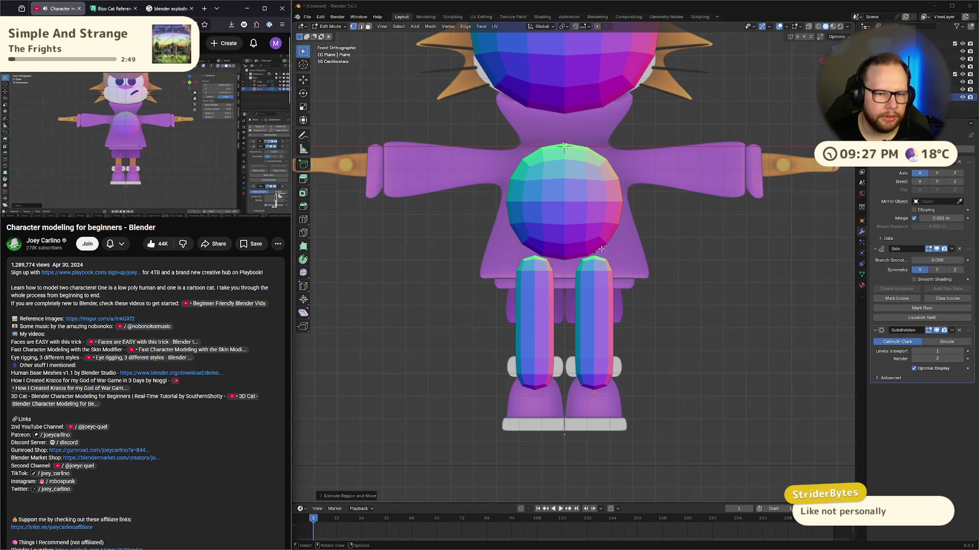
pyautogui.press('g')
pyautogui.press('z')
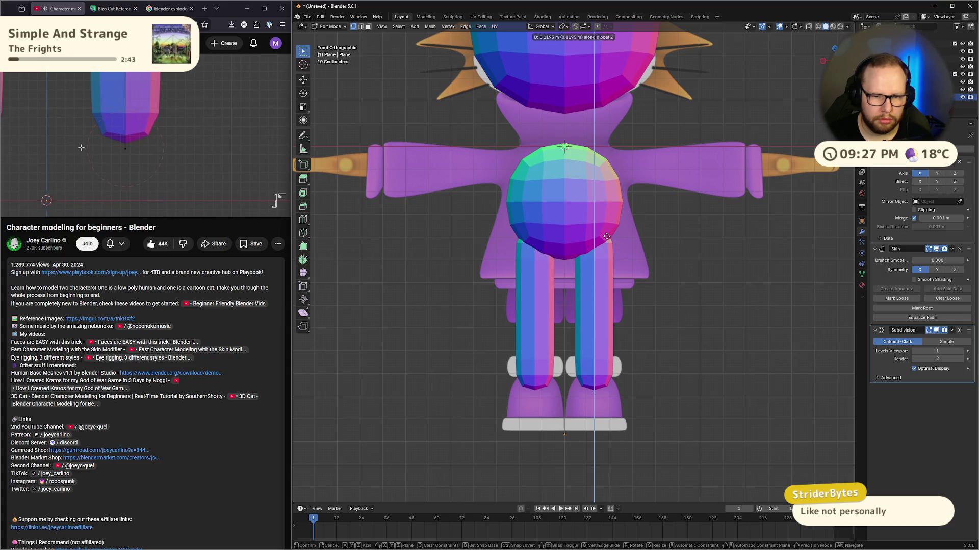
pyautogui.click(596, 390)
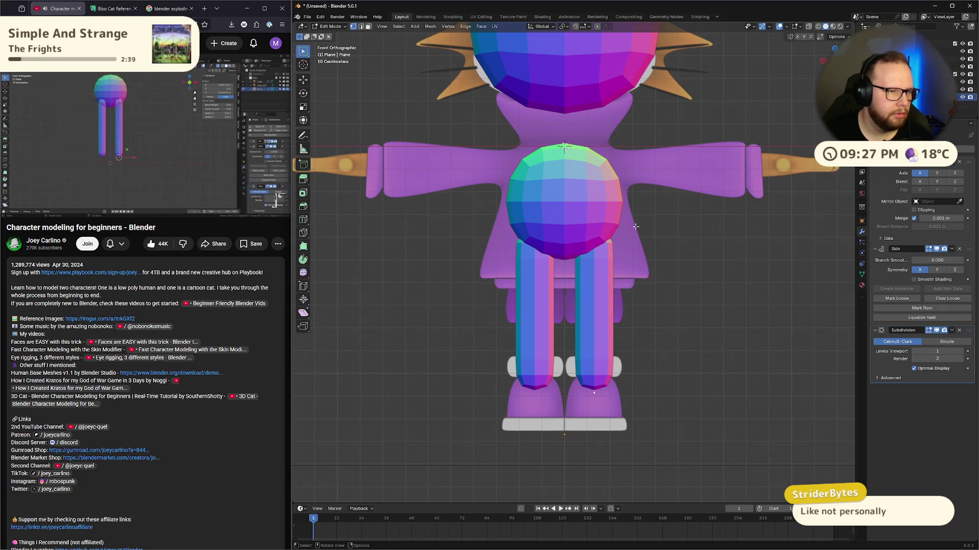
pyautogui.moveTo(152, 190)
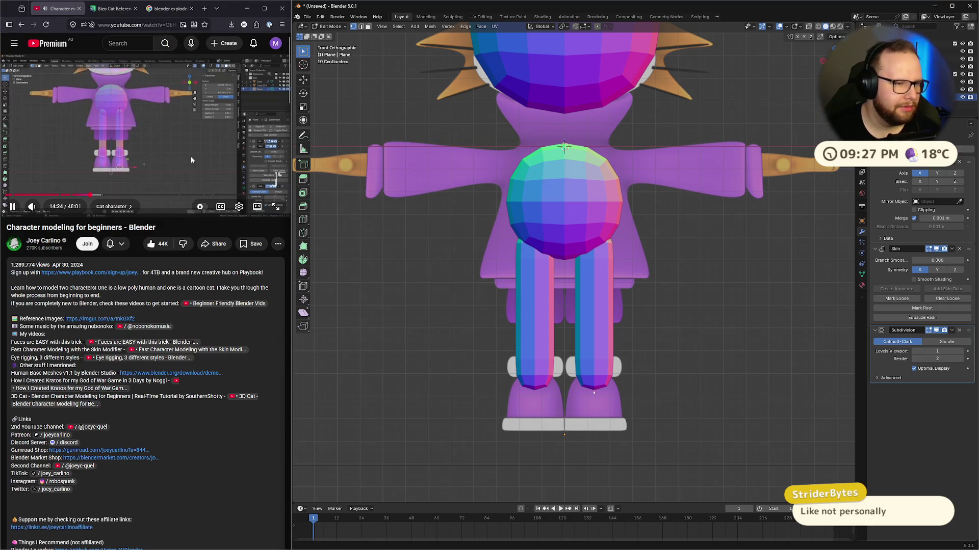
# Step: Inspect the legs in Local View, return to the full view, and duplicate a small sphere for the arms
pyautogui.click(178, 151)
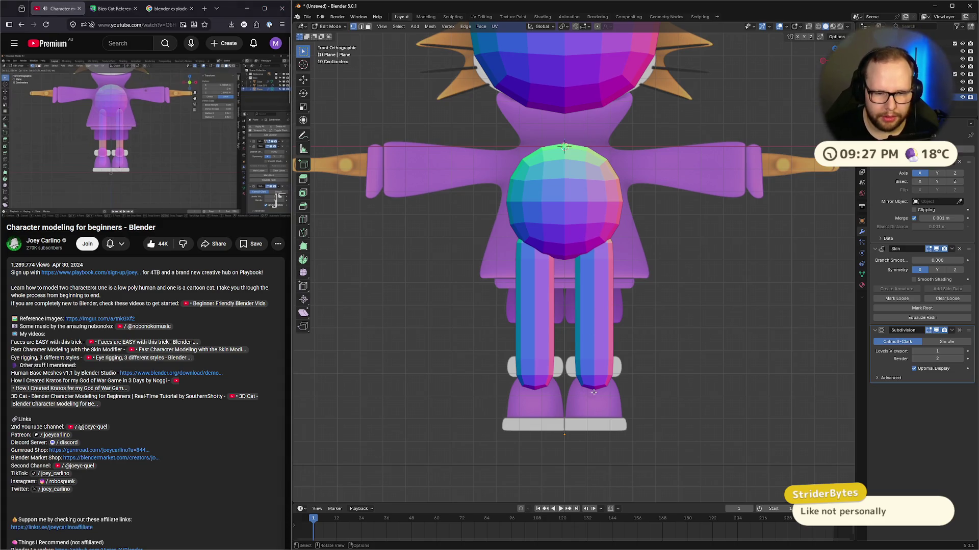
pyautogui.press('Tab')
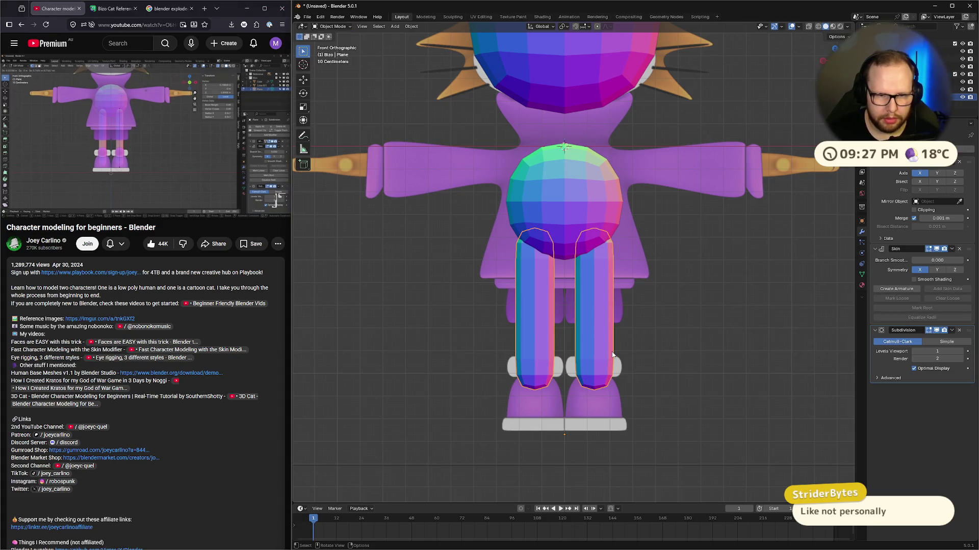
pyautogui.press('KP_Divide')
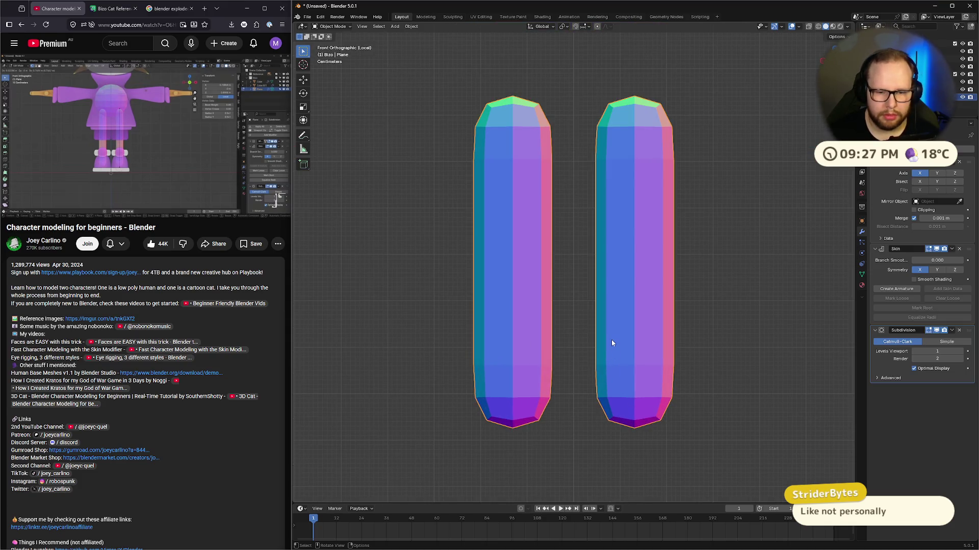
pyautogui.press('Tab')
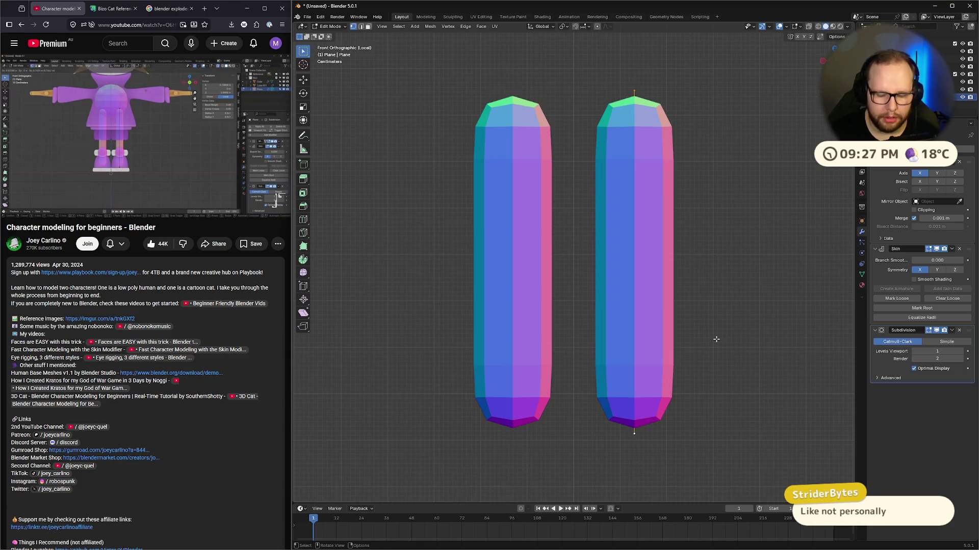
pyautogui.press('KP_Divide')
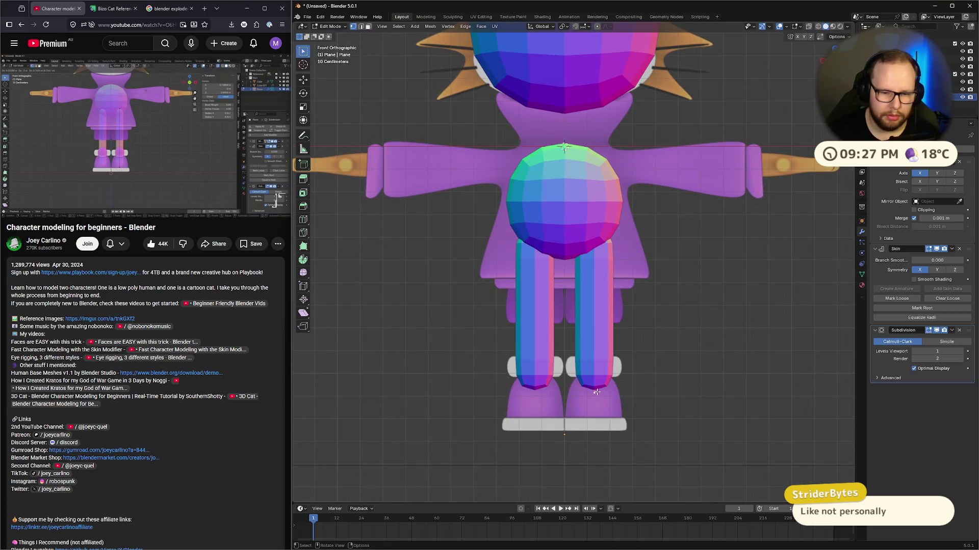
pyautogui.hotkey('shift', 'd')
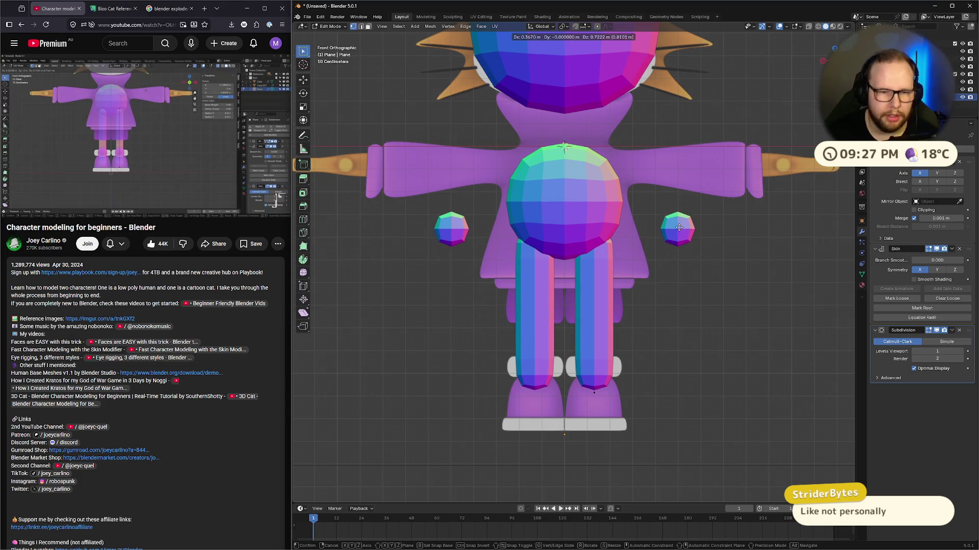
# Step: Place the duplicated spheres and move them up to the cat's shoulders
pyautogui.click(676, 226)
pyautogui.click(181, 130)
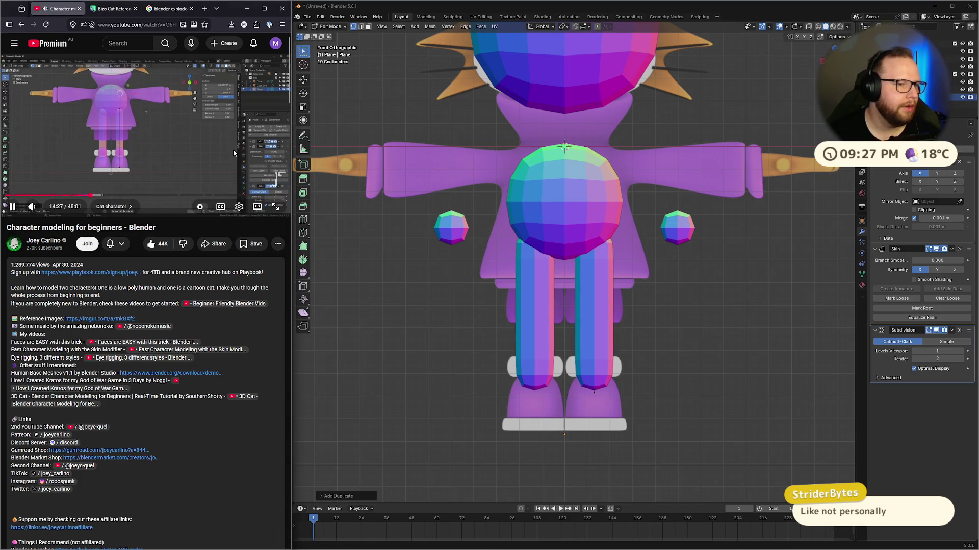
pyautogui.click(173, 132)
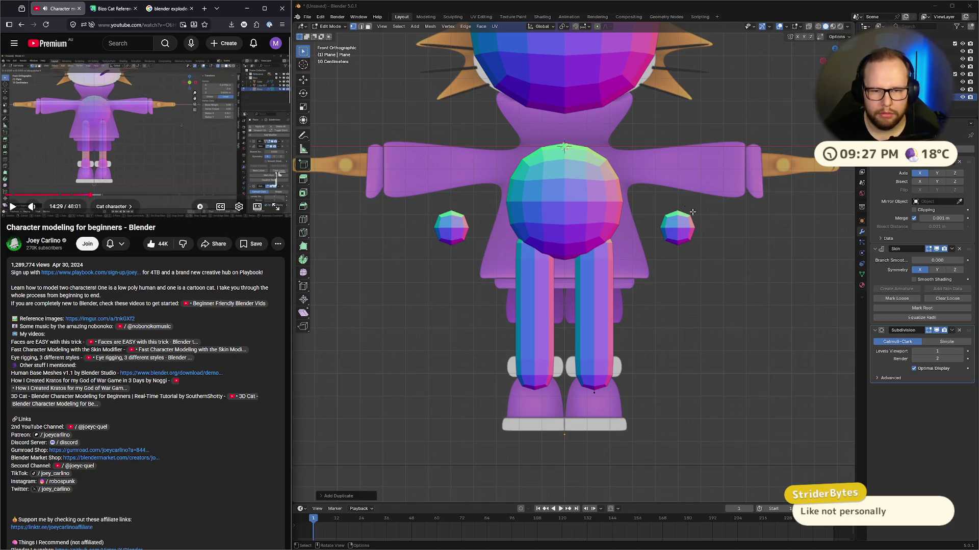
pyautogui.click(680, 235)
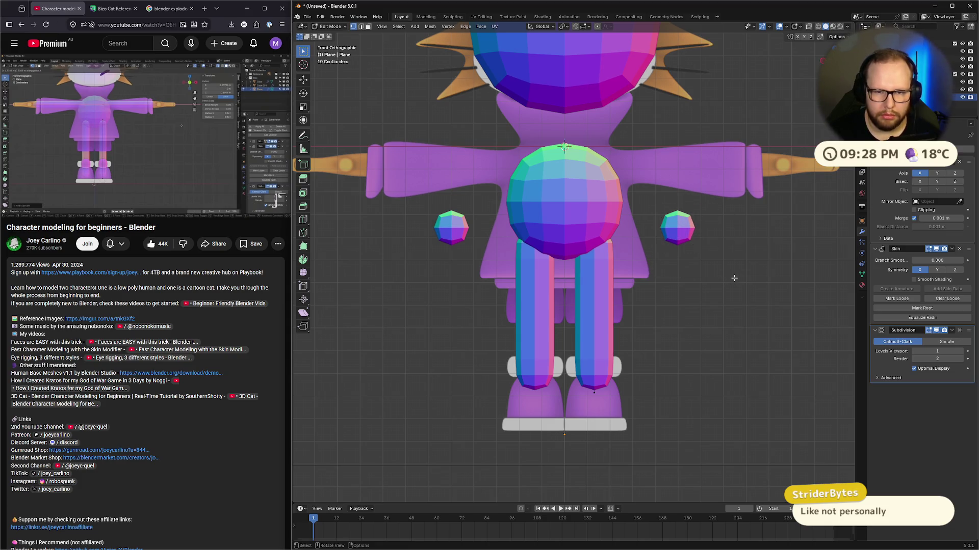
pyautogui.press('g')
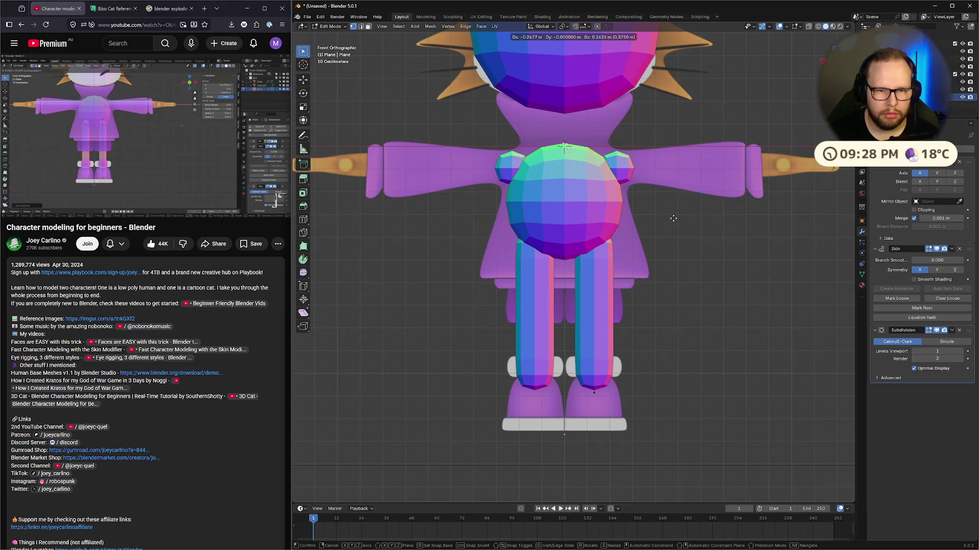
pyautogui.click(673, 219)
# Step: Extrude the shoulder points along X into arms and slide them sideways to match the reference
pyautogui.press('e')
pyautogui.press('x')
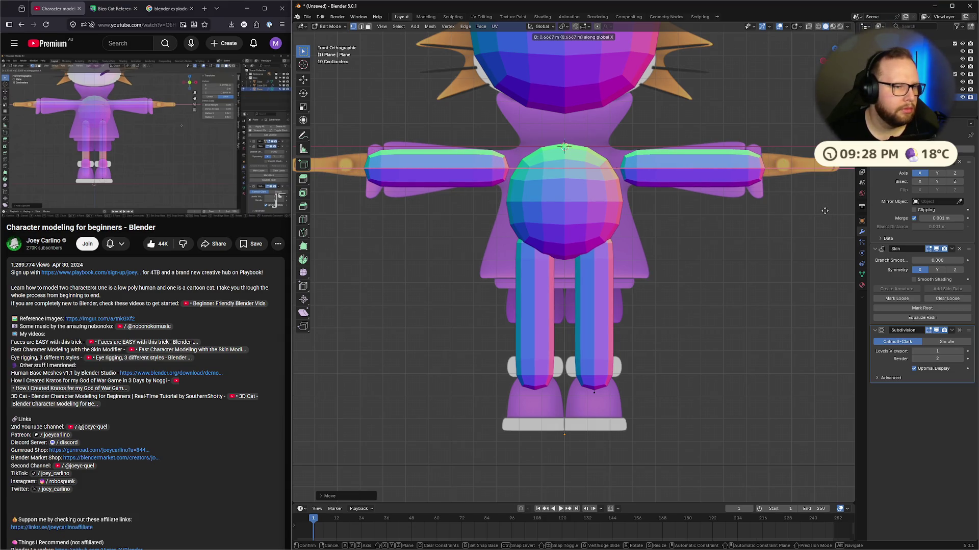
pyautogui.click(853, 210)
pyautogui.click(206, 138)
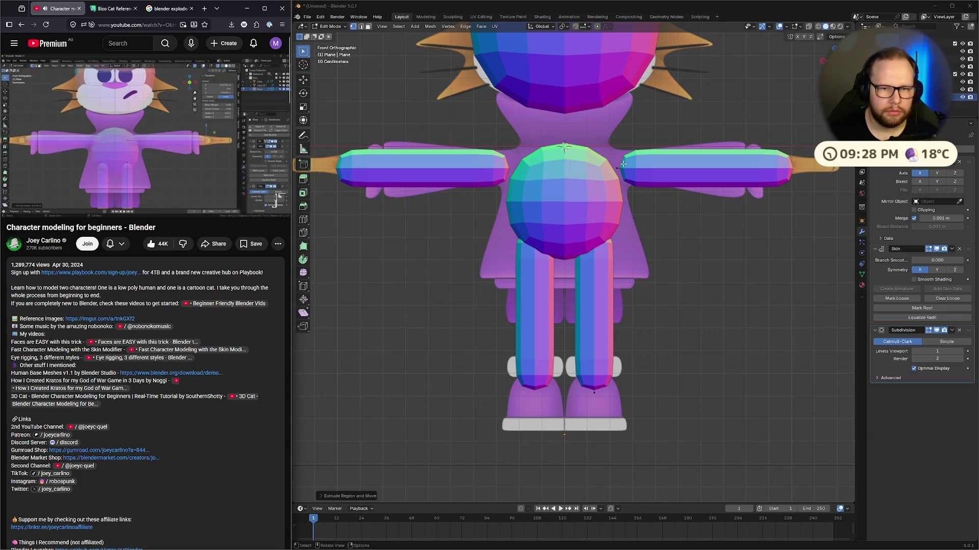
pyautogui.click(623, 211)
pyautogui.press('g')
pyautogui.press('x')
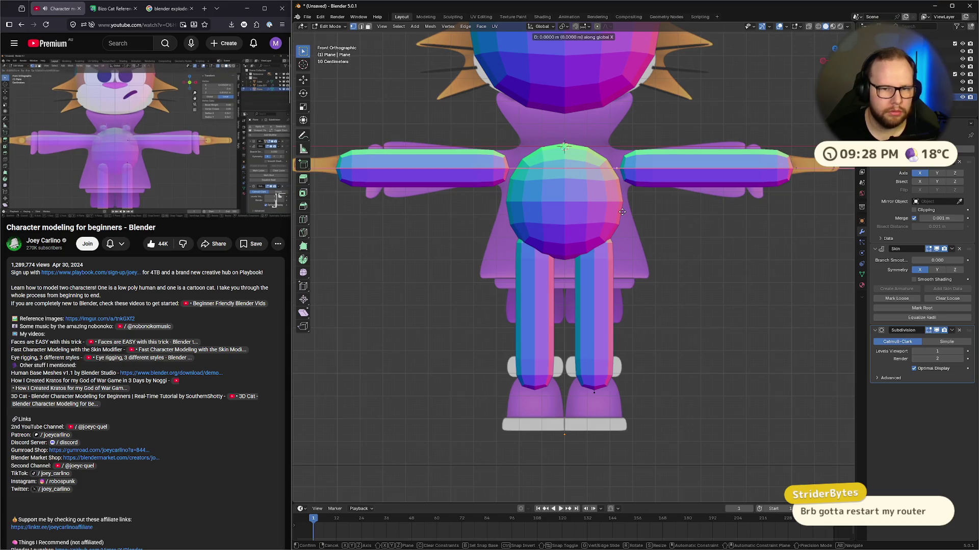
pyautogui.click(592, 206)
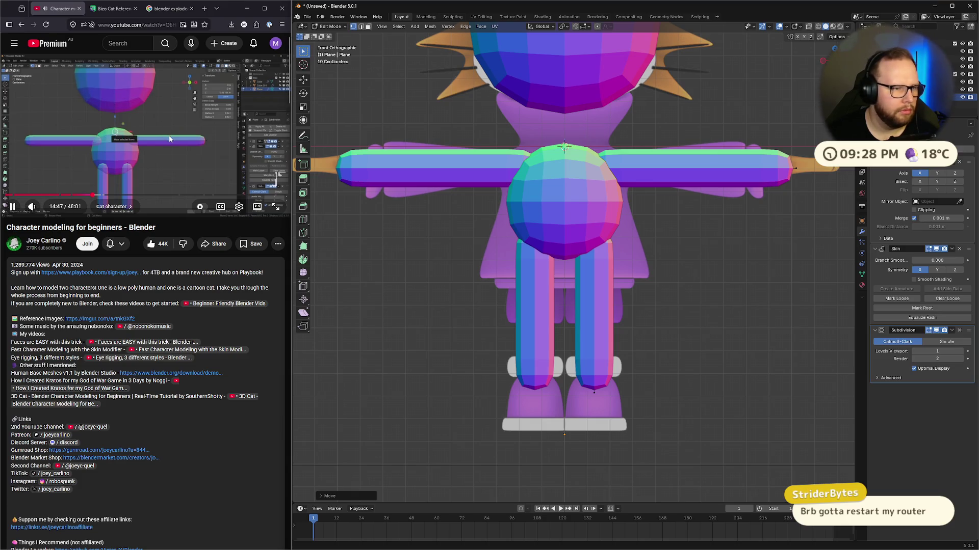
pyautogui.click(89, 196)
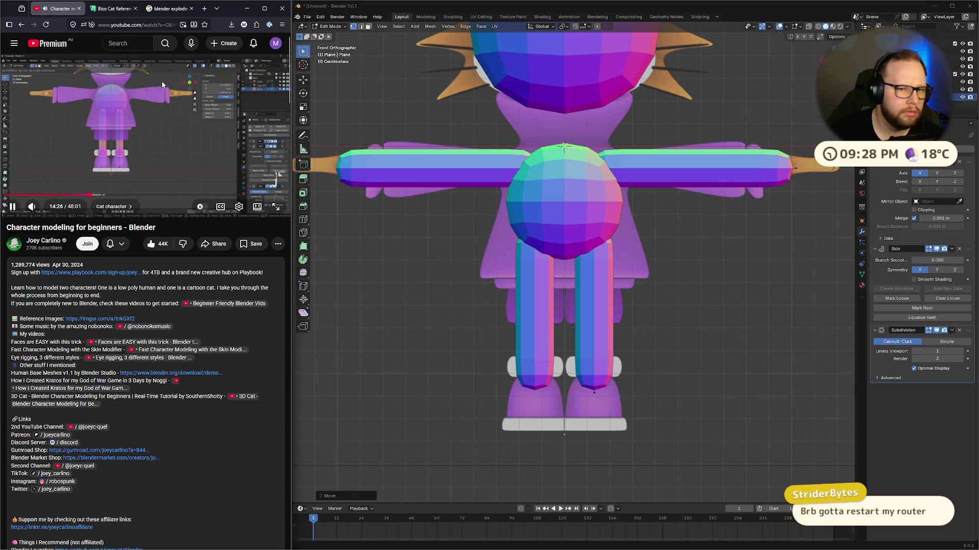
# Step: Make the cat reference image the active object and view it from the front
pyautogui.scroll(-10, 686, 223)
pyautogui.scroll(5, 644, 232)
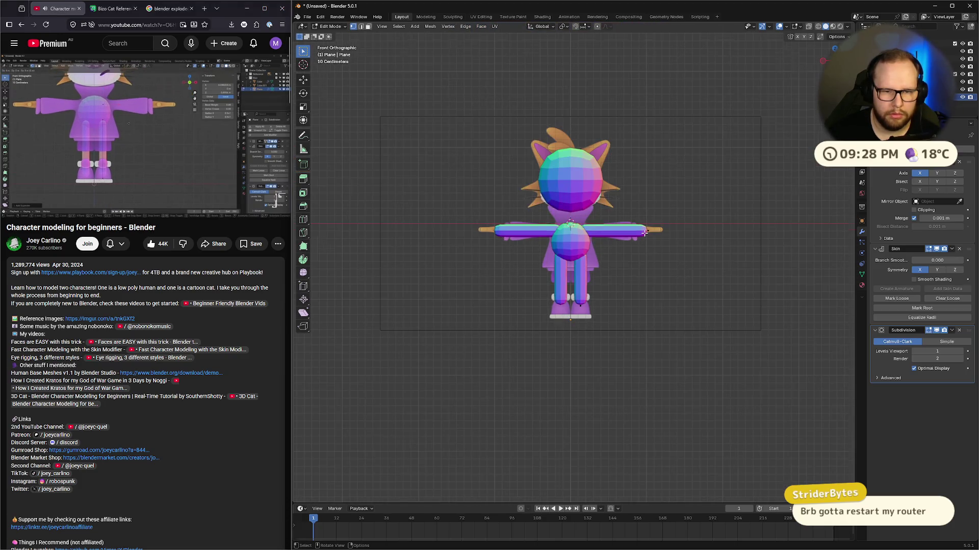
pyautogui.scroll(-2, 644, 233)
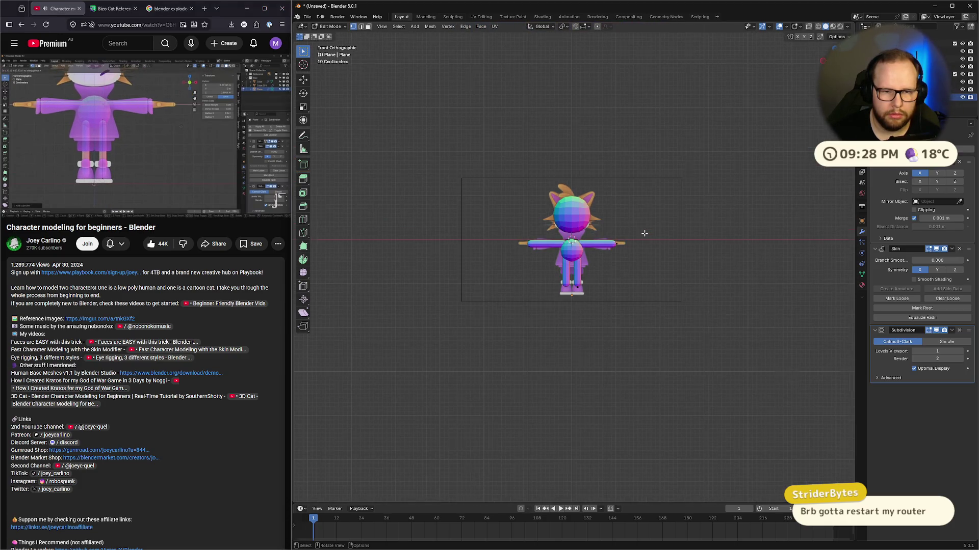
pyautogui.scroll(4, 645, 233)
pyautogui.moveTo(701, 194)
pyautogui.mouseDown(button='middle')
pyautogui.moveTo(586, 214)
pyautogui.moveTo(613, 220)
pyautogui.mouseUp(button='middle')
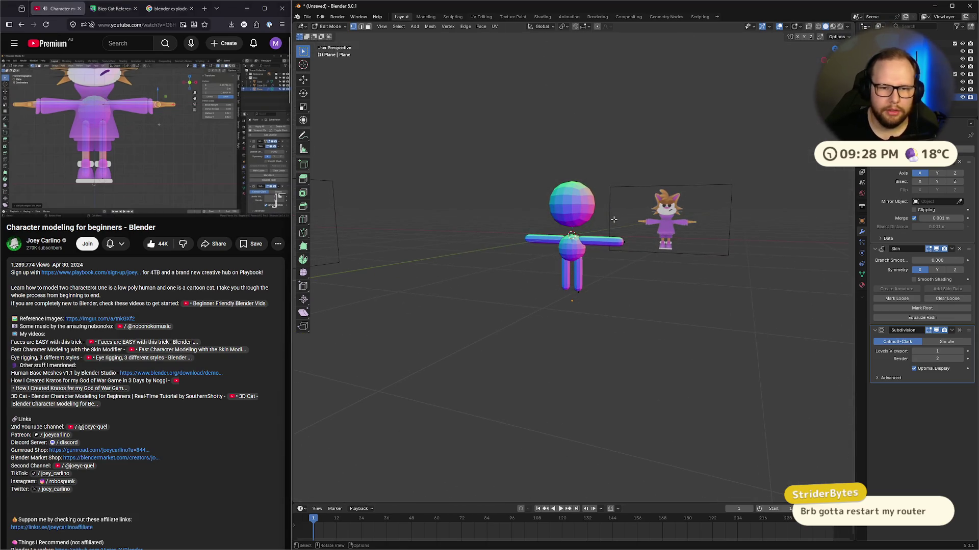
pyautogui.moveTo(472, 163); pyautogui.dragTo(614, 339)
pyautogui.click(571, 236)
pyautogui.hotkey('ctrl', 'z')
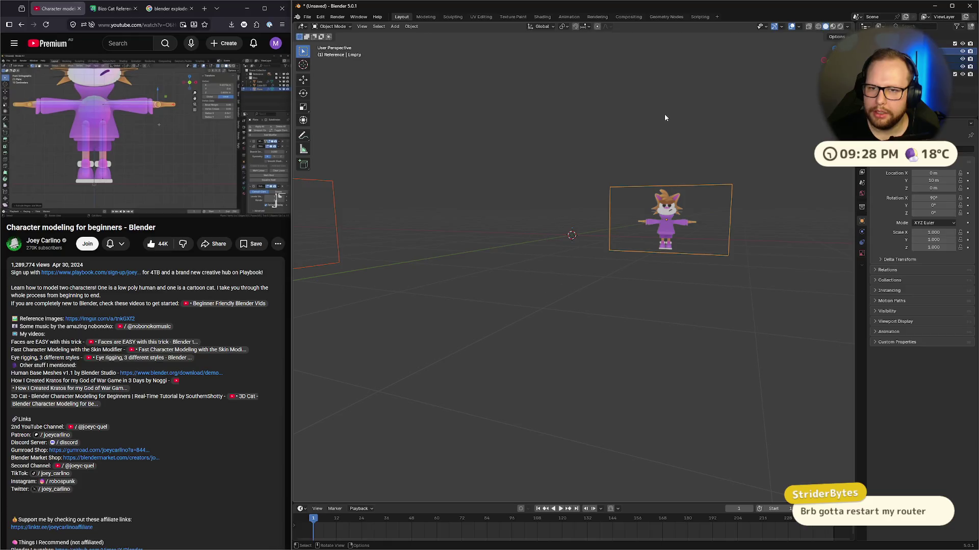
pyautogui.click(822, 70)
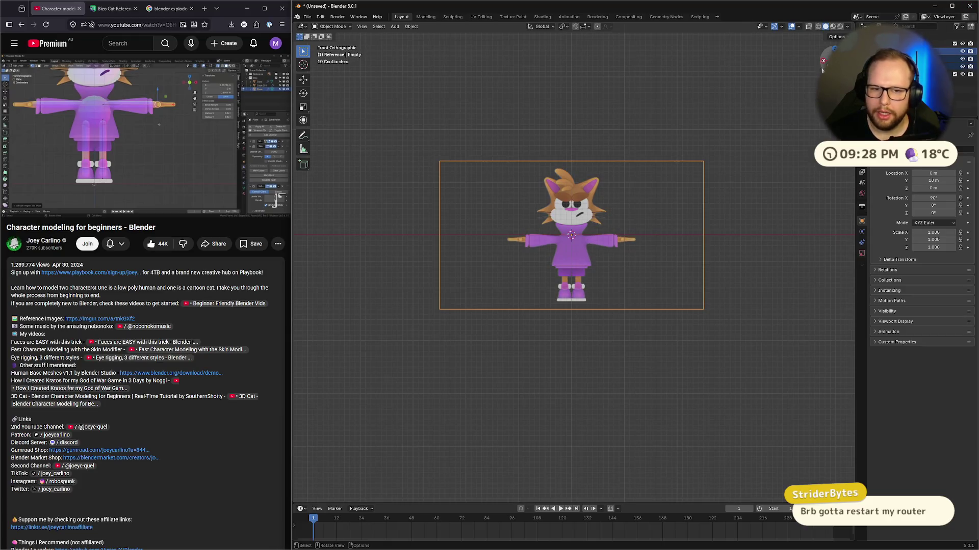
# Step: Raise the reference image along Z, then cancel a resize attempt
pyautogui.press('g')
pyautogui.press('z')
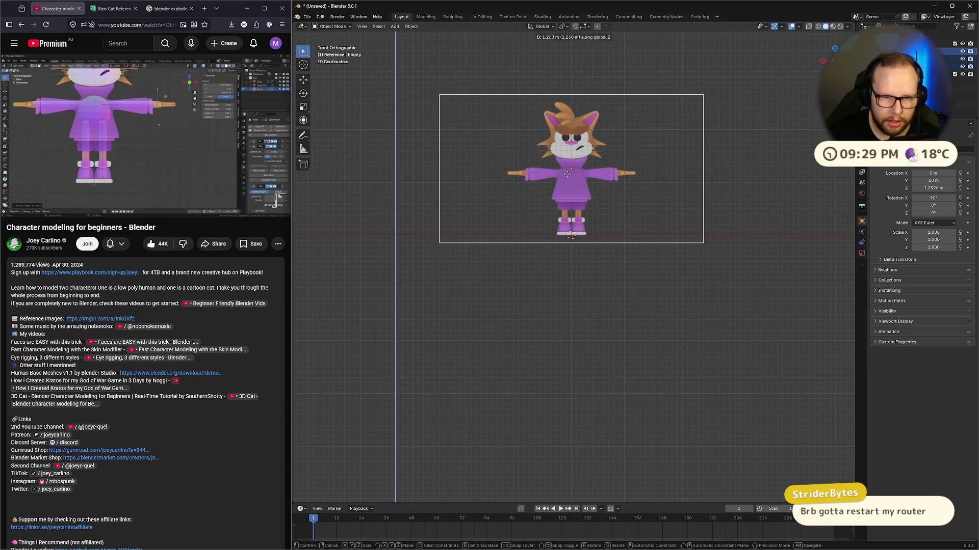
pyautogui.click(567, 173)
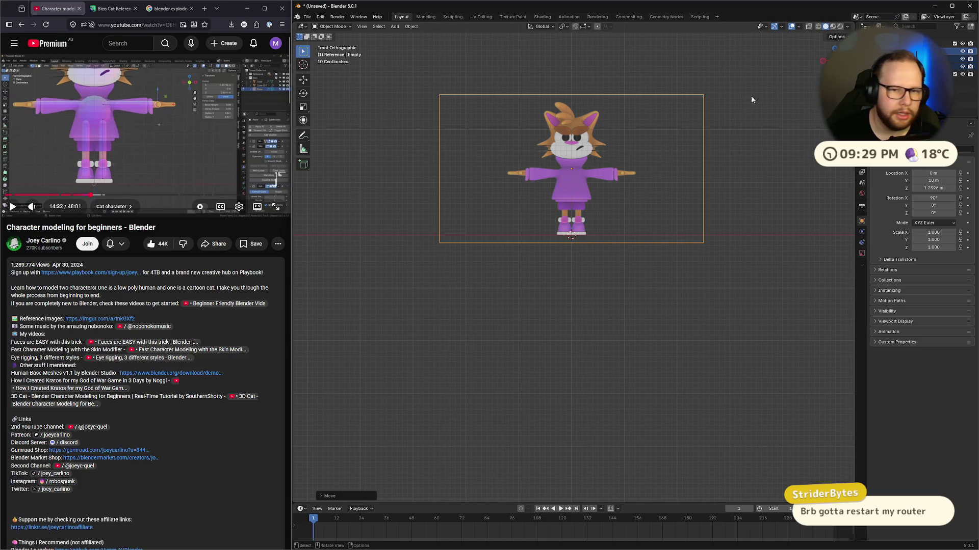
pyautogui.press('s')
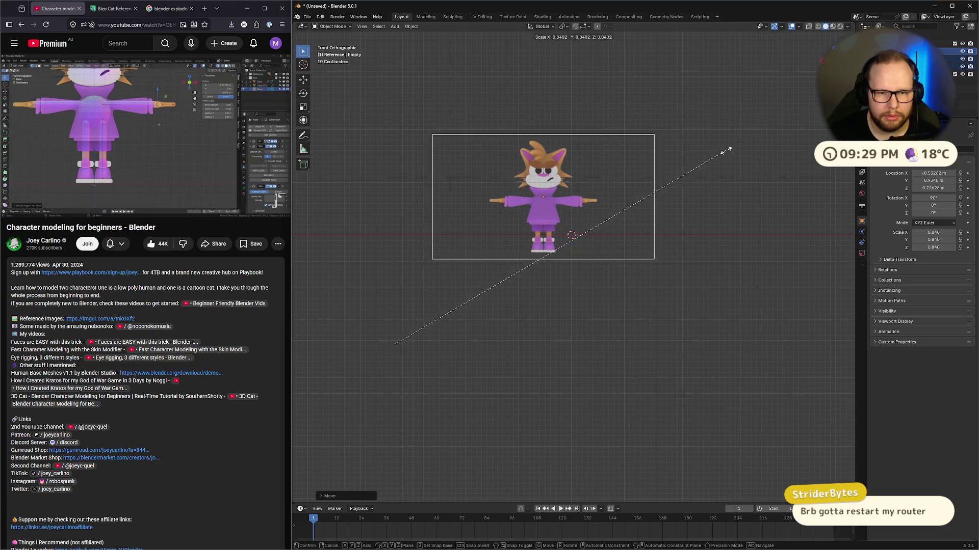
pyautogui.press('Escape')
# Step: Clear the reference's location, scale it to 0.715 and shift it so the feet touch the ground line
pyautogui.hotkey('alt', 'g')
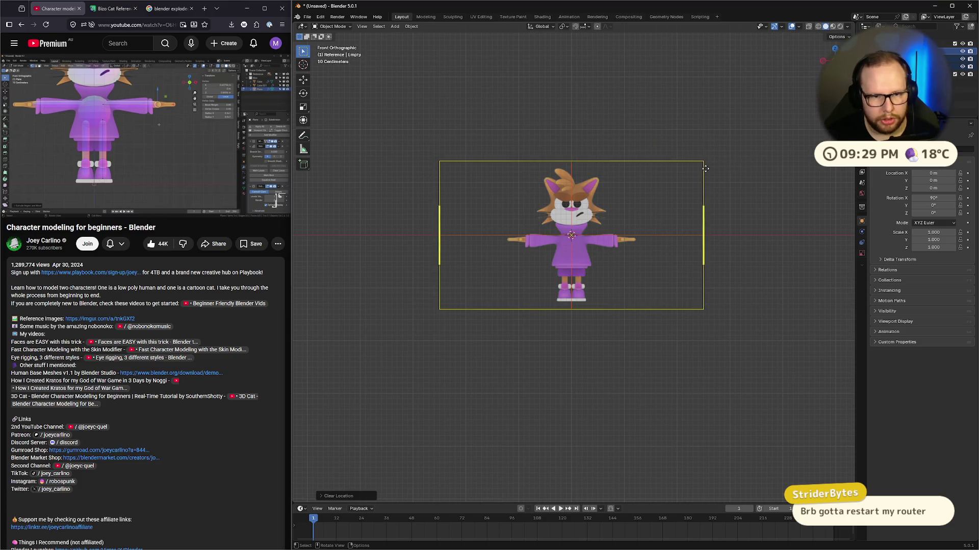
pyautogui.press('g')
pyautogui.press('z')
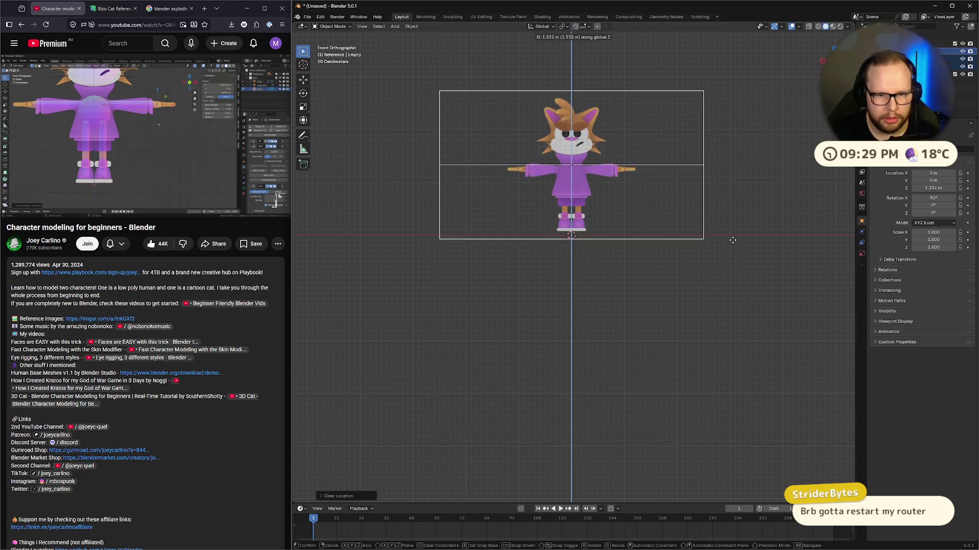
pyautogui.click(734, 245)
pyautogui.press('s')
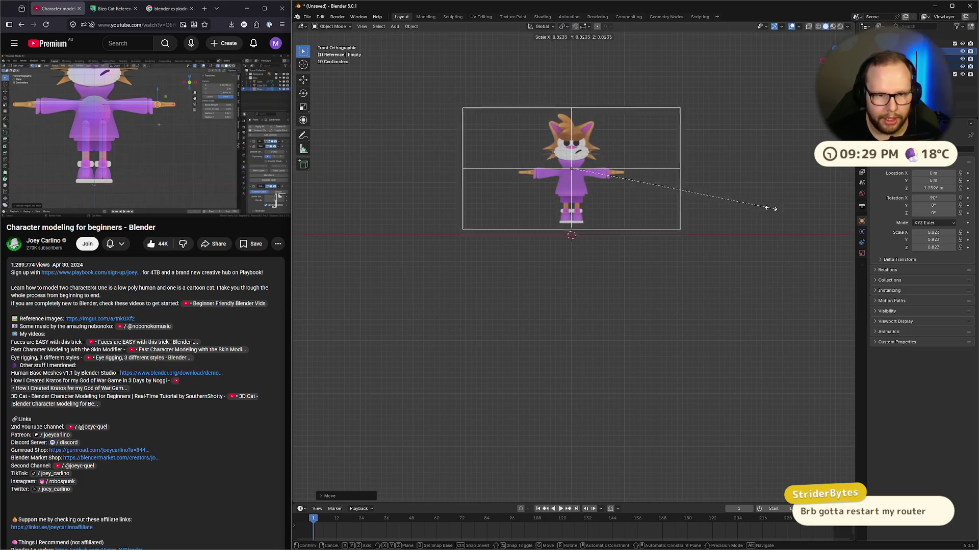
pyautogui.click(745, 206)
pyautogui.press('g')
pyautogui.press('z')
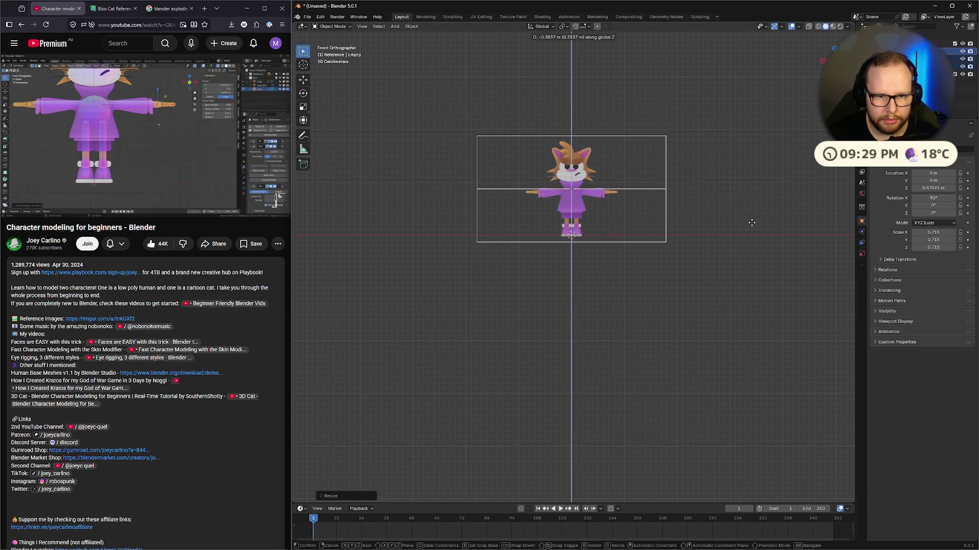
pyautogui.click(751, 224)
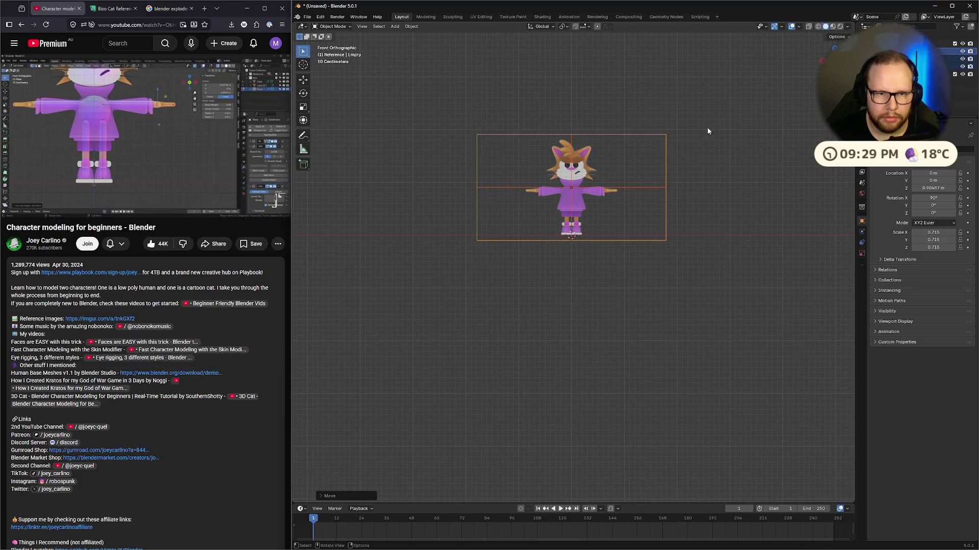
pyautogui.click(672, 105)
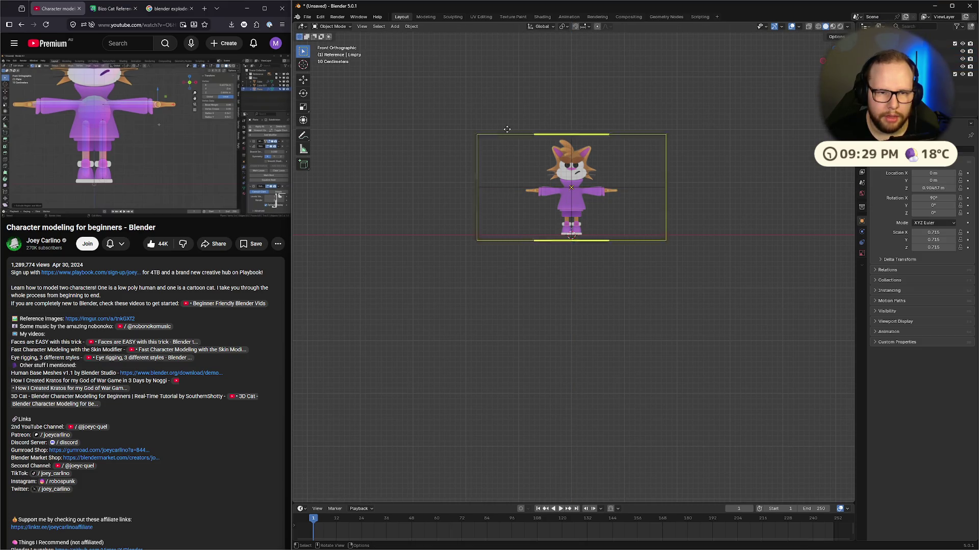
pyautogui.moveTo(726, 154)
pyautogui.mouseDown(button='middle')
pyautogui.moveTo(668, 171)
pyautogui.moveTo(679, 151)
pyautogui.moveTo(715, 164)
pyautogui.moveTo(701, 166)
pyautogui.moveTo(686, 145)
pyautogui.mouseUp(button='middle')
pyautogui.press('KP_1')
# Step: Move the first reference image copy 10 m back along Y
pyautogui.scroll(-4, 686, 145)
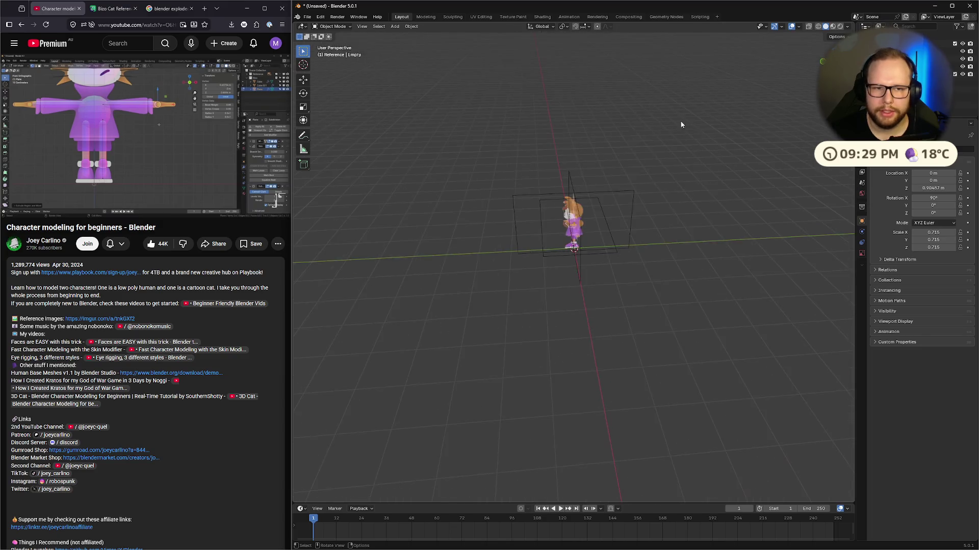
pyautogui.click(606, 204)
pyautogui.moveTo(606, 204); pyautogui.dragTo(644, 189, button='middle')
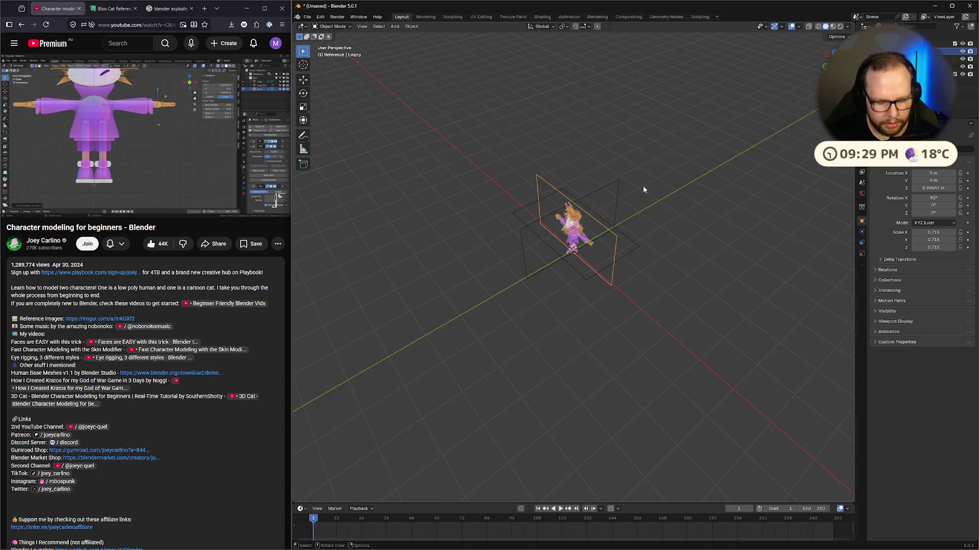
pyautogui.write('gy10')
pyautogui.press('Return')
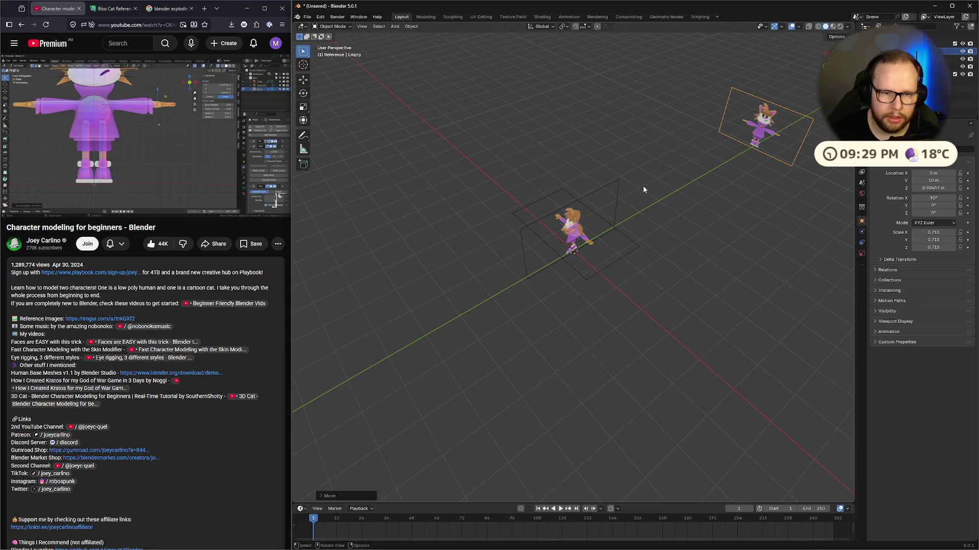
# Step: Drop the second copy 10 m down and the third 10 m along −X, then frame the front view
pyautogui.click(607, 259)
pyautogui.write('gz-10')
pyautogui.press('Return')
pyautogui.click(593, 234)
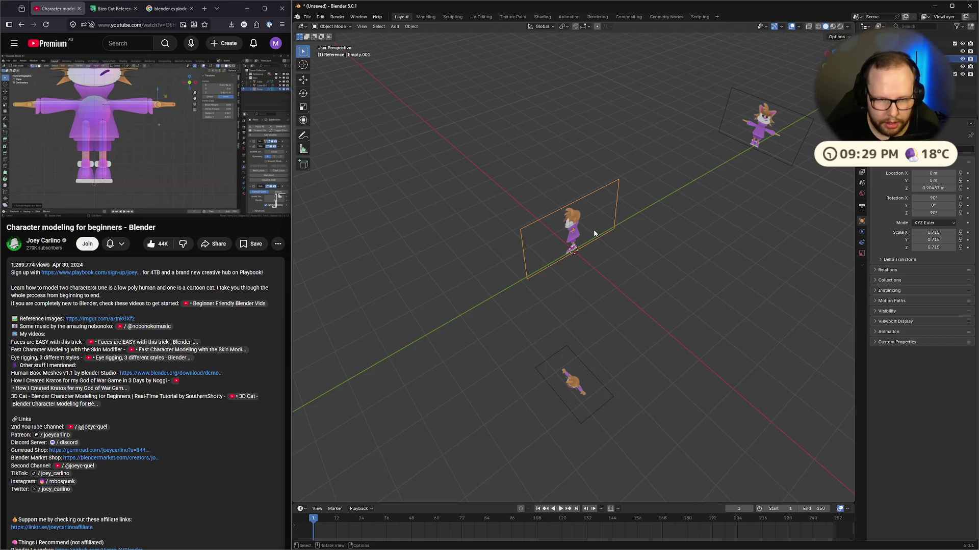
pyautogui.write('gx-10')
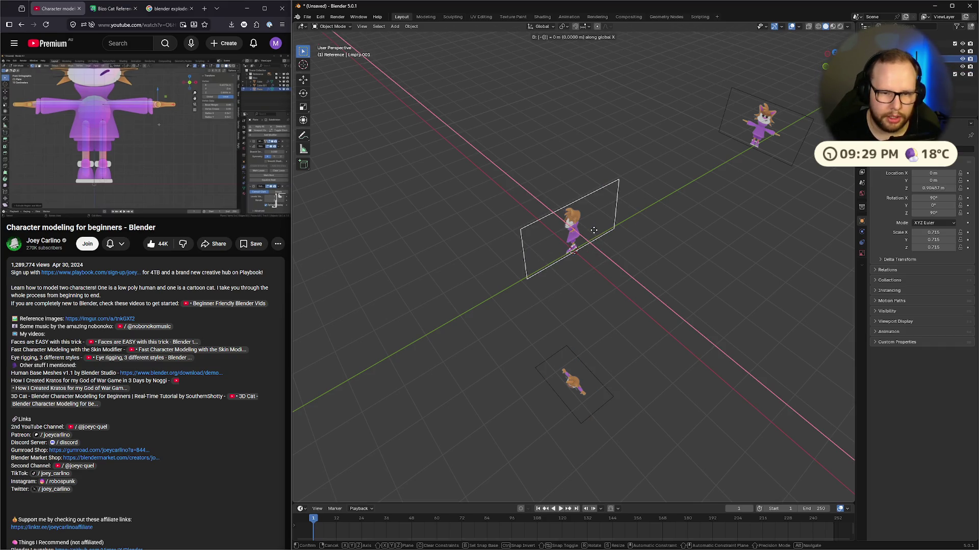
pyautogui.press('Return')
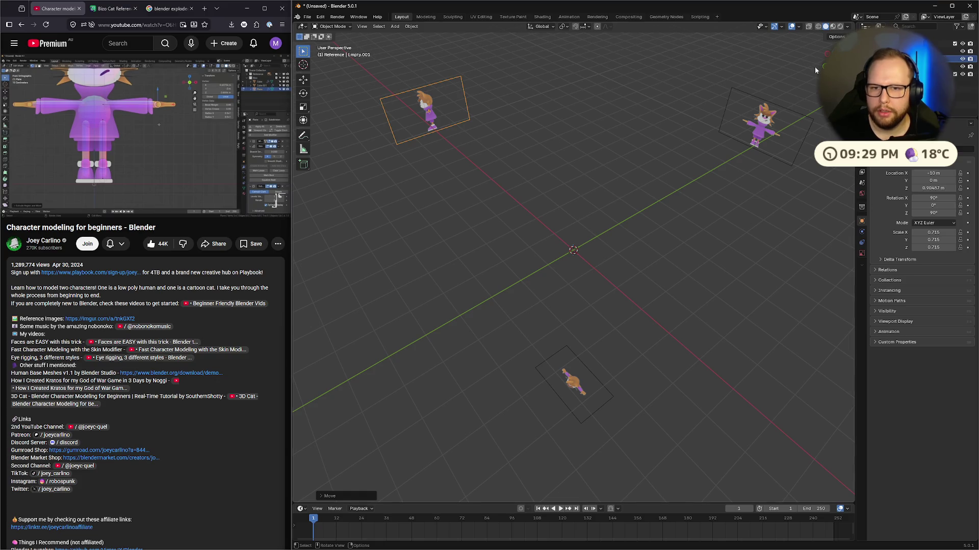
pyautogui.press('KP_1')
pyautogui.press('KP_Decimal')
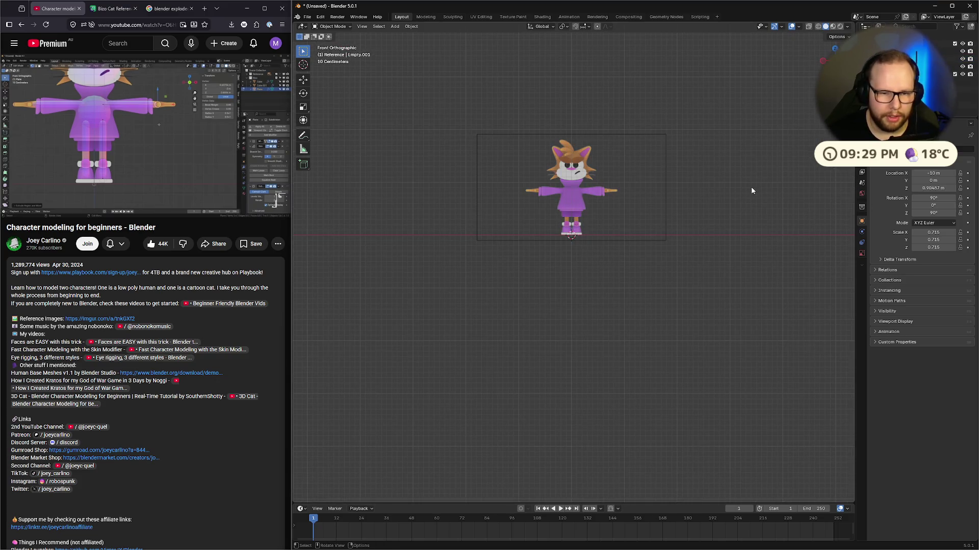
# Step: Add a cube instead of a circle and subdivide it into a sphere with Ctrl+2
pyautogui.hotkey('shift', 'a')
pyautogui.moveTo(751, 186)
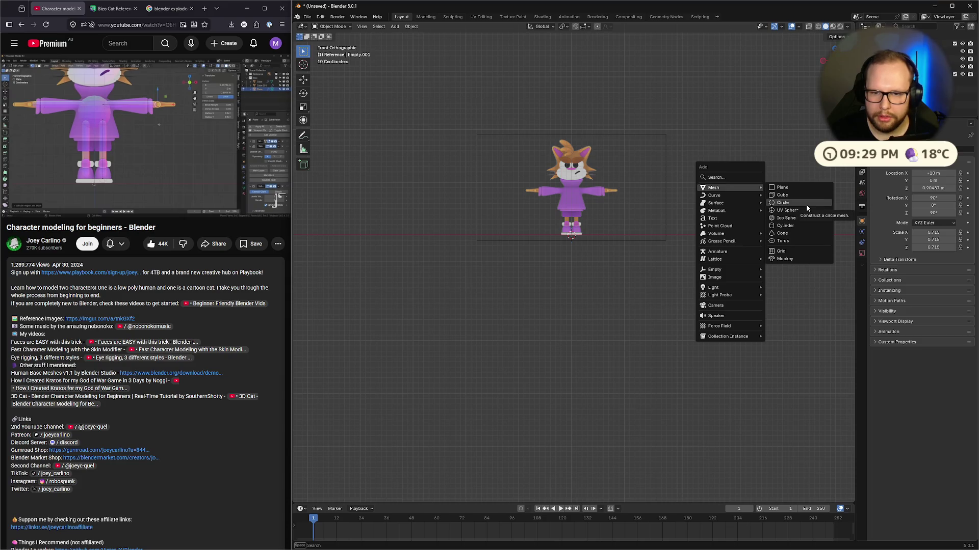
pyautogui.click(806, 204)
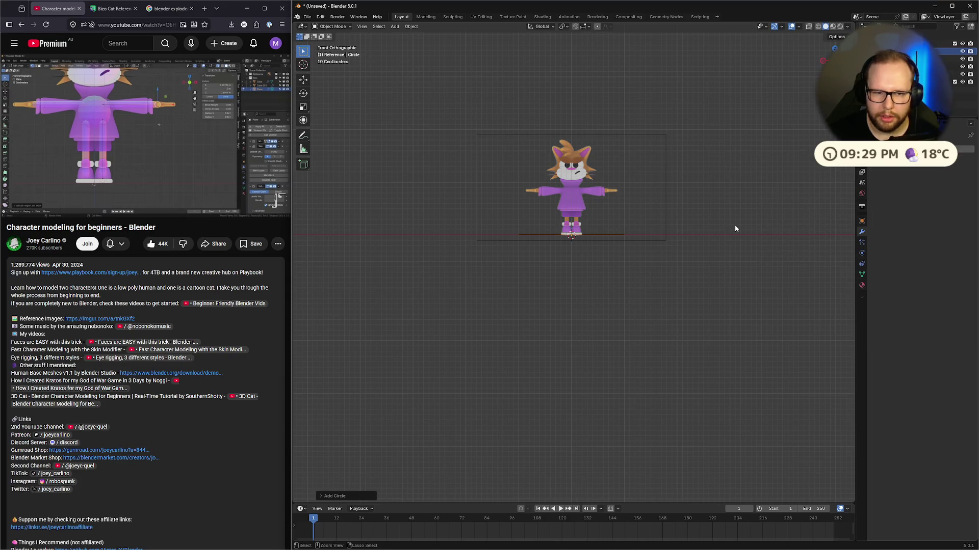
pyautogui.hotkey('ctrl', 'z')
pyautogui.hotkey('shift', 'a')
pyautogui.moveTo(735, 225)
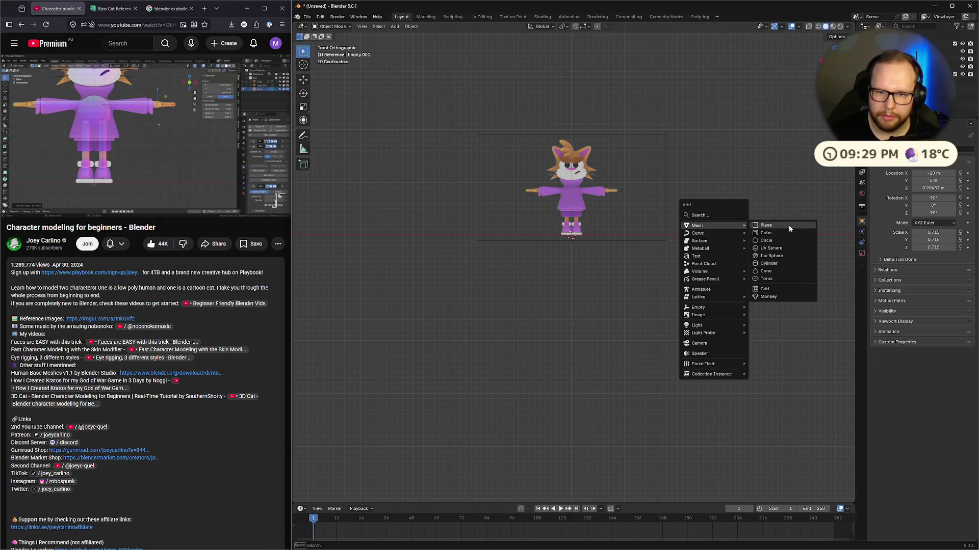
pyautogui.click(784, 234)
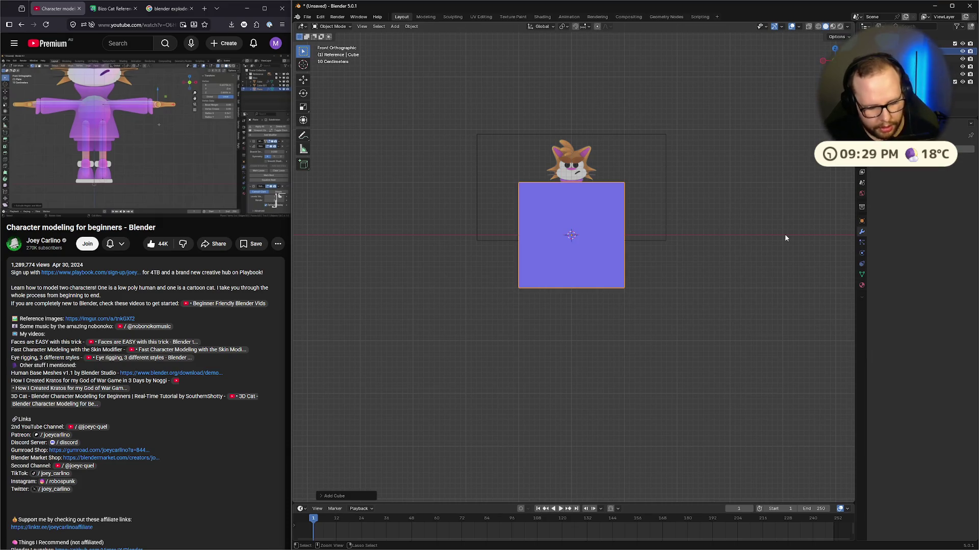
pyautogui.hotkey('ctrl', '2')
# Step: Scale and move the sphere to fit the reference cat's head
pyautogui.press('s')
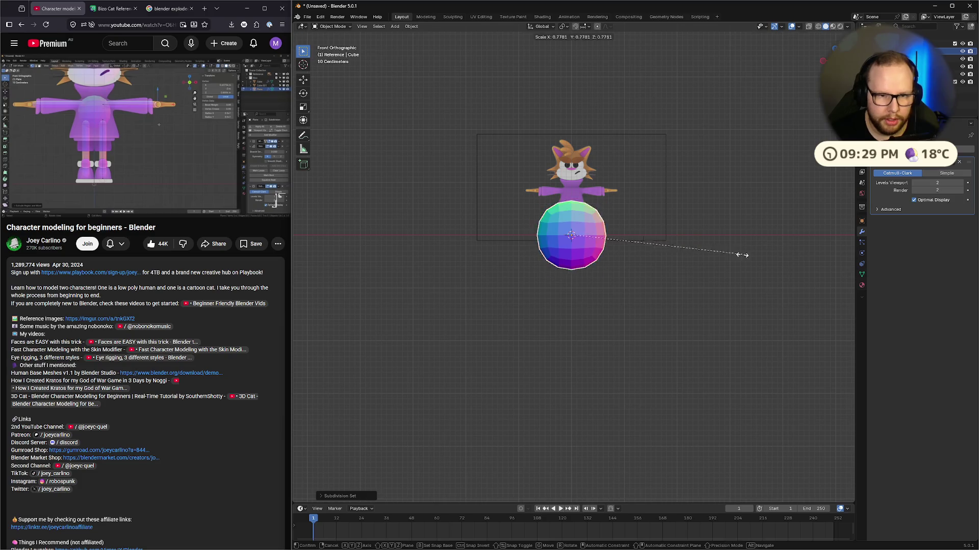
pyautogui.click(626, 253)
pyautogui.press('g')
pyautogui.click(625, 179)
pyautogui.press('s')
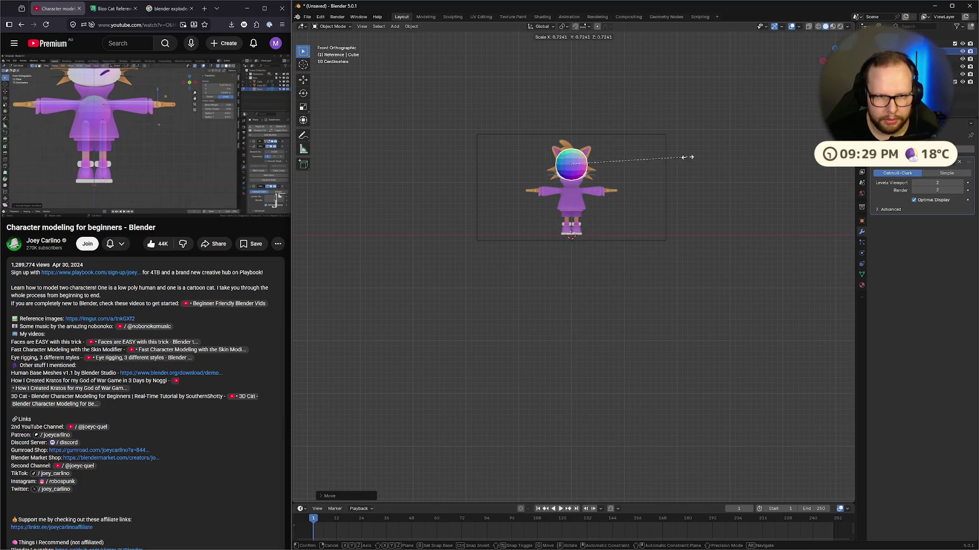
pyautogui.click(690, 157)
# Step: Duplicate the head sphere, drop it vertically onto the torso and shrink it to body size
pyautogui.scroll(3, 606, 114)
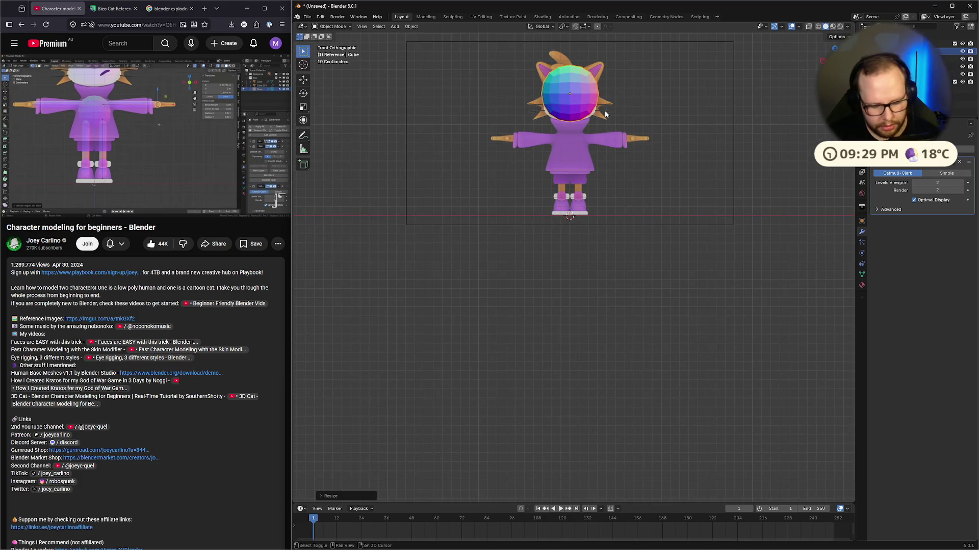
pyautogui.hotkey('shift', 'd')
pyautogui.press('z')
pyautogui.click(612, 168)
pyautogui.press('s')
pyautogui.click(686, 147)
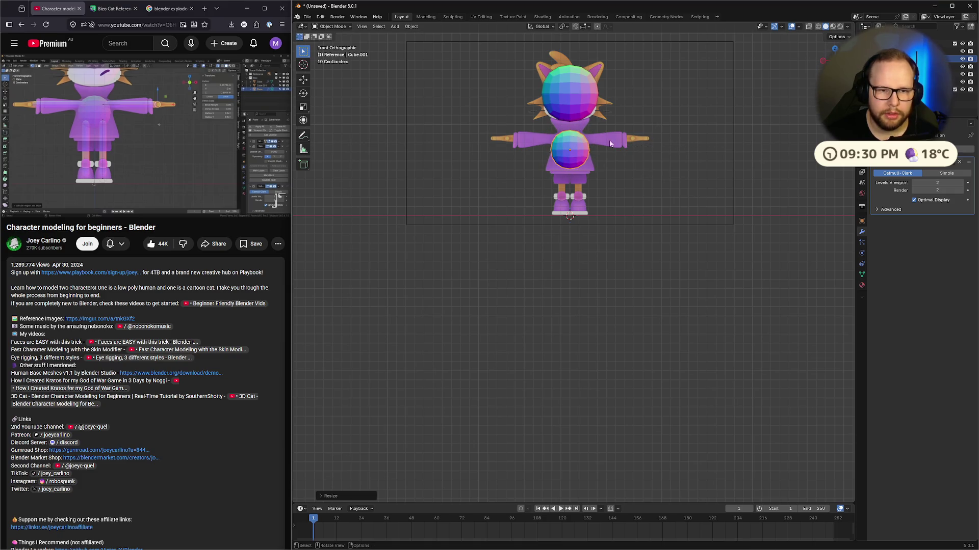
pyautogui.press('g')
pyautogui.press('z')
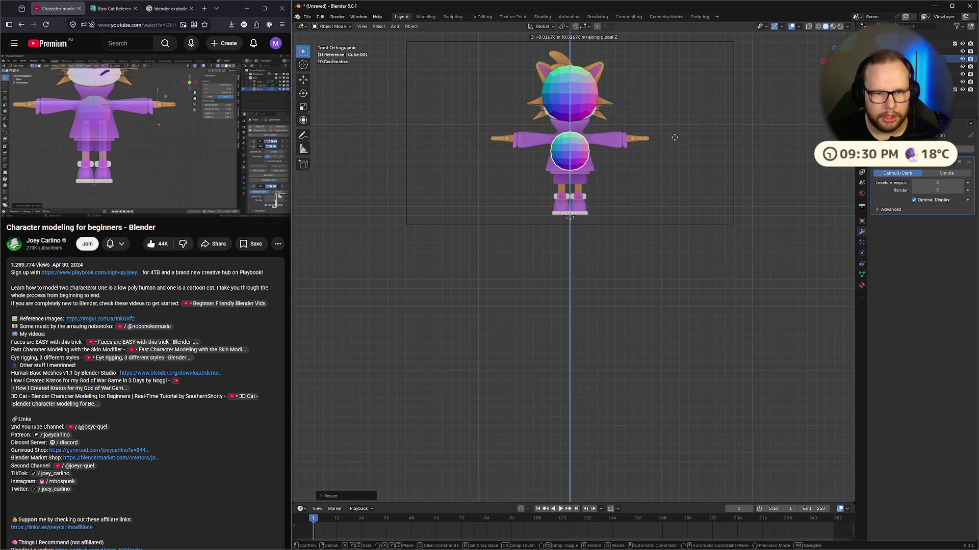
pyautogui.click(670, 157)
pyautogui.scroll(5, 608, 111)
pyautogui.moveTo(608, 111)
pyautogui.keyDown('shift'); pyautogui.mouseDown(button='middle')
pyautogui.moveTo(612, 305)
pyautogui.moveTo(615, 248)
pyautogui.mouseUp(button='middle'); pyautogui.keyUp('shift')
pyautogui.click(917, 66)
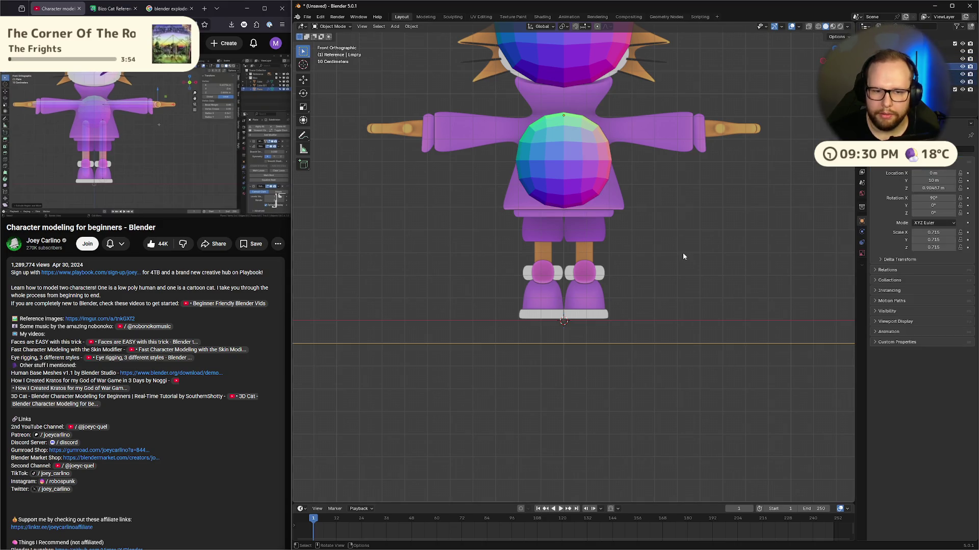
pyautogui.press('g')
pyautogui.press('z')
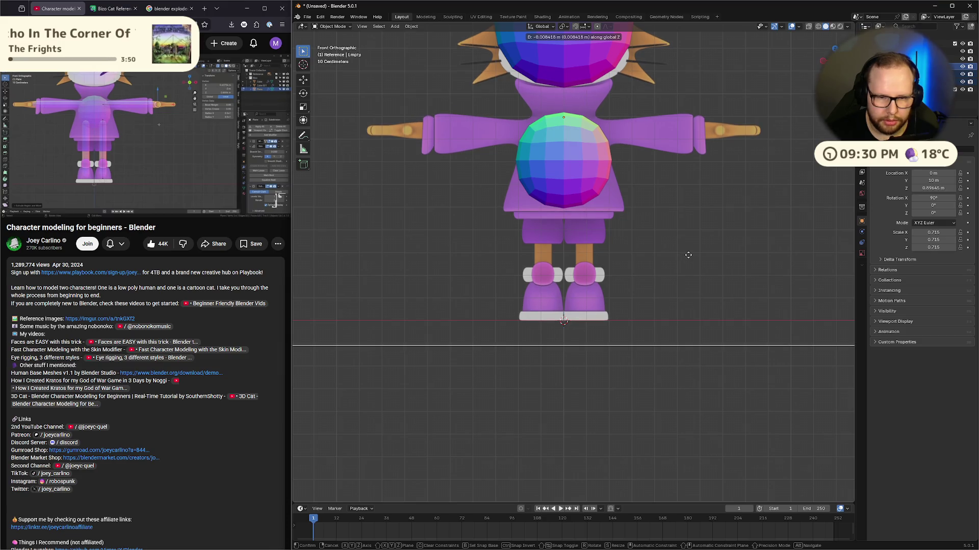
pyautogui.click(687, 255)
pyautogui.click(958, 59)
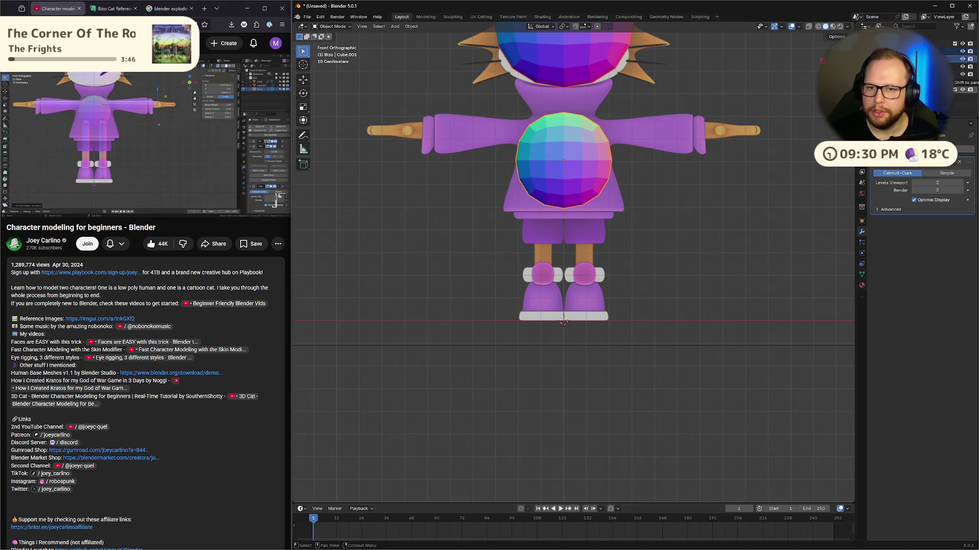
pyautogui.click(631, 240)
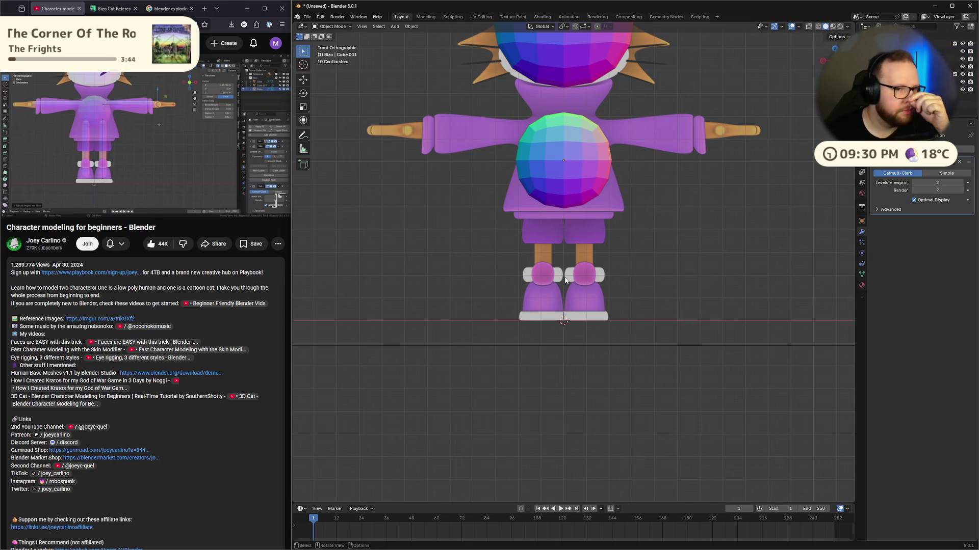
pyautogui.rightClick(621, 413)
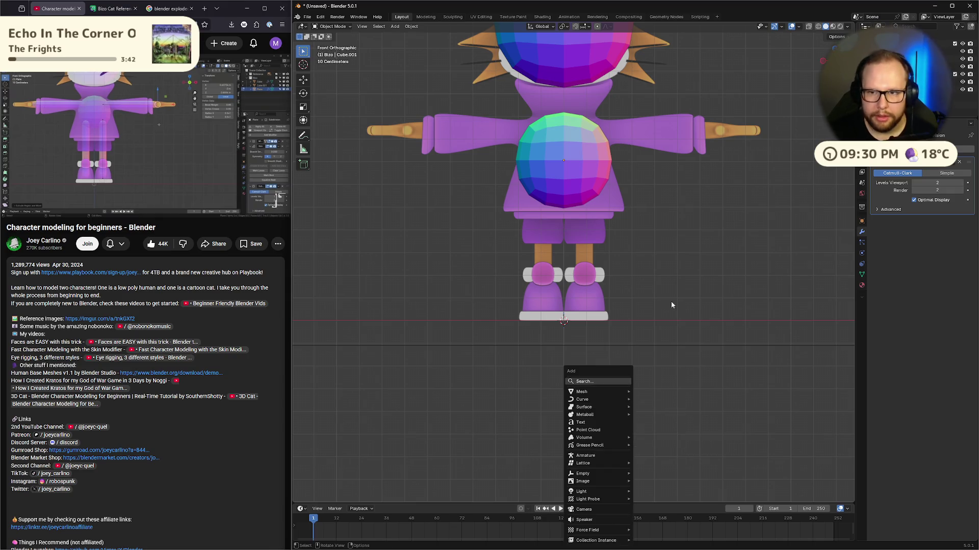
pyautogui.rightClick(867, 43)
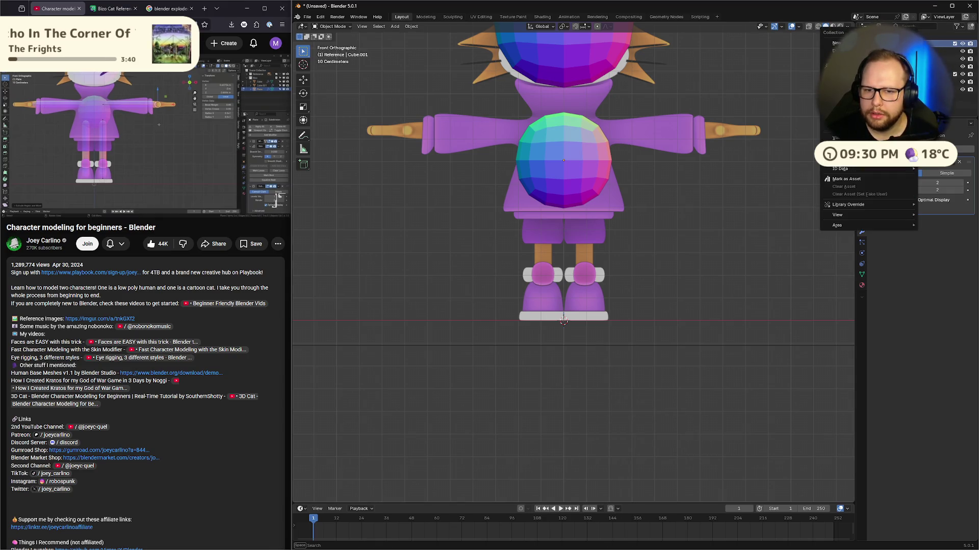
pyautogui.click(956, 46)
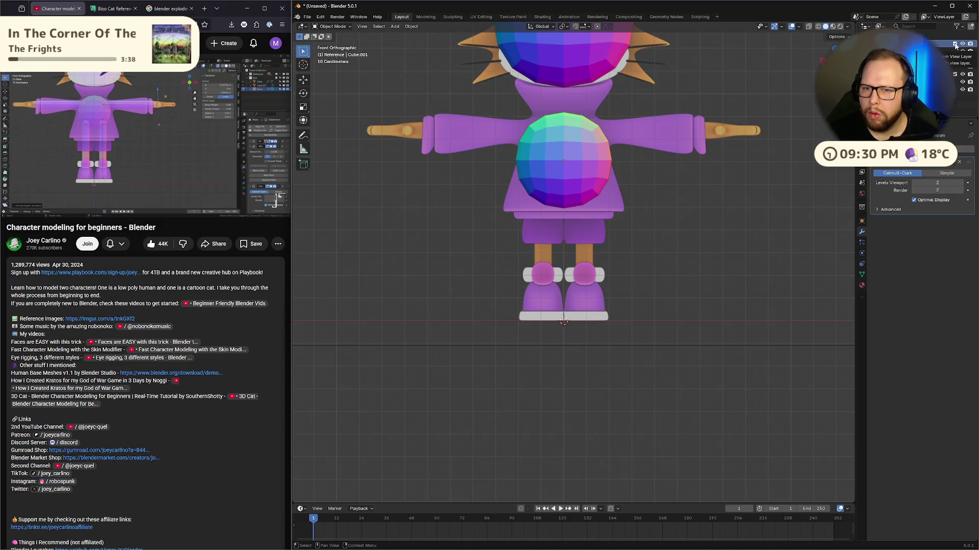
pyautogui.click(955, 44)
pyautogui.click(955, 45)
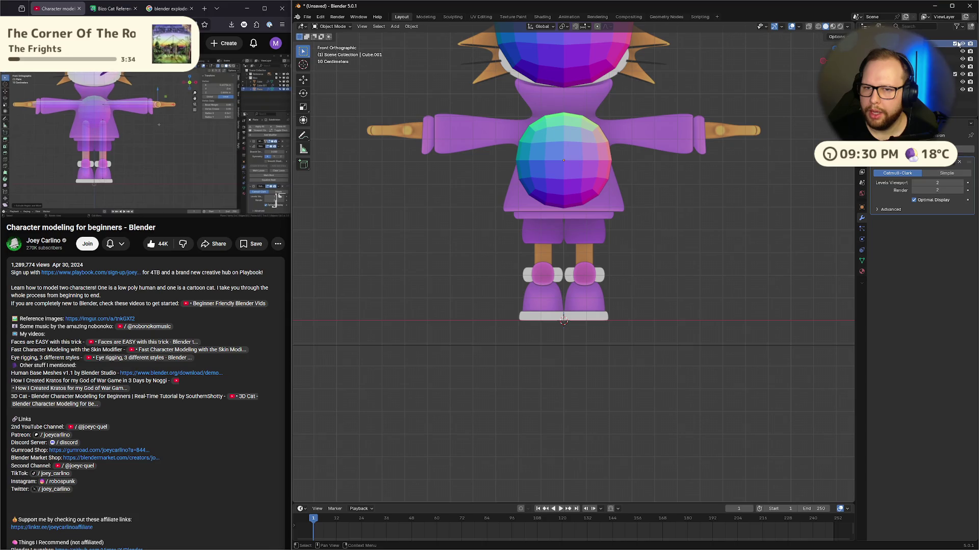
pyautogui.rightClick(948, 44)
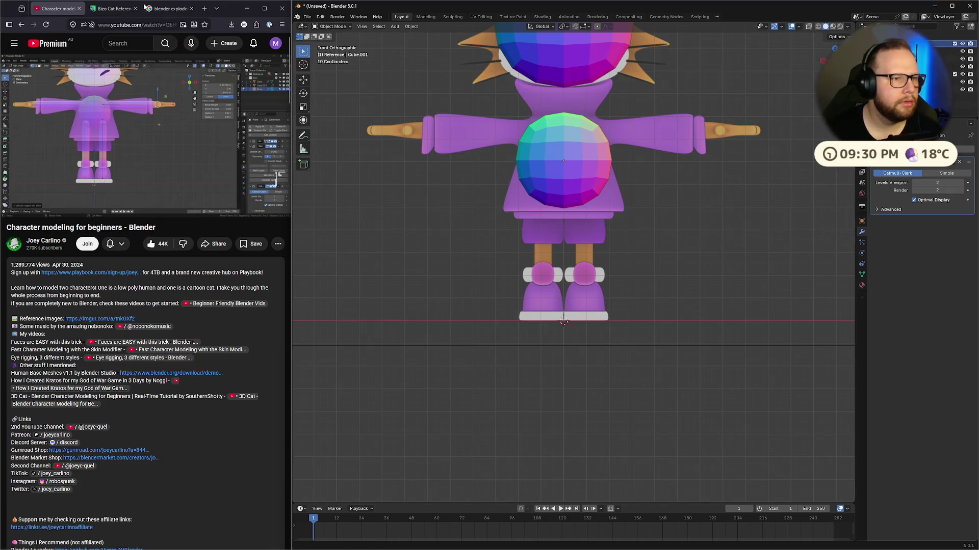
# Step: Search Google for 'blender how to lock a collection'
pyautogui.click(169, 8)
pyautogui.click(168, 25)
pyautogui.write('blend')
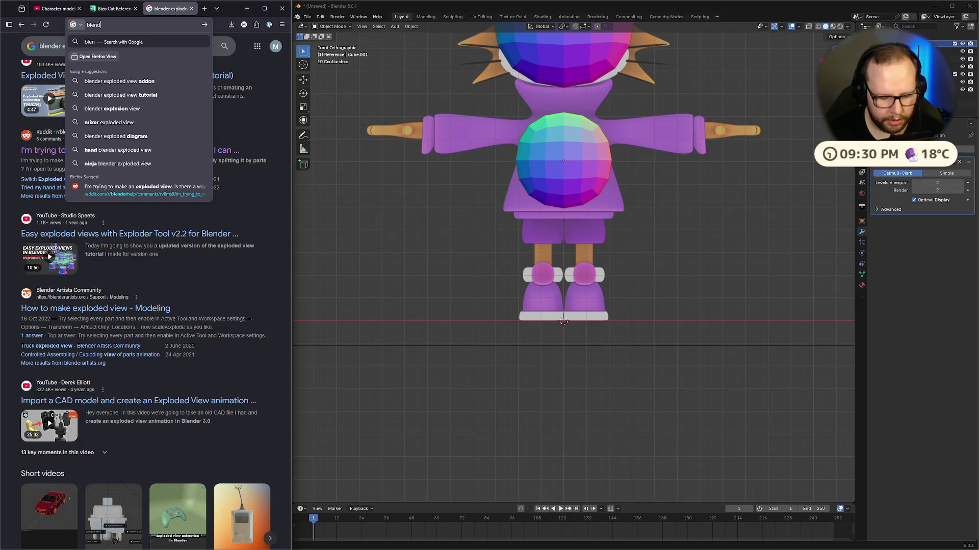
pyautogui.write('er how to lock a c')
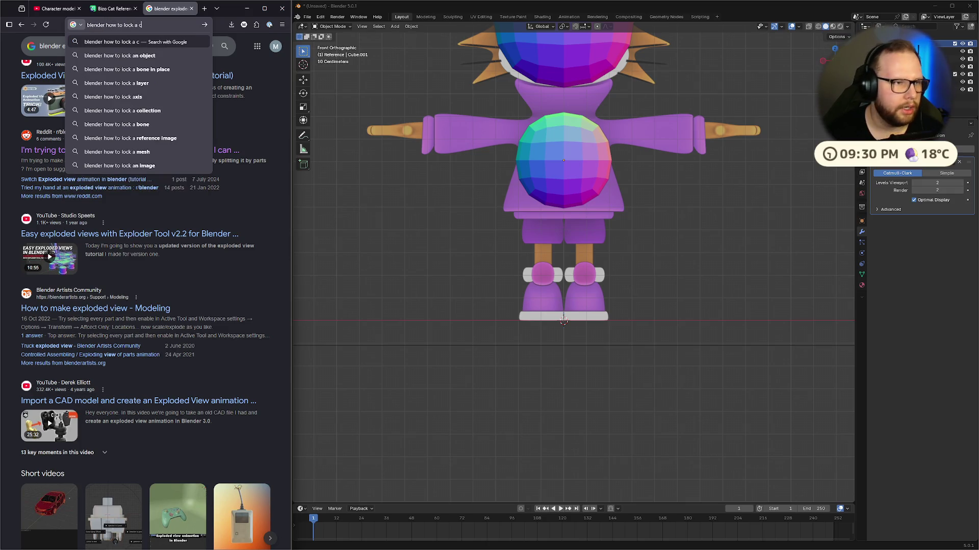
pyautogui.write('ollection')
pyautogui.press('Return')
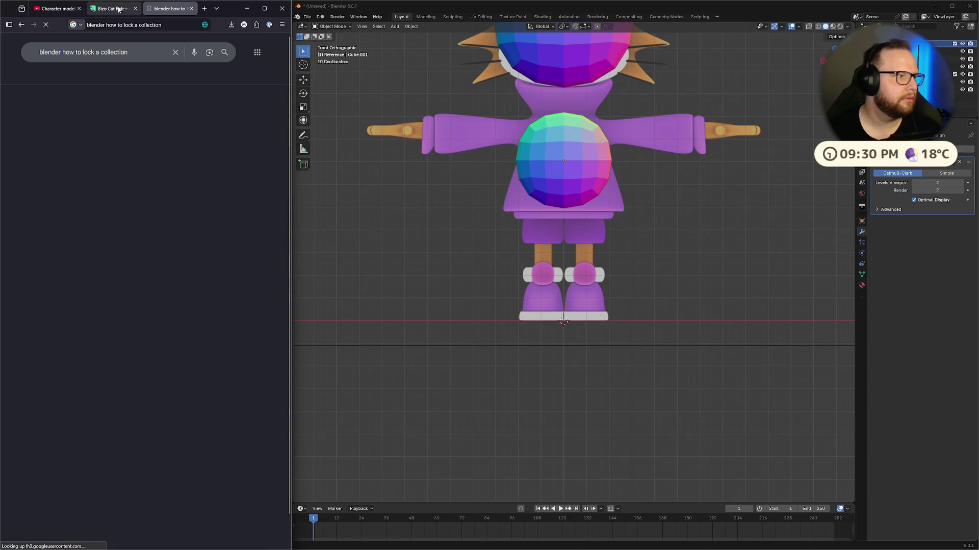
pyautogui.scroll(-1, 175, 178)
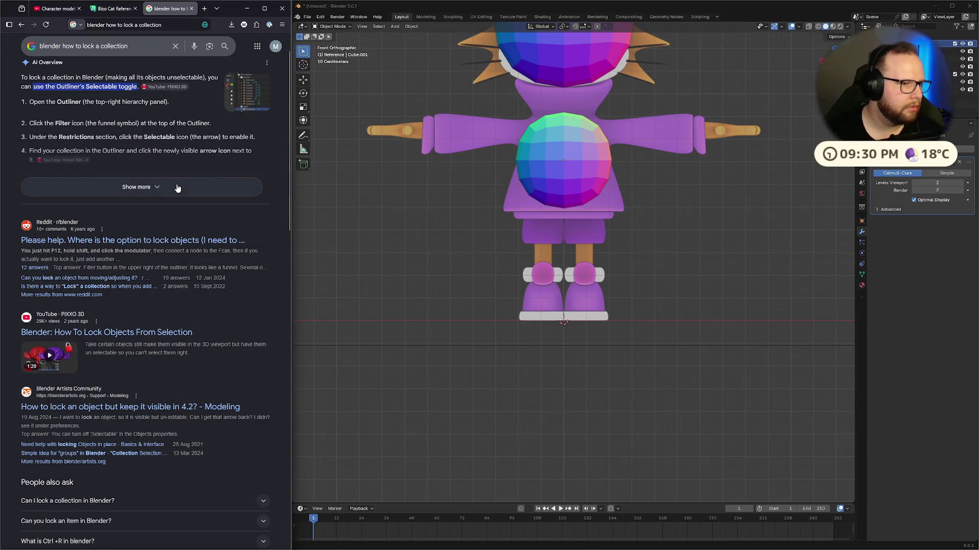
pyautogui.scroll(-2, 178, 188)
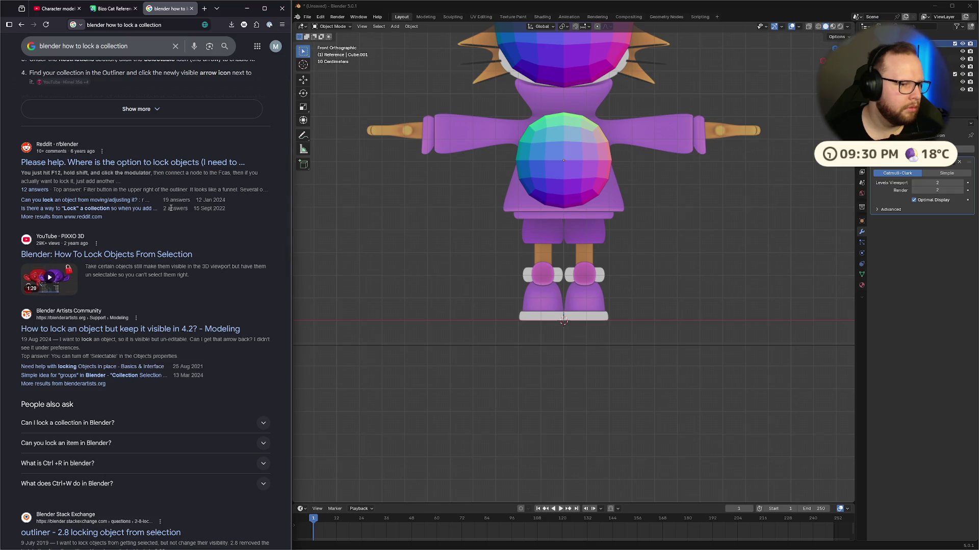
# Step: Watch the relevant part of a video on locking objects in Blender
pyautogui.middleClick(125, 260)
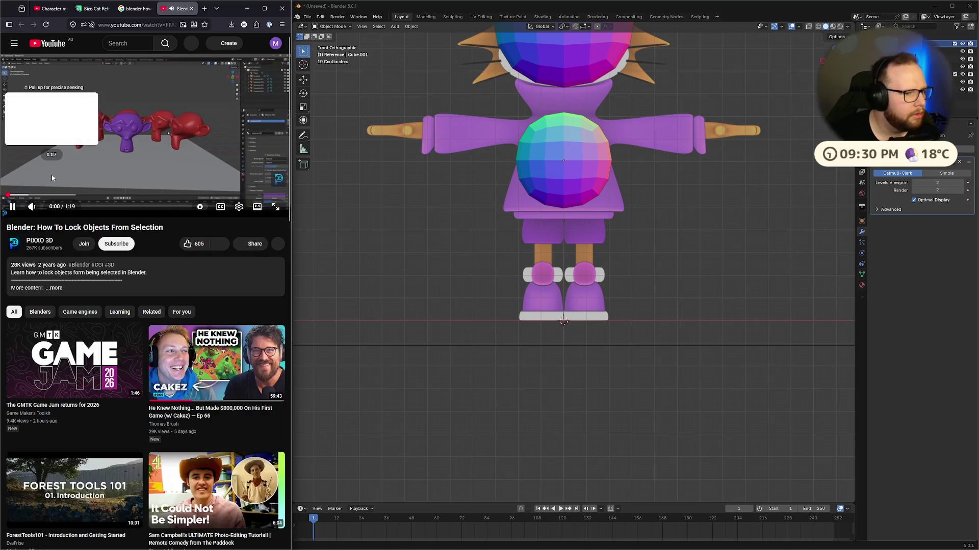
pyautogui.click(36, 195)
pyautogui.moveTo(50, 195); pyautogui.dragTo(122, 196)
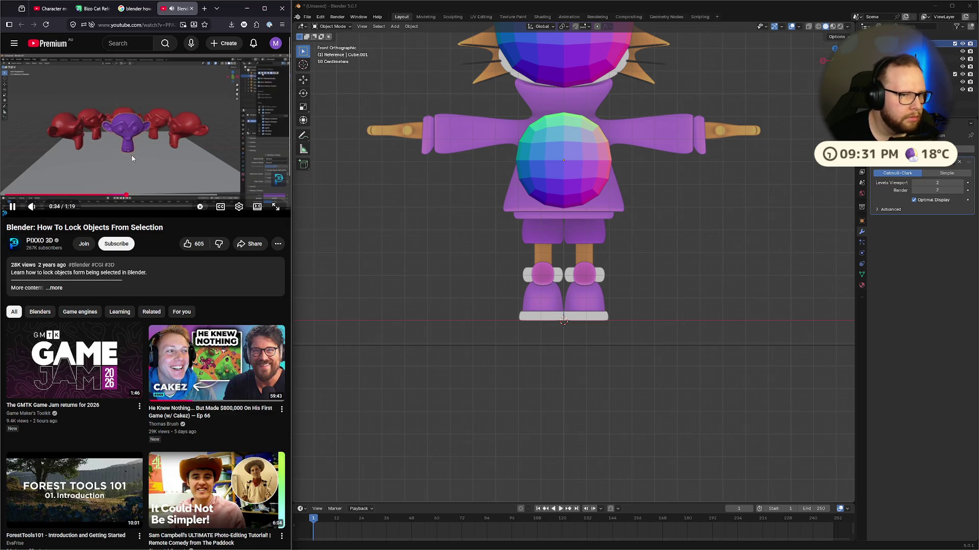
pyautogui.click(131, 155)
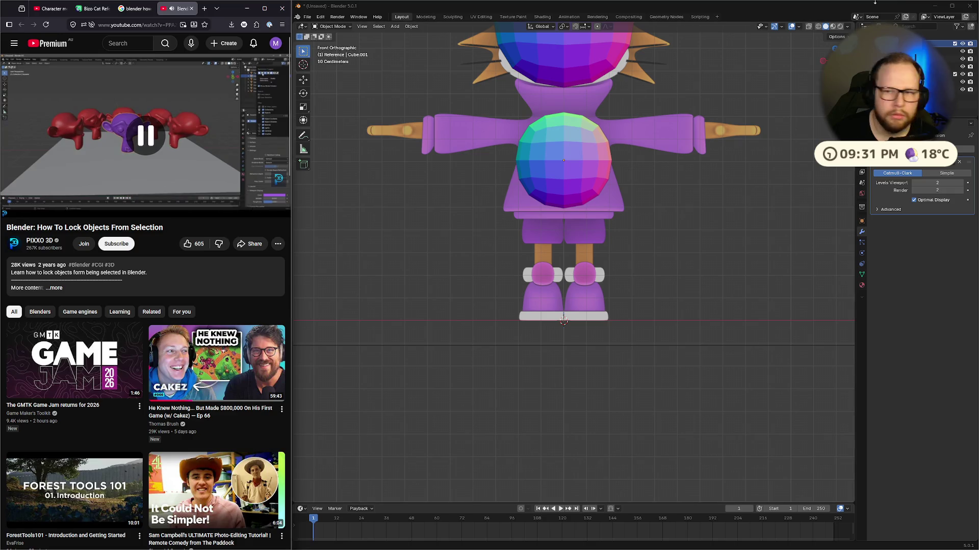
# Step: Enable the Outliner's Selectable filter and make the top four reference items unselectable
pyautogui.click(956, 26)
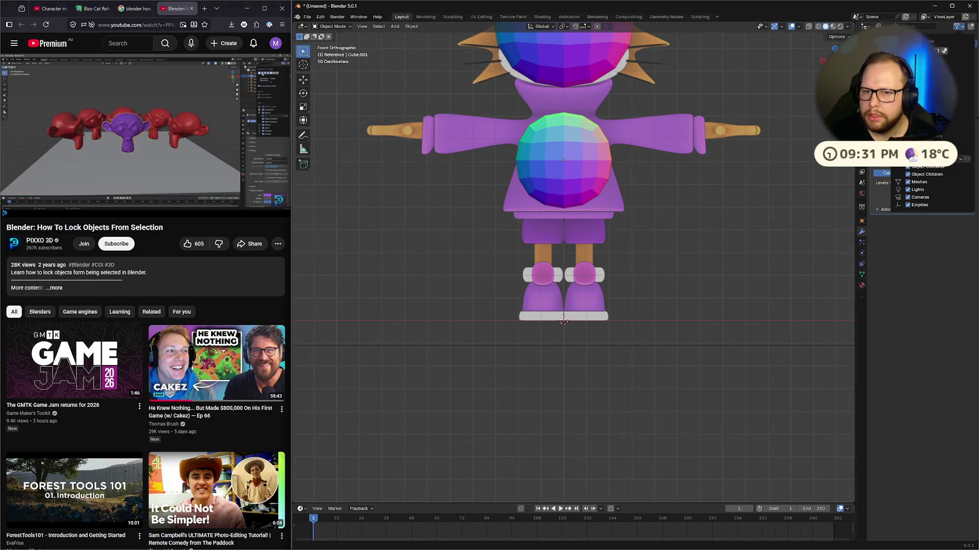
pyautogui.click(958, 49)
pyautogui.moveTo(955, 45); pyautogui.dragTo(954, 67)
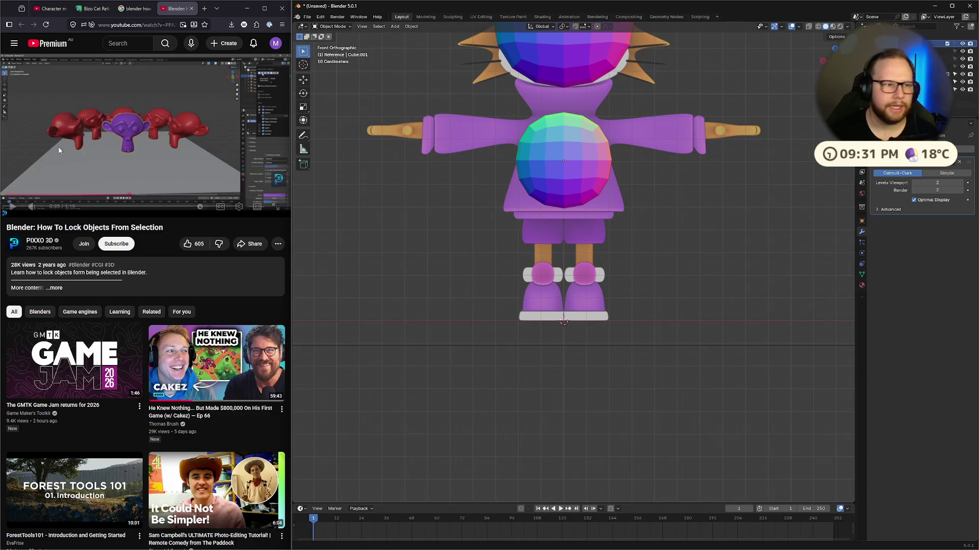
pyautogui.click(191, 8)
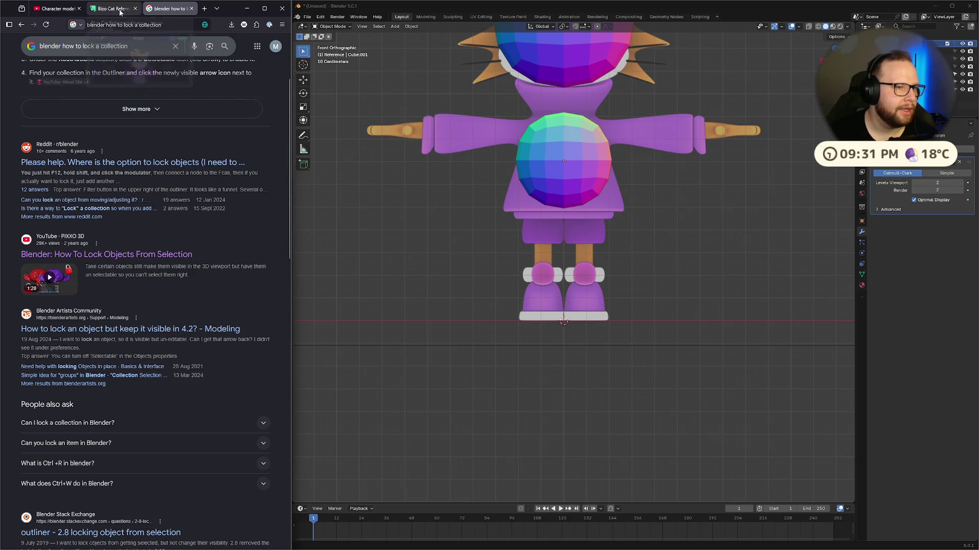
pyautogui.click(56, 8)
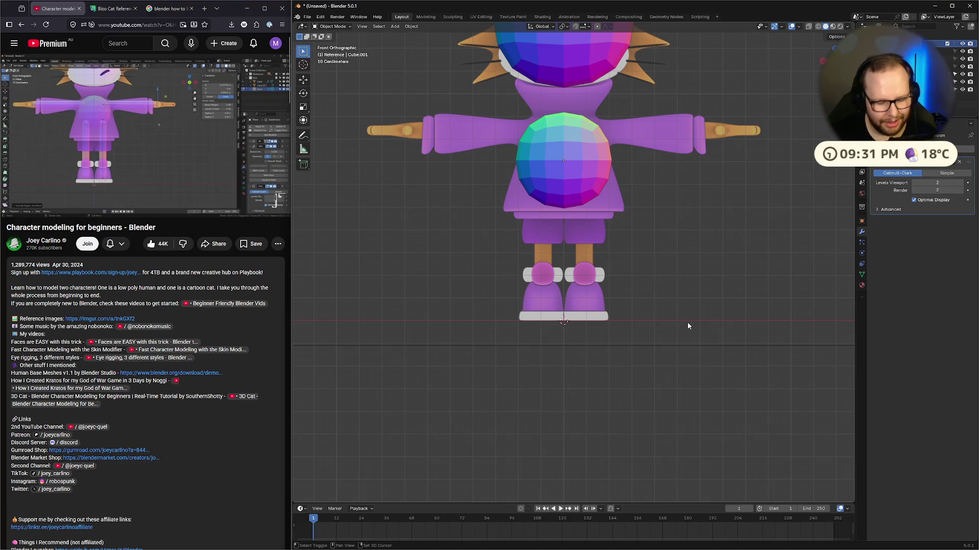
# Step: Add a plane mesh to the scene
pyautogui.hotkey('shift', 'a')
pyautogui.moveTo(687, 322)
pyautogui.click(726, 323)
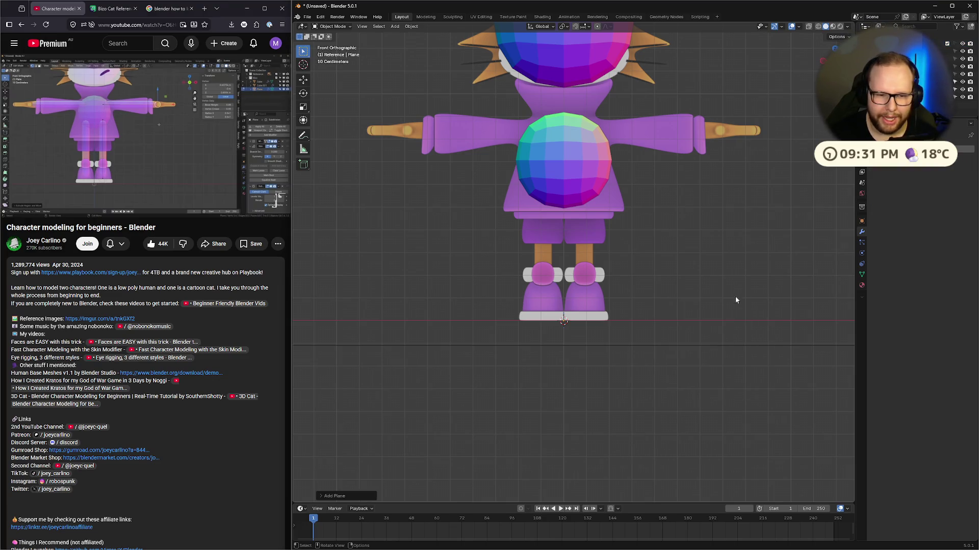
# Step: Add Skin and Subdivision Surface modifiers to the plane through the modifier search
pyautogui.moveTo(735, 296); pyautogui.dragTo(735, 332, button='middle')
pyautogui.scroll(-4, 711, 322)
pyautogui.click(913, 149)
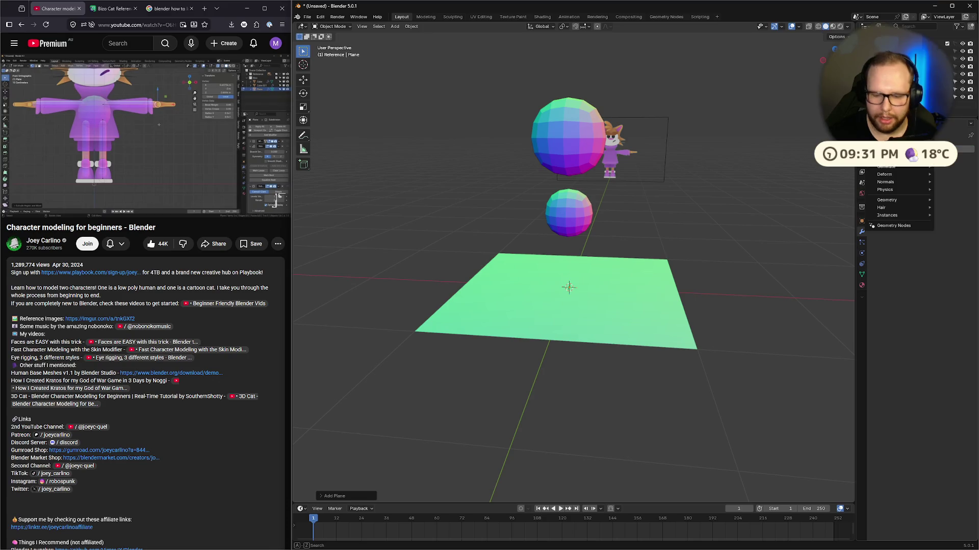
pyautogui.click(889, 230)
pyautogui.click(912, 148)
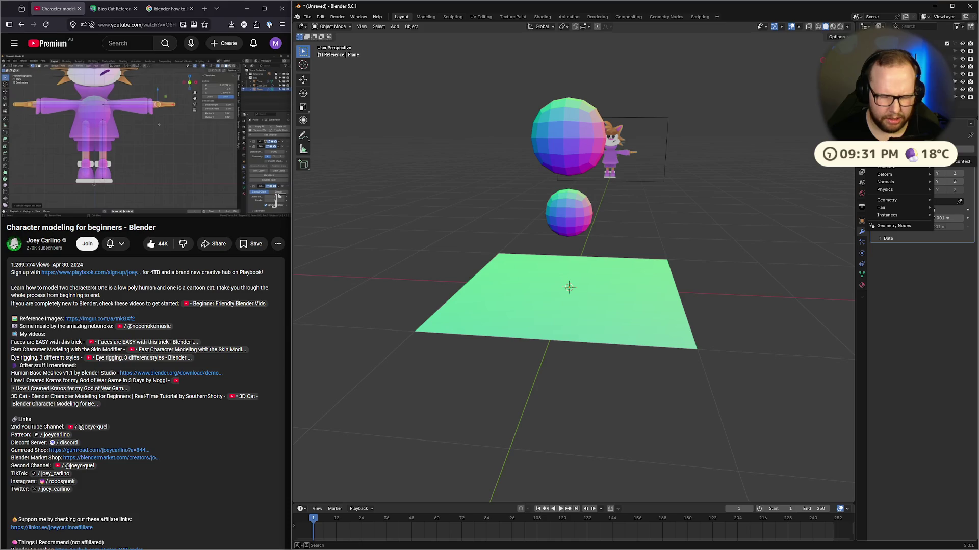
pyautogui.write('skin')
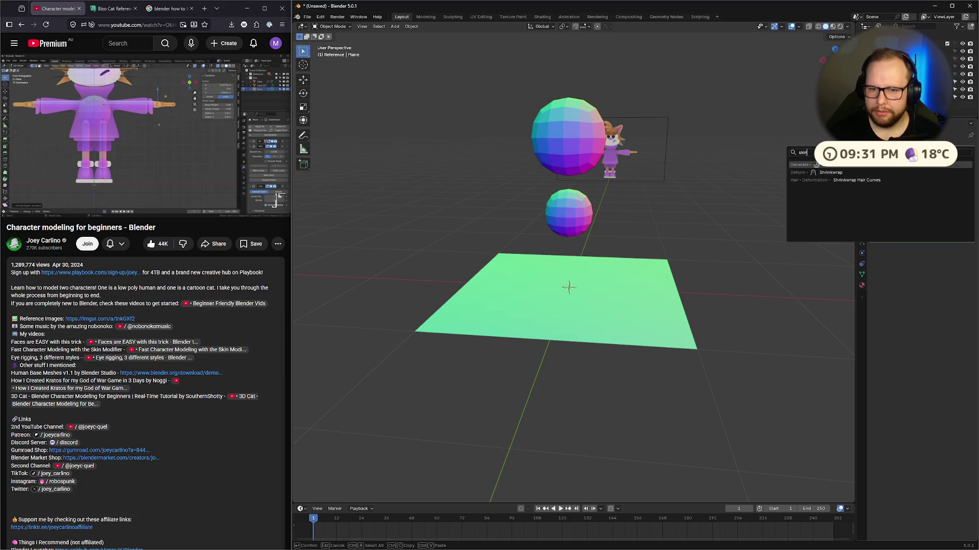
pyautogui.press('Return')
pyautogui.click(912, 148)
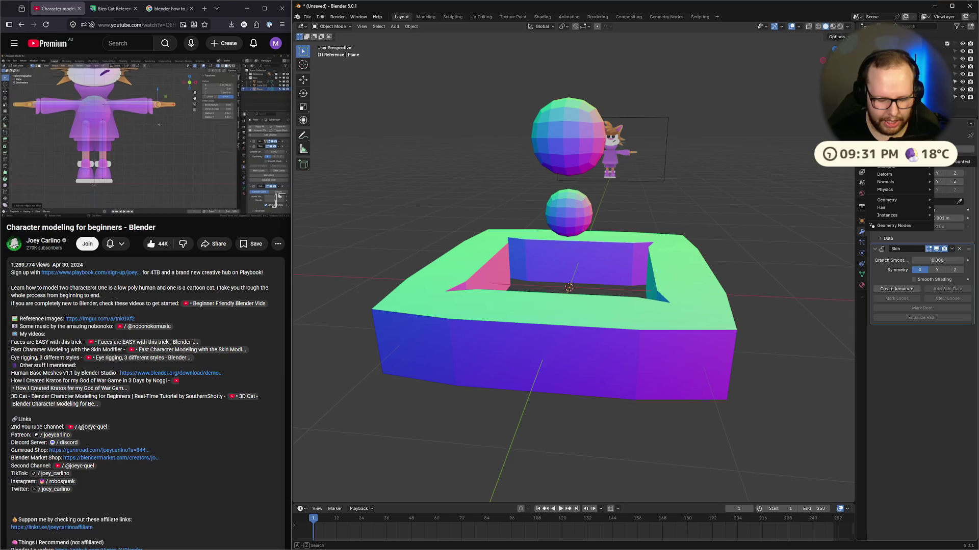
pyautogui.write('sub')
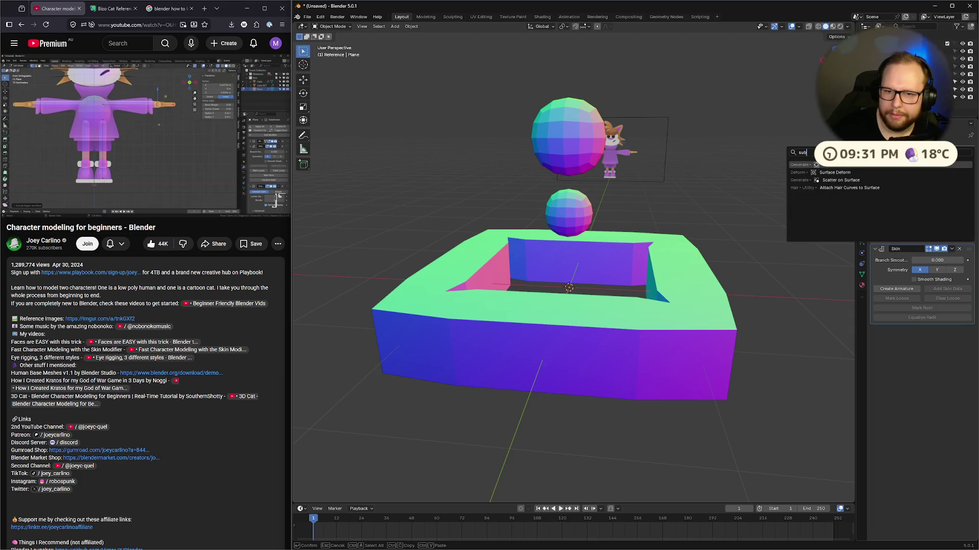
pyautogui.press('Return')
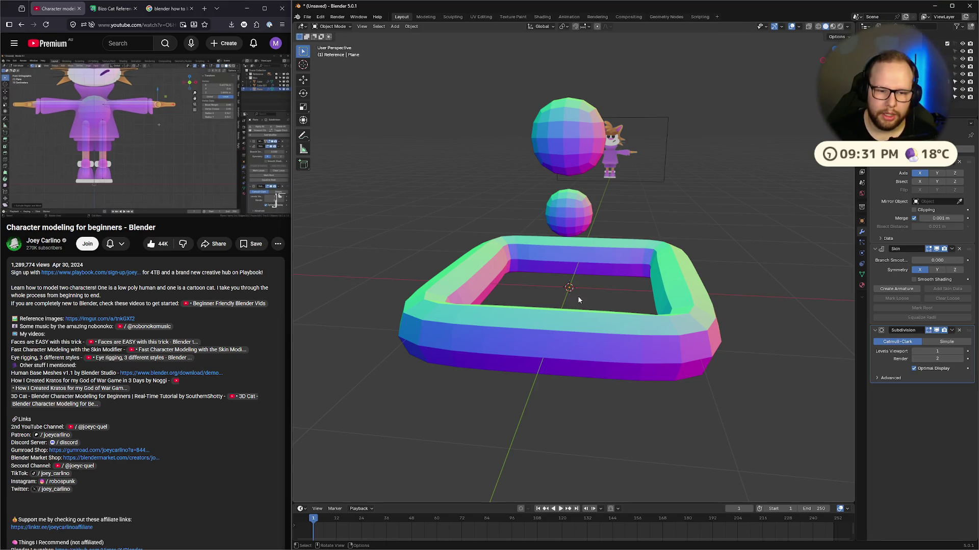
# Step: Select the skin-modified plane in Edit Mode and merge all its vertices at the centre
pyautogui.moveTo(760, 481); pyautogui.dragTo(488, 268)
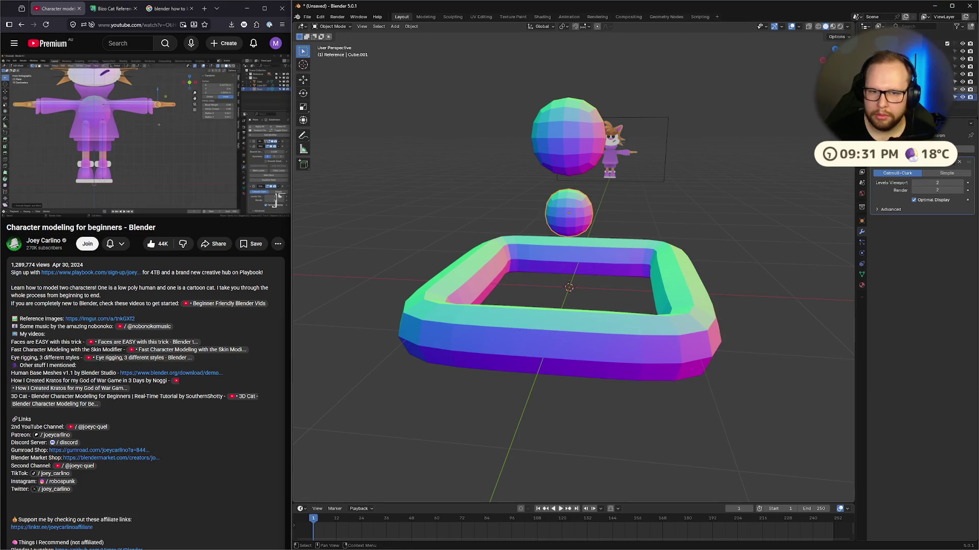
pyautogui.moveTo(785, 272); pyautogui.dragTo(713, 306, button='middle')
pyautogui.click(897, 97)
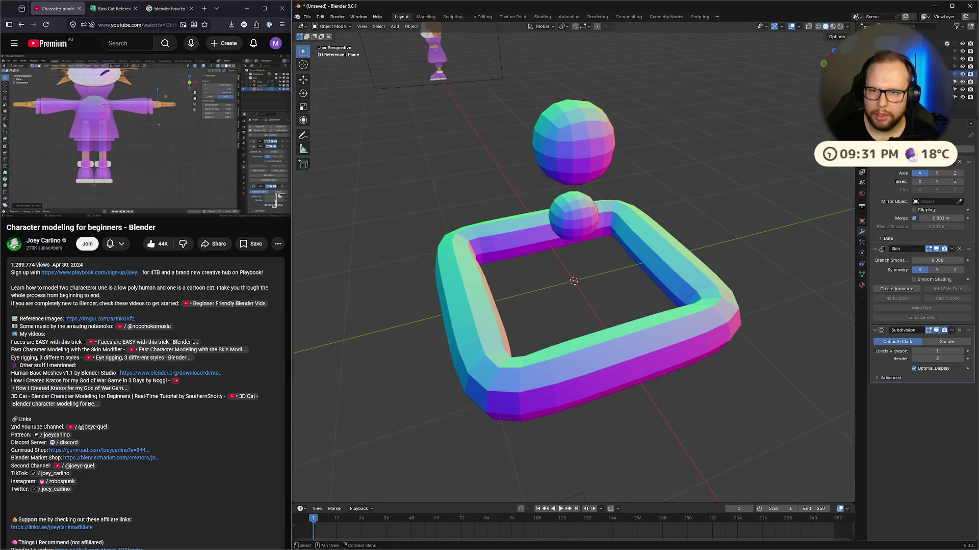
pyautogui.scroll(-3, 959, 72)
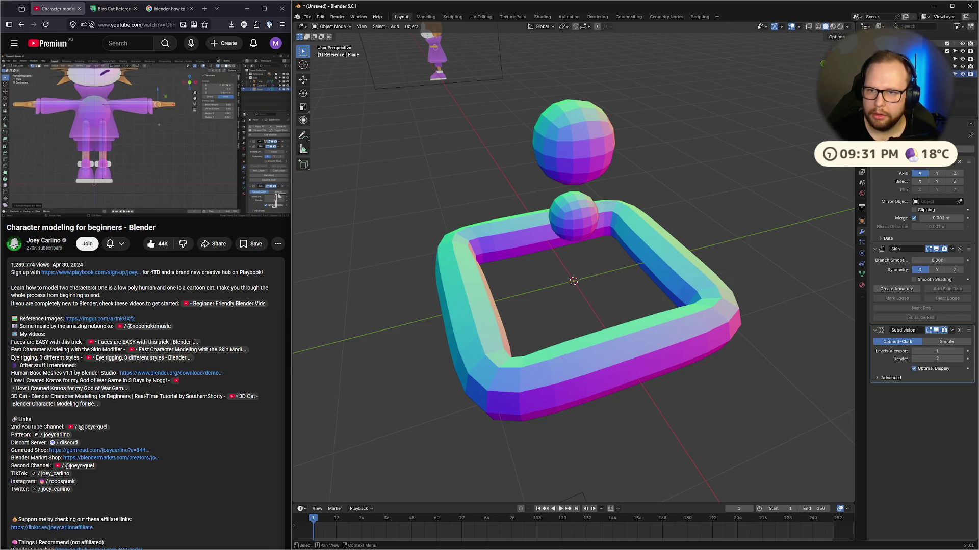
pyautogui.moveTo(662, 245)
pyautogui.mouseDown(button='middle')
pyautogui.moveTo(629, 267)
pyautogui.moveTo(551, 356)
pyautogui.mouseUp(button='middle')
pyautogui.click(552, 357)
pyautogui.moveTo(784, 286); pyautogui.dragTo(760, 285, button='middle')
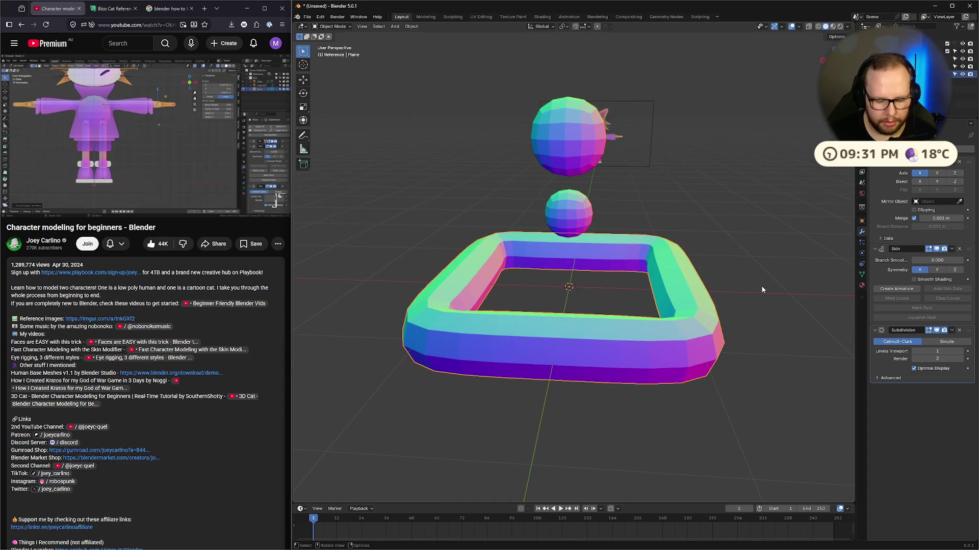
pyautogui.hotkey('ctrl', 'Tab')
pyautogui.click(761, 285)
pyautogui.press('m')
pyautogui.click(761, 286)
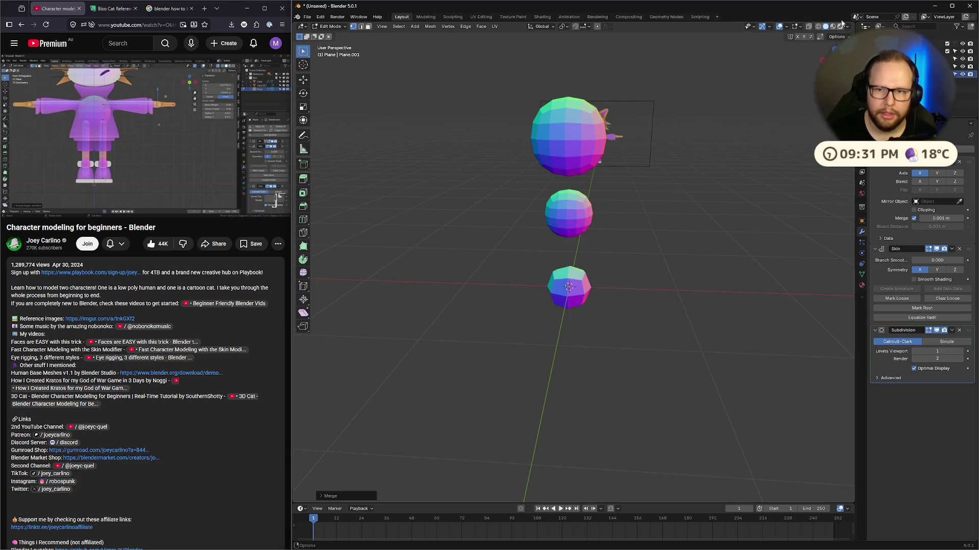
# Step: In front view, shrink the skin radius and move the mirrored vertices down to the ankles
pyautogui.press('KP_1')
pyautogui.press('s')
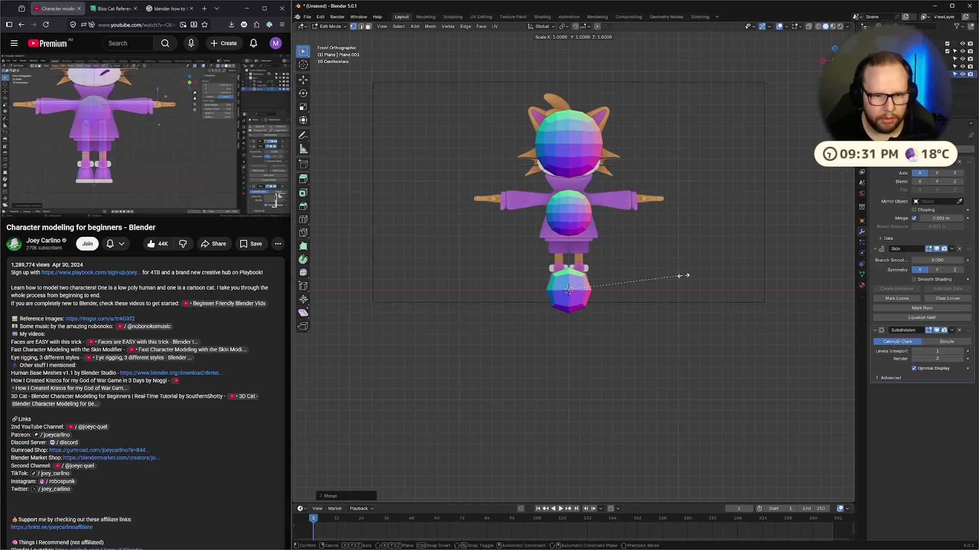
pyautogui.click(595, 295)
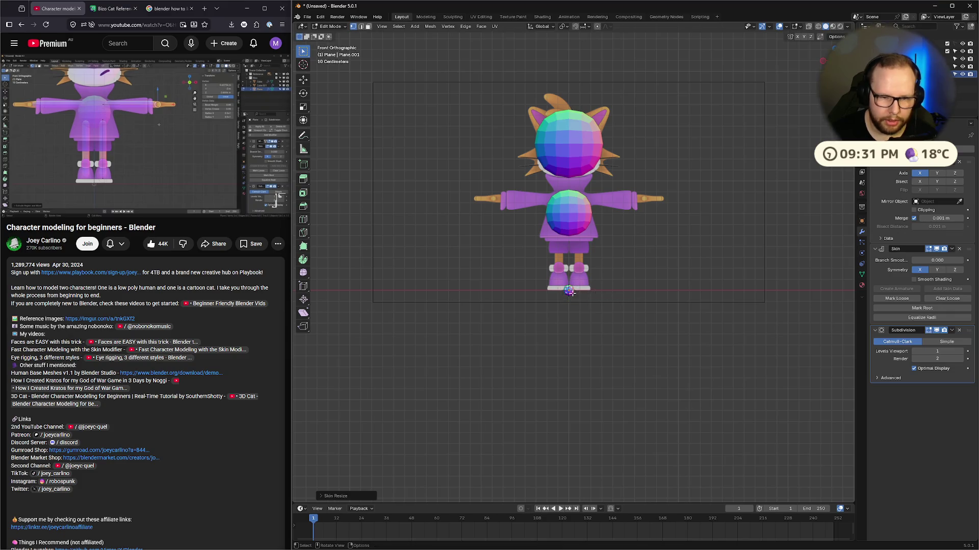
pyautogui.scroll(5, 579, 310)
pyautogui.press('g')
pyautogui.press('z')
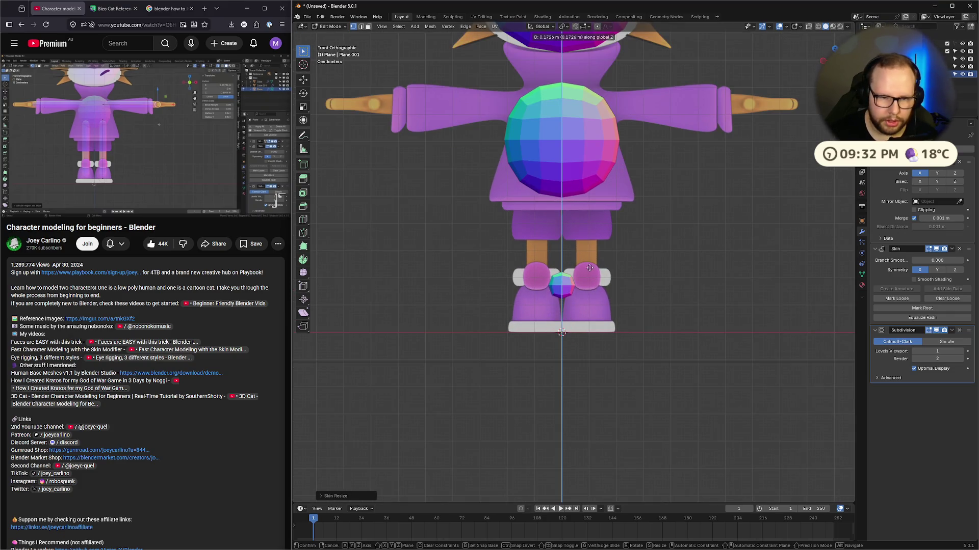
pyautogui.click(592, 260)
pyautogui.press('g')
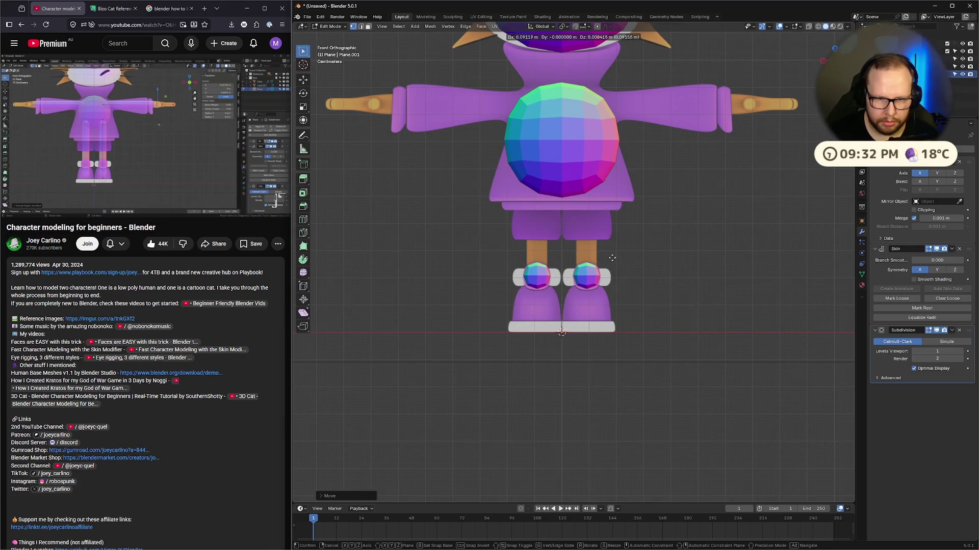
pyautogui.click(613, 259)
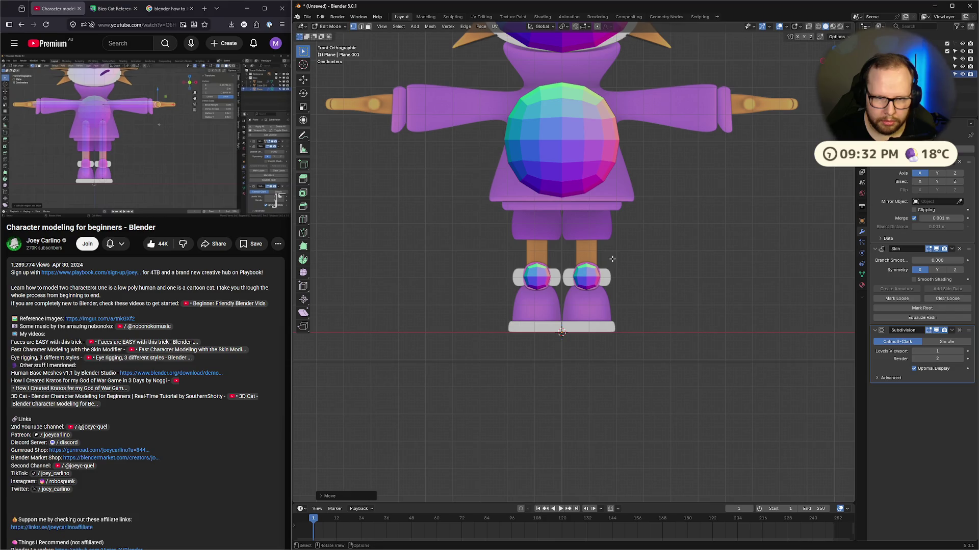
# Step: Select the two hip vertices and move them vertically to stretch the legs up
pyautogui.moveTo(510, 216); pyautogui.dragTo(618, 178)
pyautogui.press('g')
pyautogui.press('z')
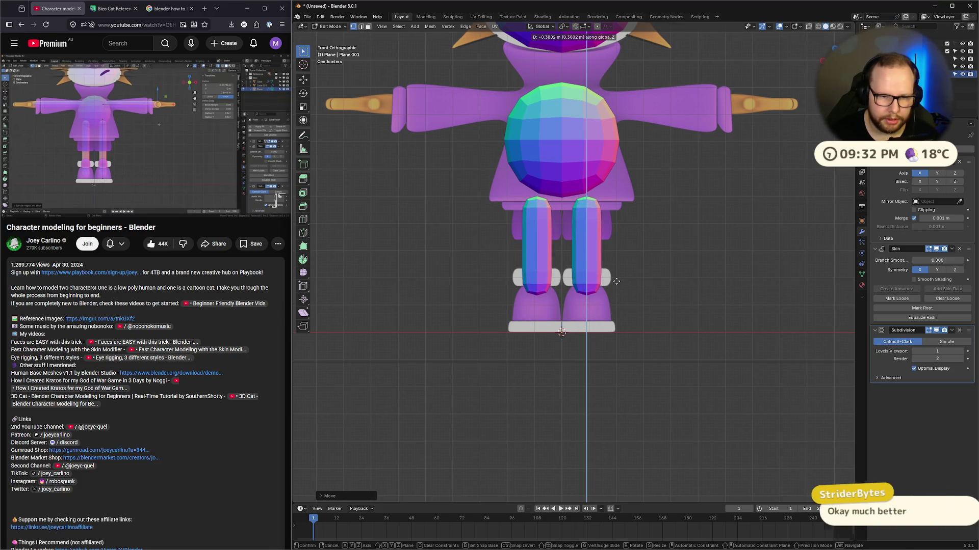
pyautogui.click(616, 283)
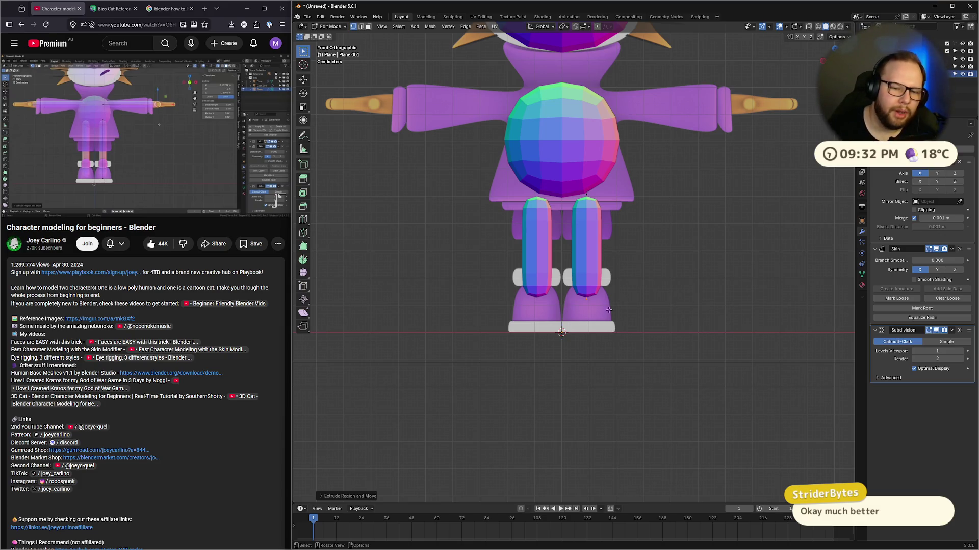
pyautogui.click(587, 299)
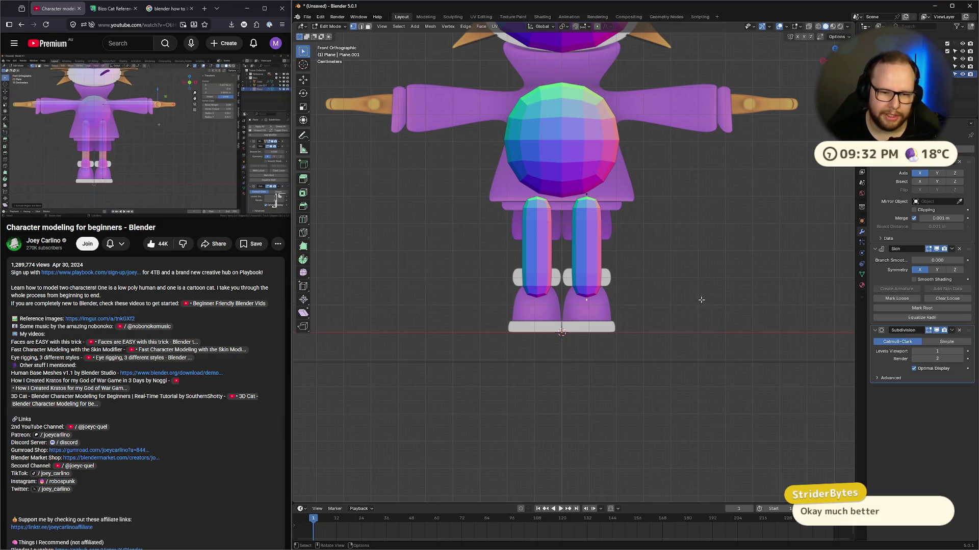
# Step: Place new skin nodes at the shoulders, undoing a stray upward extrusion
pyautogui.press('e')
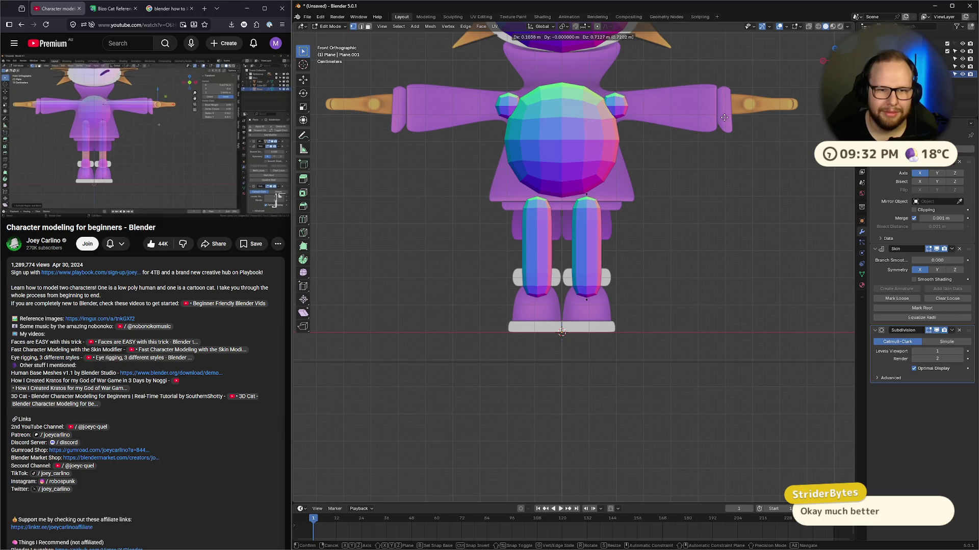
pyautogui.click(724, 118)
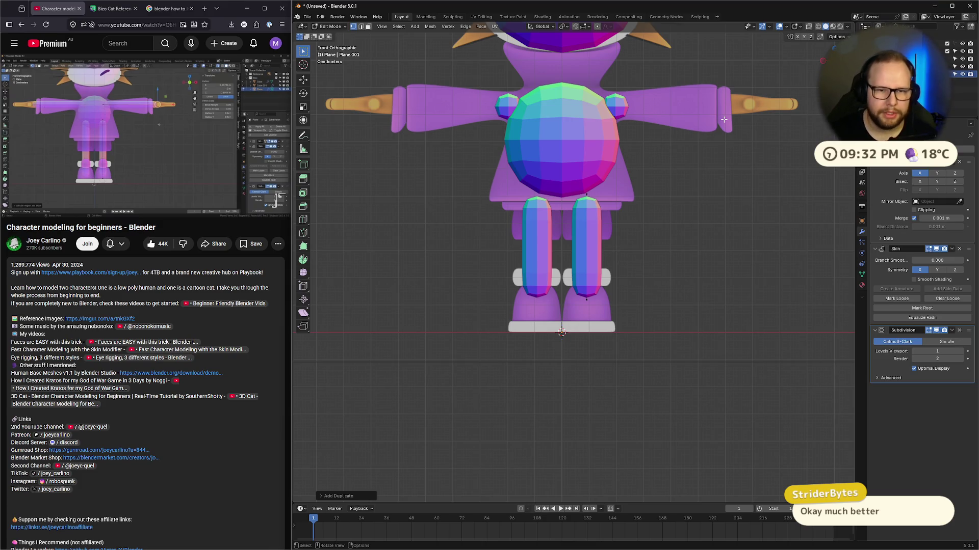
pyautogui.press('e')
pyautogui.press('z')
pyautogui.click(780, 105)
pyautogui.hotkey('ctrl', 'z')
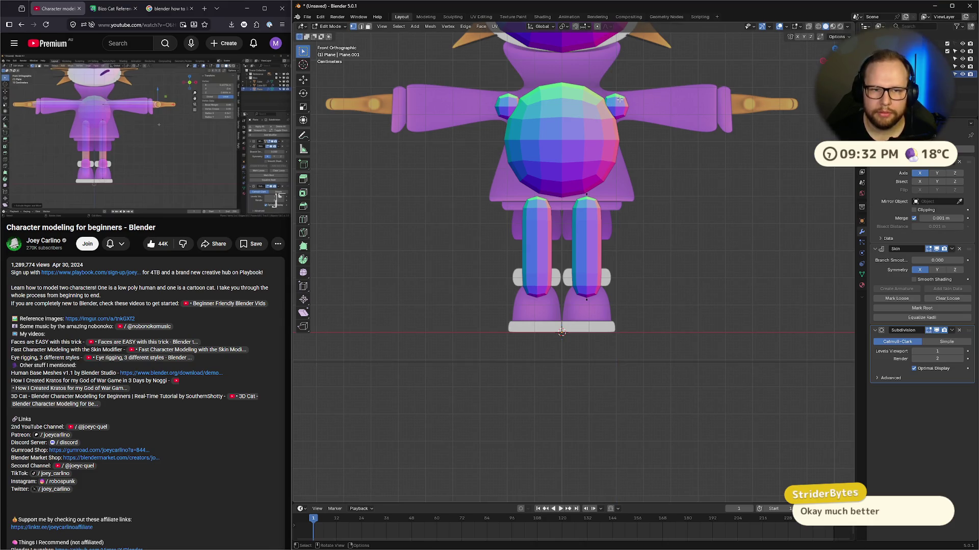
# Step: Extrude the shoulder nodes along X into arms and adjust their length to the reference
pyautogui.press('e')
pyautogui.press('x')
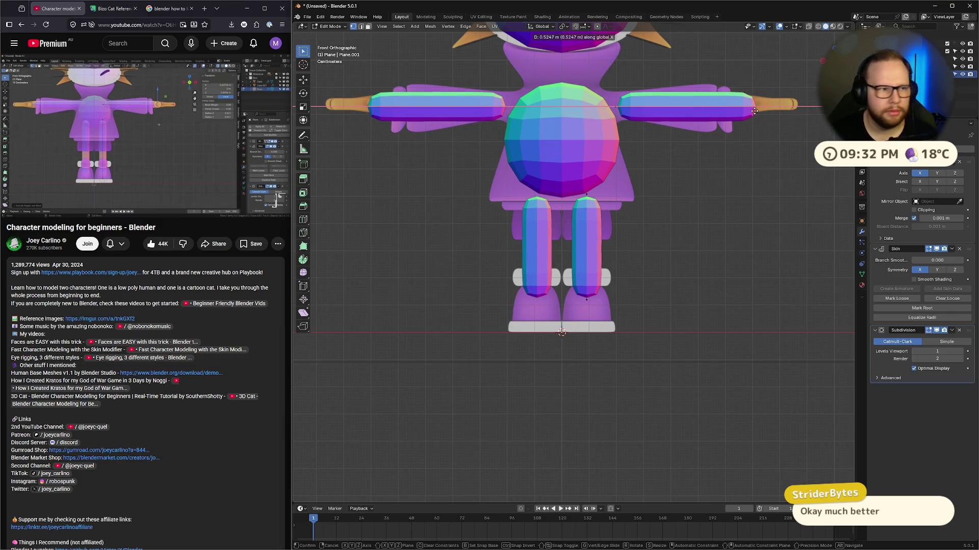
pyautogui.click(754, 110)
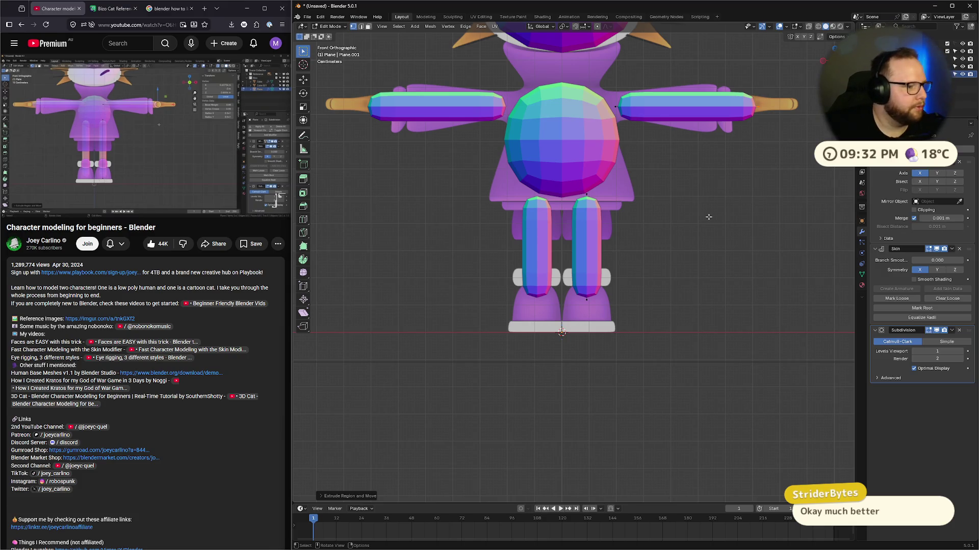
pyautogui.press('XF86AudioPlay')
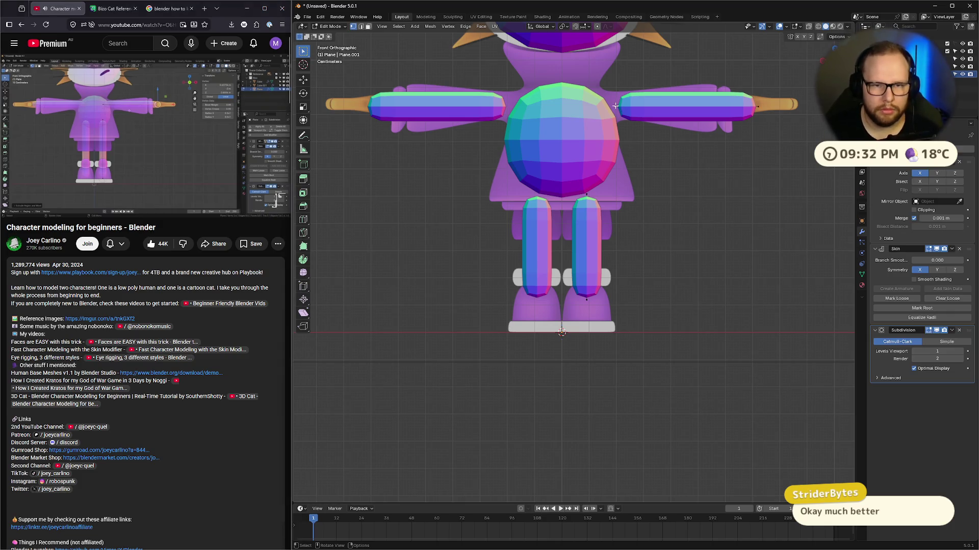
pyautogui.press('g')
pyautogui.press('x')
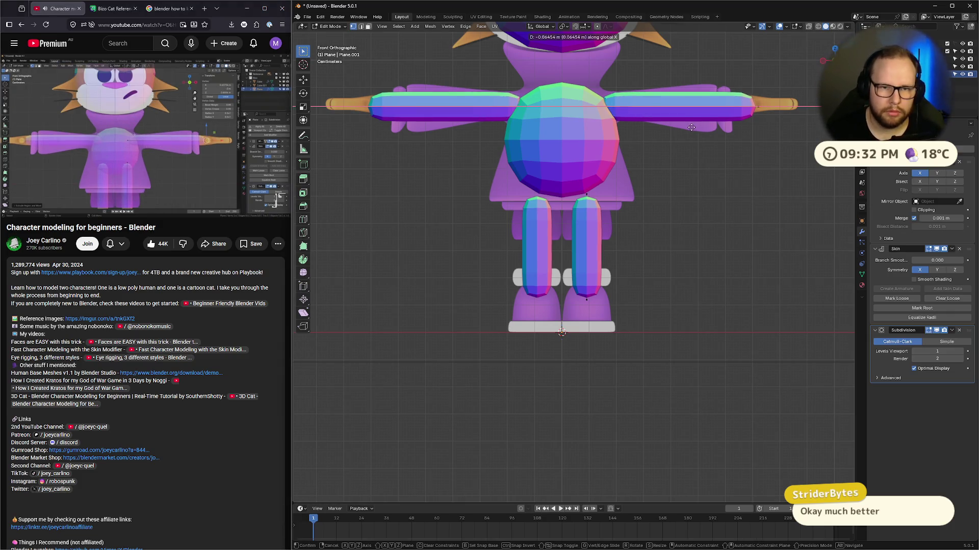
pyautogui.click(692, 128)
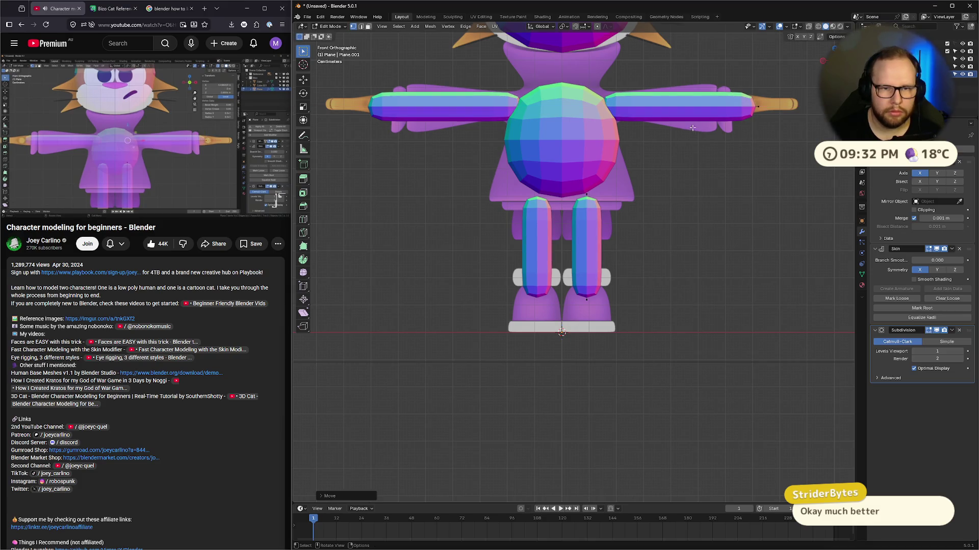
pyautogui.press('g')
pyautogui.press('x')
pyautogui.click(596, 186)
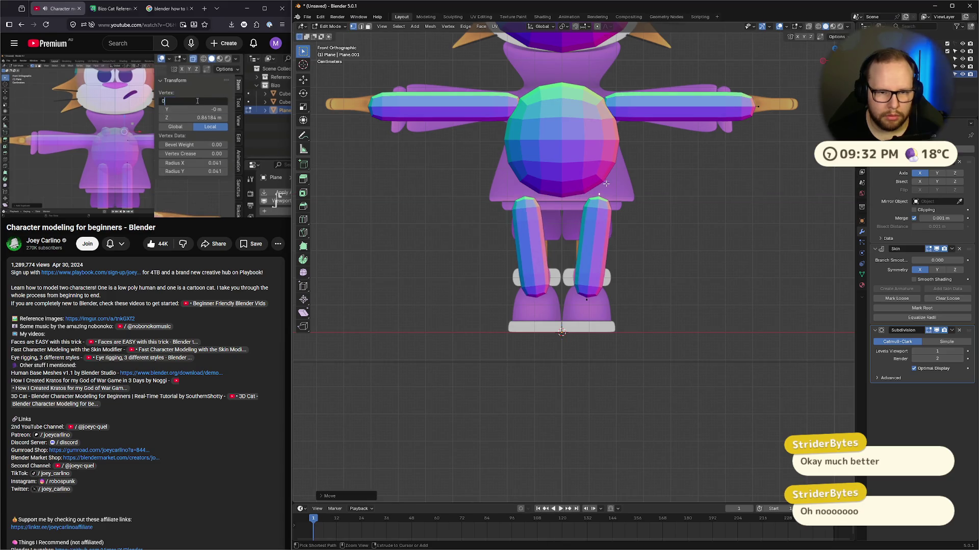
# Step: Raise the leg-top vertices into the torso and return to the front orthographic view
pyautogui.press('g')
pyautogui.press('z')
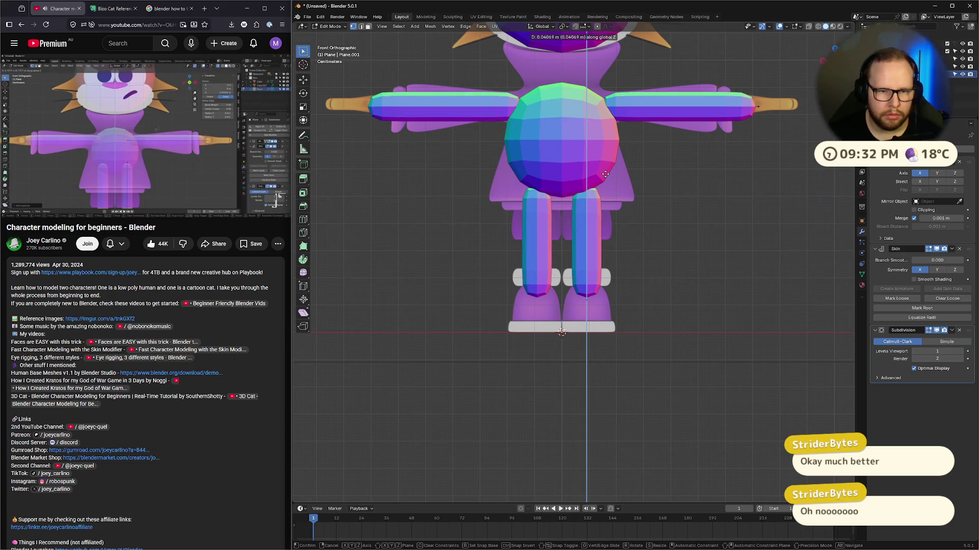
pyautogui.click(606, 173)
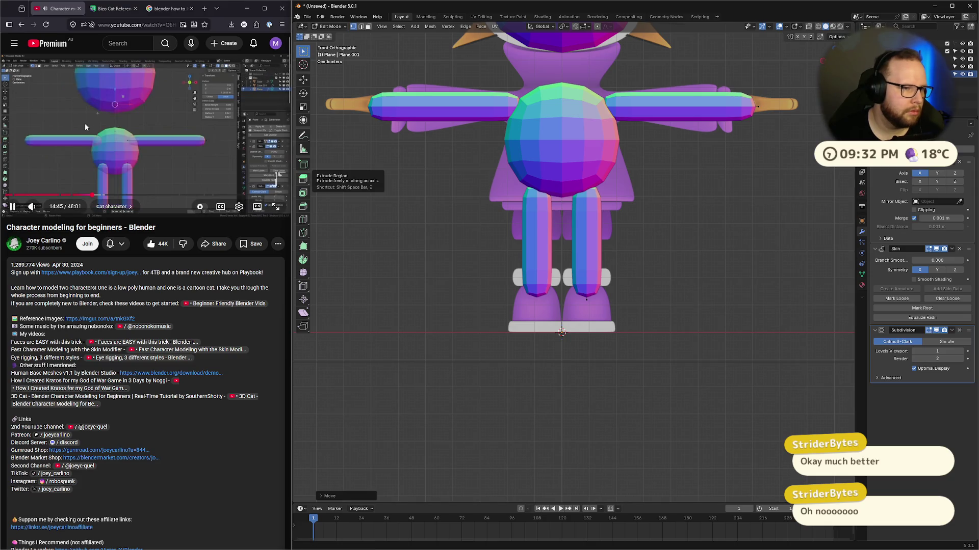
pyautogui.click(85, 123)
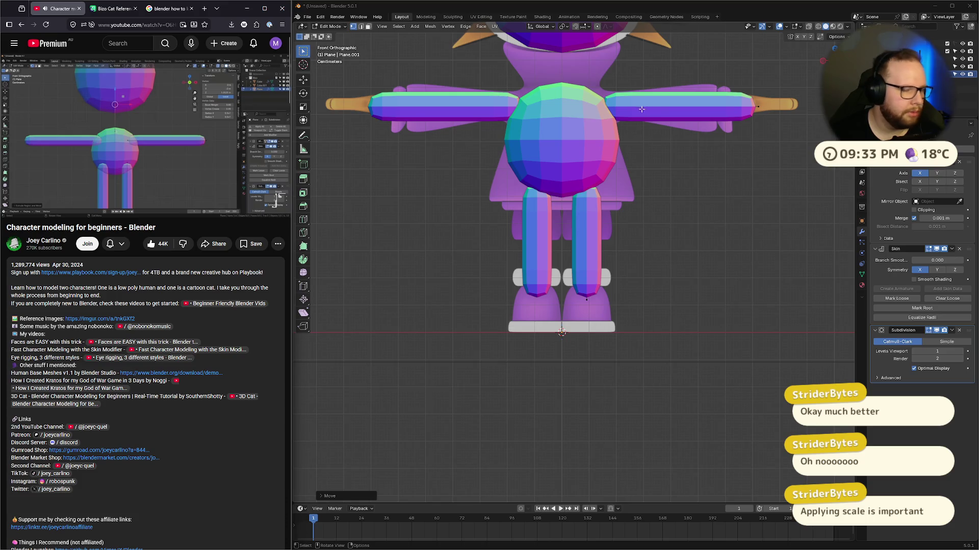
pyautogui.moveTo(669, 117); pyautogui.dragTo(605, 176, button='middle')
pyautogui.scroll(-5, 650, 136)
pyautogui.scroll(3, 620, 225)
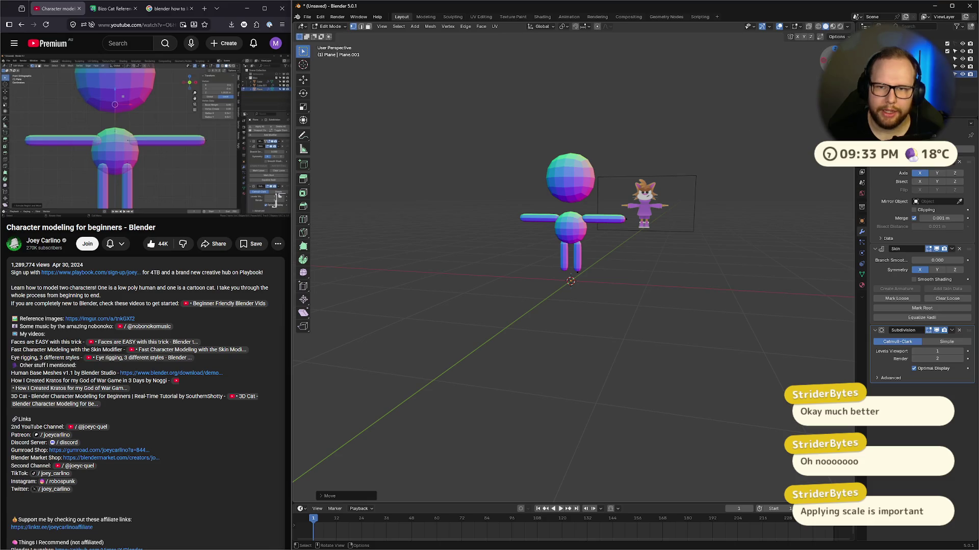
pyautogui.press('KP_1')
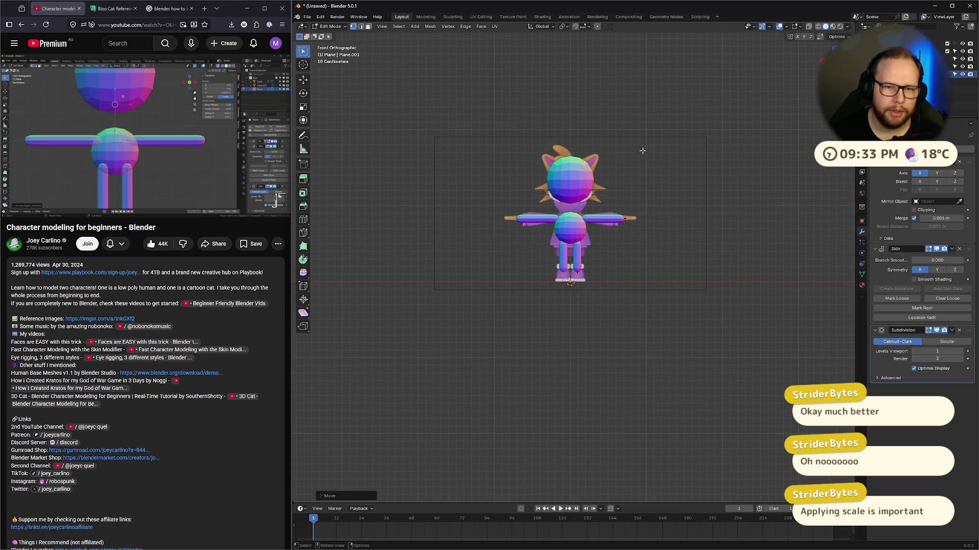
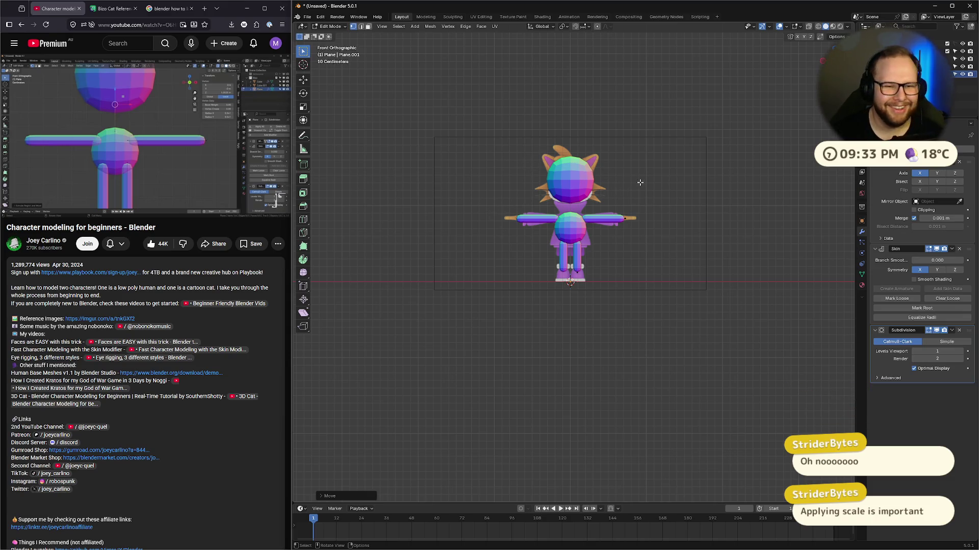
# Step: Switch the viewport to wireframe shading and then back to solid
pyautogui.scroll(7, 645, 198)
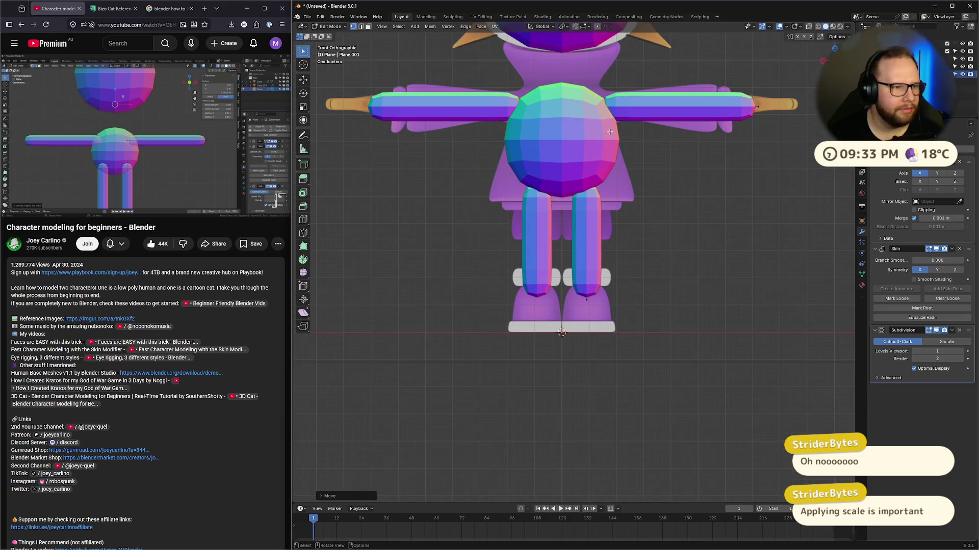
pyautogui.press('z')
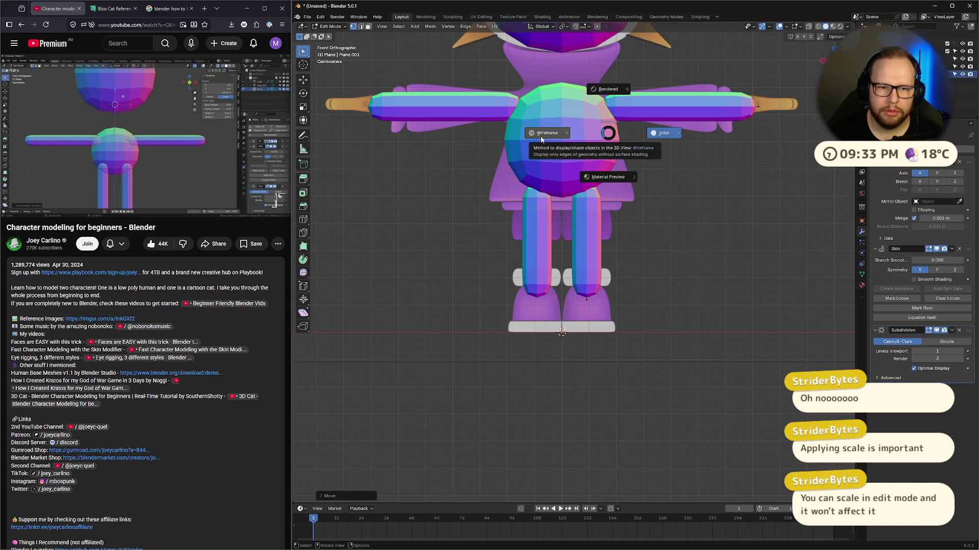
pyautogui.click(542, 139)
pyautogui.press('z')
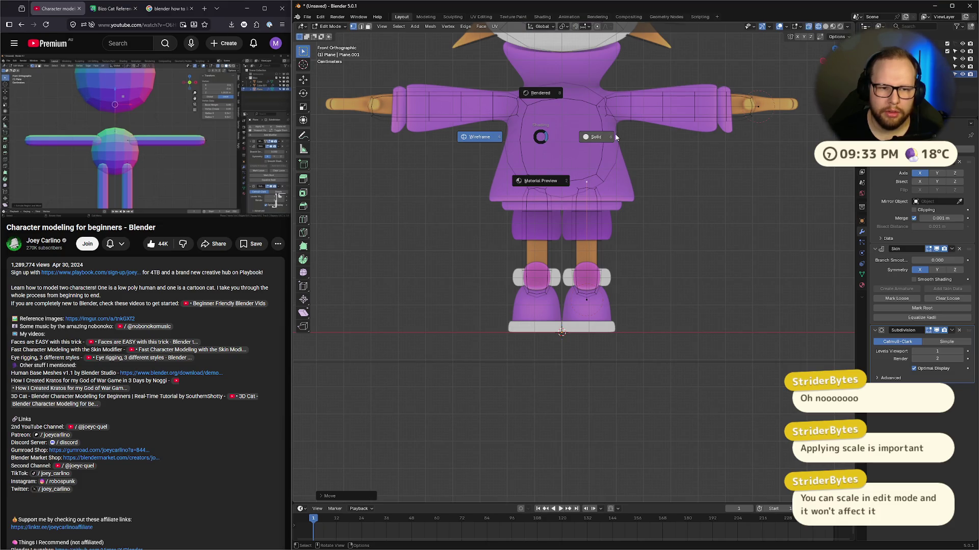
pyautogui.click(581, 135)
pyautogui.press('x')
pyautogui.press('Escape')
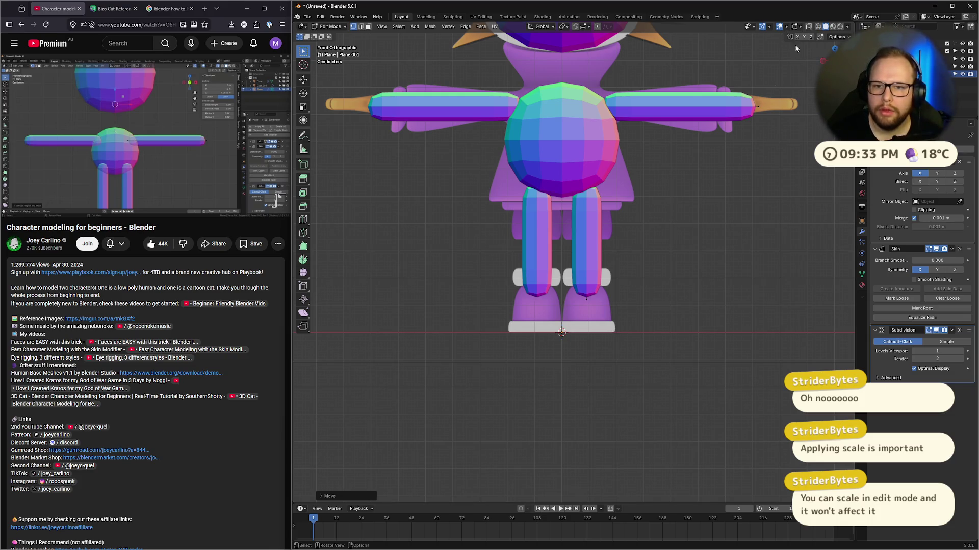
# Step: Turn on X-ray and extend a new vertex from the shoulder toward the neck
pyautogui.hotkey('alt', 'z')
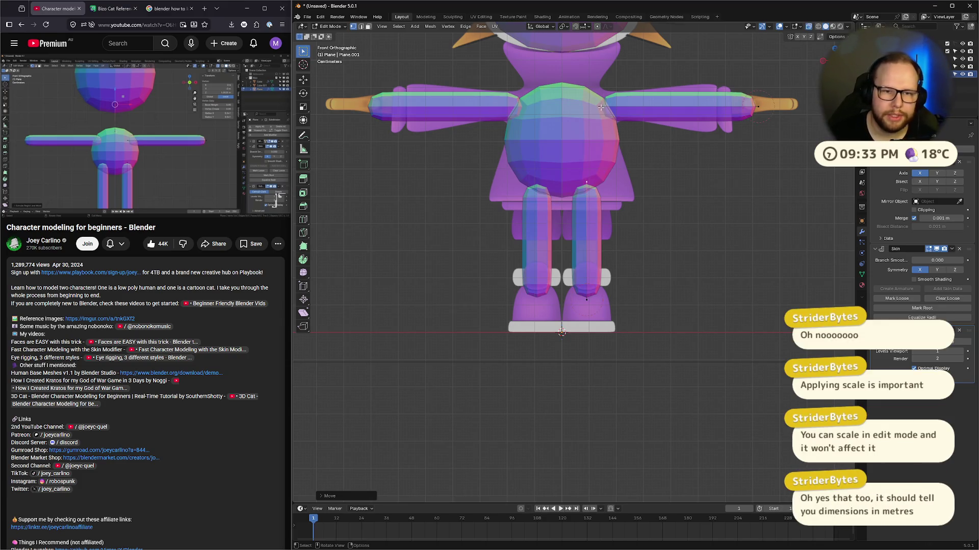
pyautogui.click(600, 108)
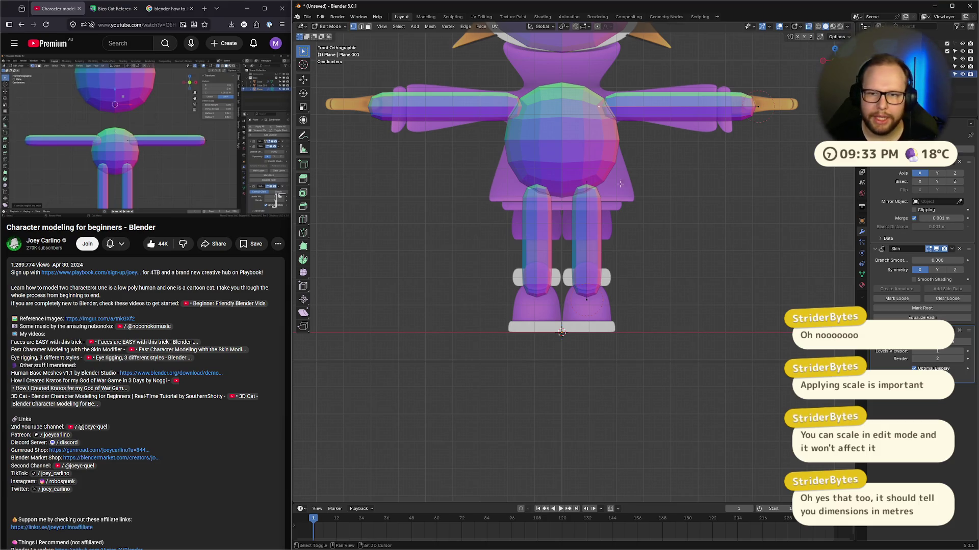
pyautogui.keyDown('shift'); pyautogui.scroll(3, 622, 214); pyautogui.keyUp('shift')
pyautogui.press('e')
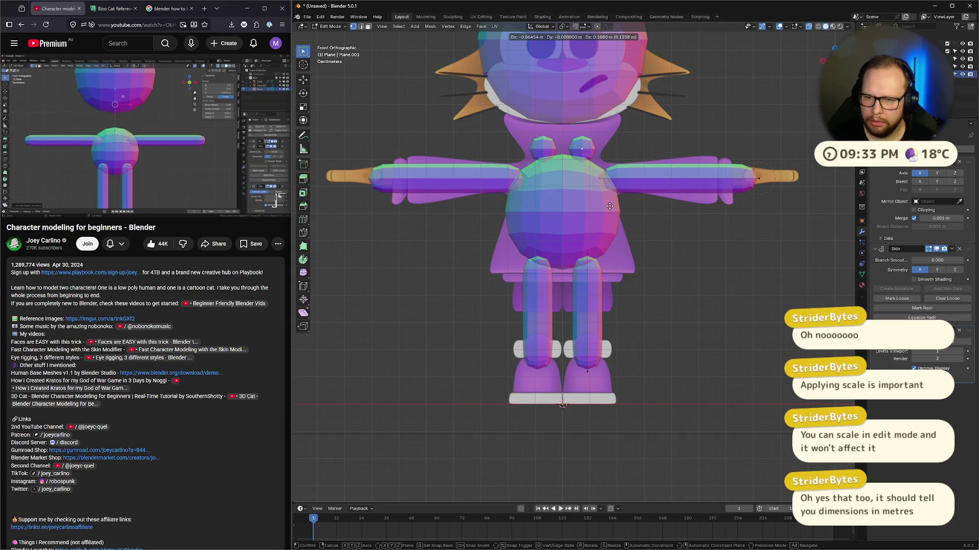
# Step: Place the new vertex near the neck, enable Mirror clipping, and snap it to the centre line
pyautogui.click(609, 206)
pyautogui.click(913, 210)
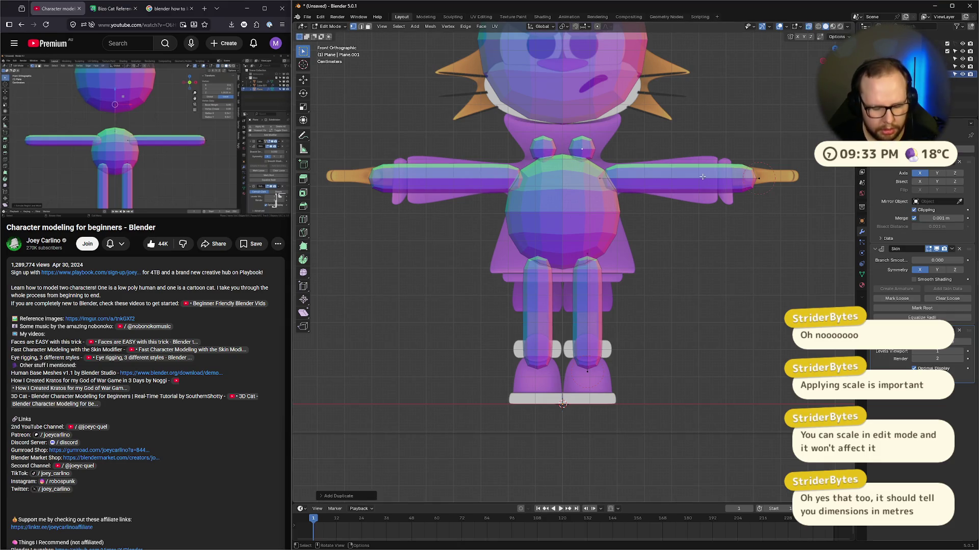
pyautogui.press('g')
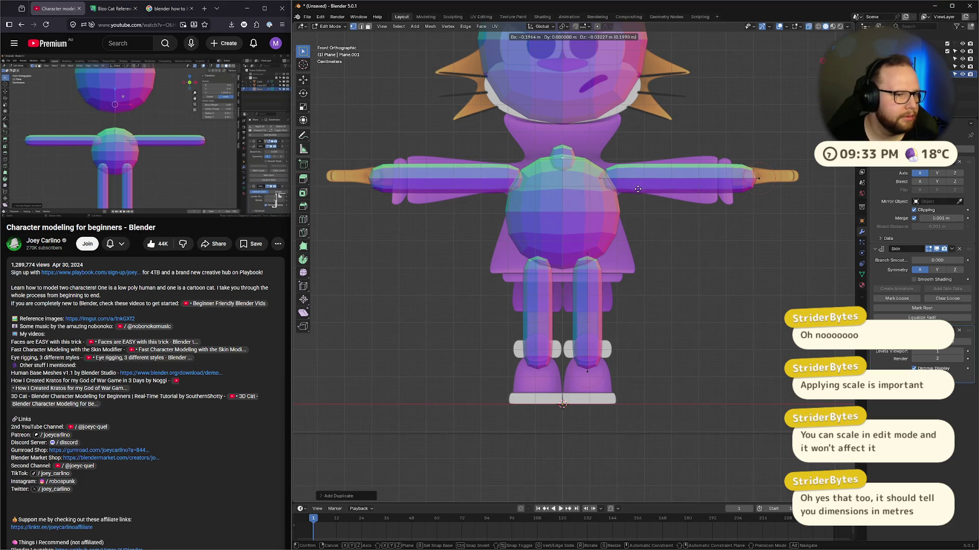
pyautogui.click(637, 188)
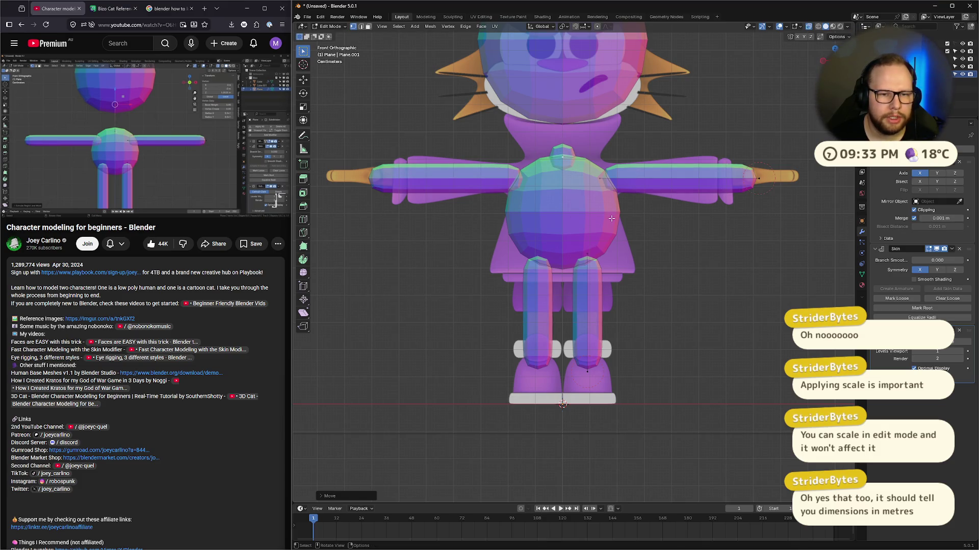
# Step: Delete the extra vertex at the neck top, keeping a single chest-top vertex
pyautogui.click(759, 179)
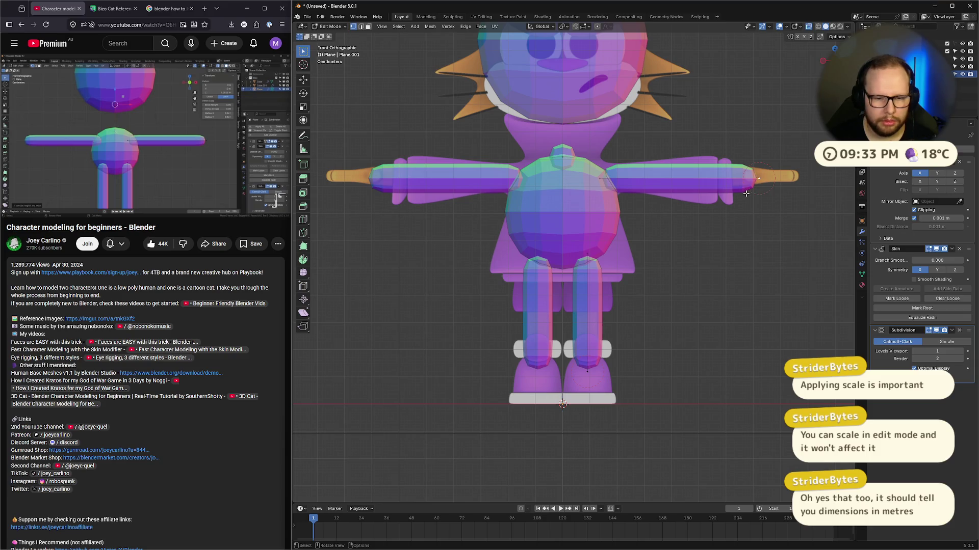
pyautogui.click(564, 155)
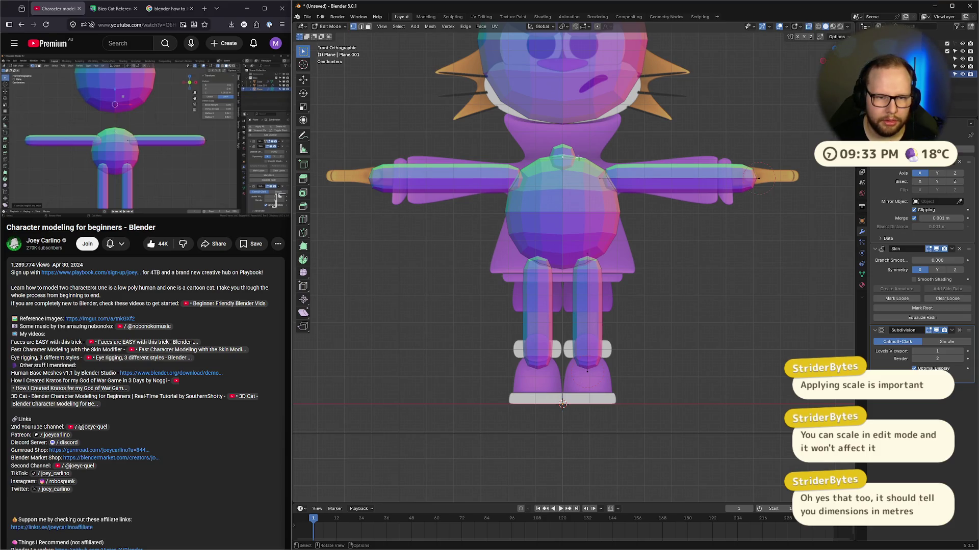
pyautogui.press('x')
pyautogui.click(602, 155)
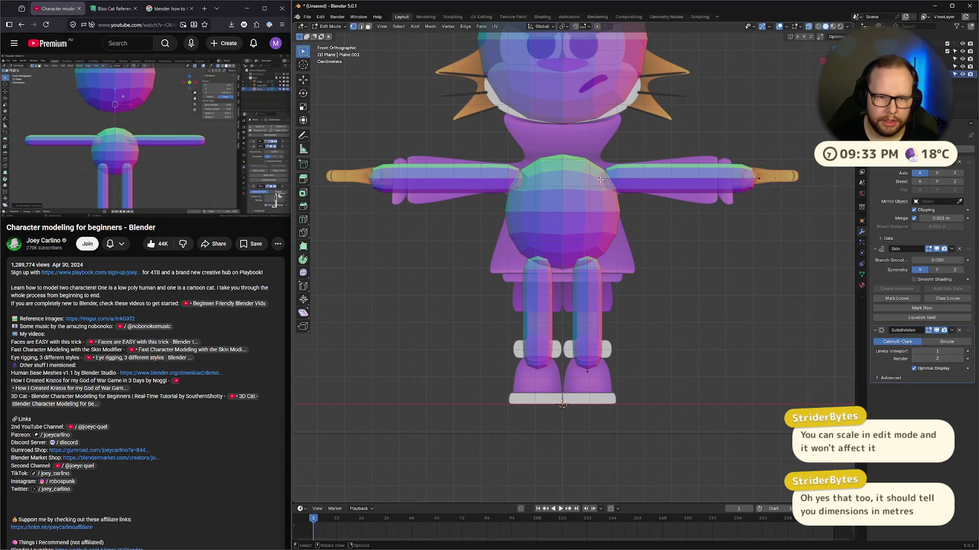
pyautogui.press('g')
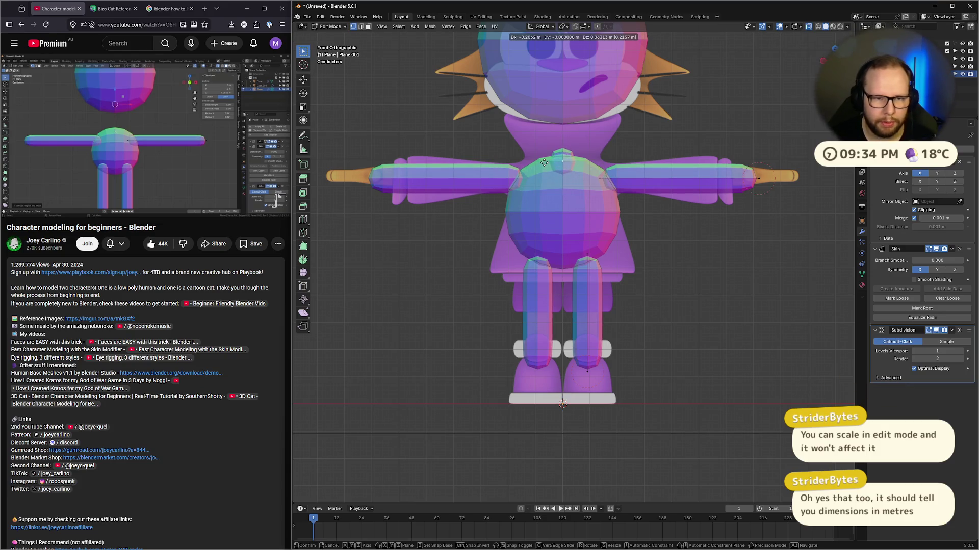
pyautogui.rightClick(543, 159)
pyautogui.click(127, 120)
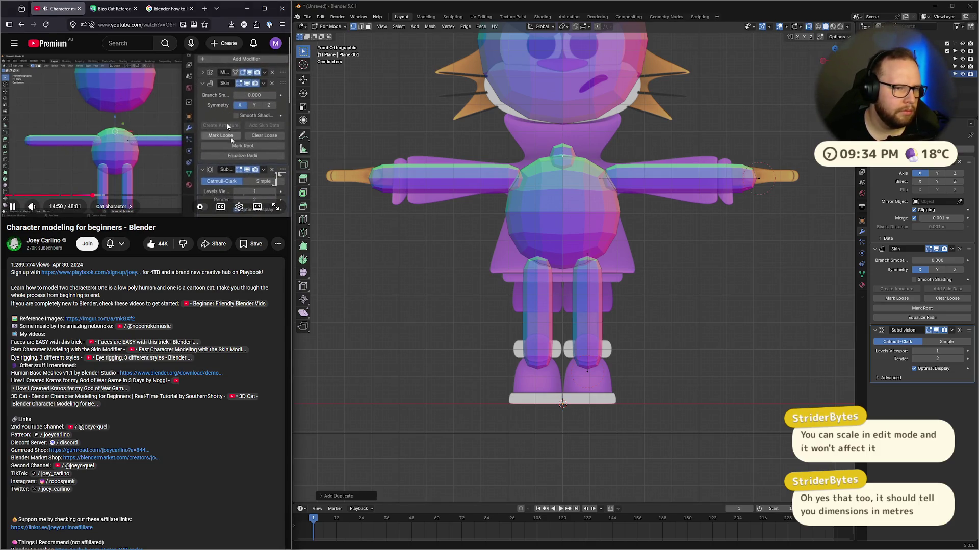
# Step: Extrude the neck vertex straight up along Z into the head
pyautogui.press('space')
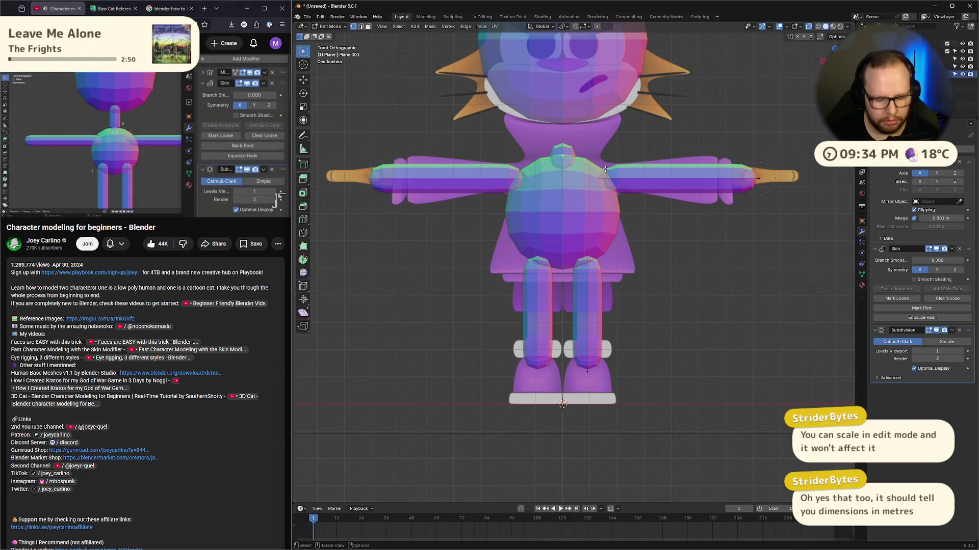
pyautogui.press('g')
pyautogui.press('z')
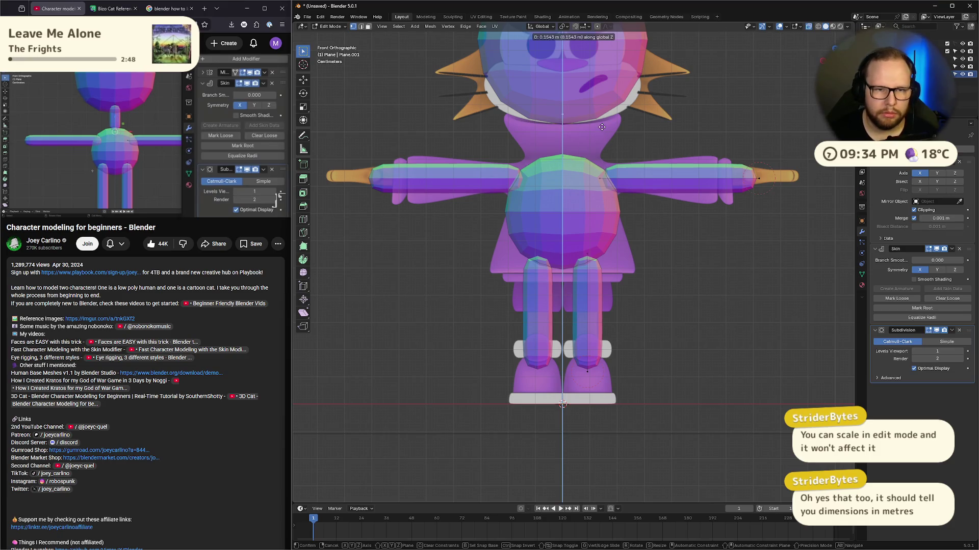
pyautogui.click(601, 123)
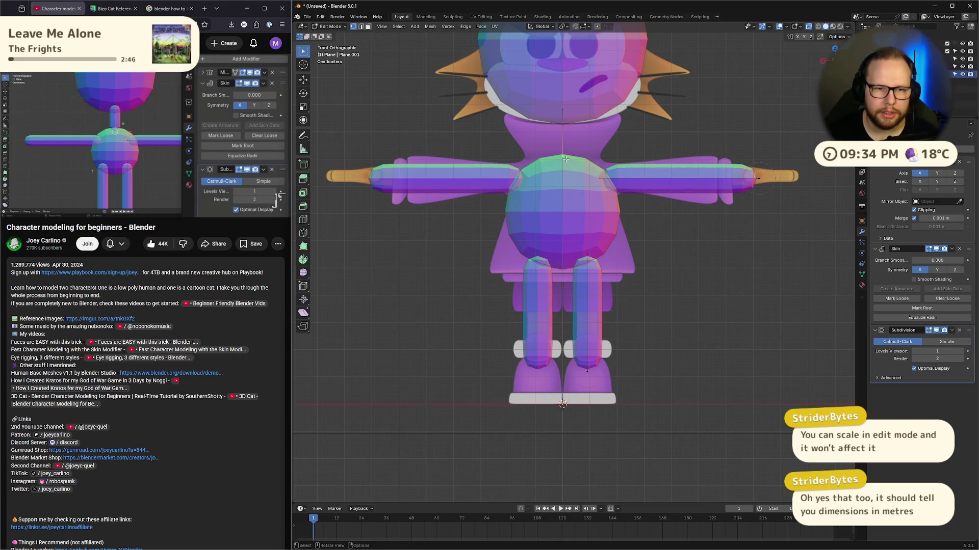
pyautogui.click(922, 308)
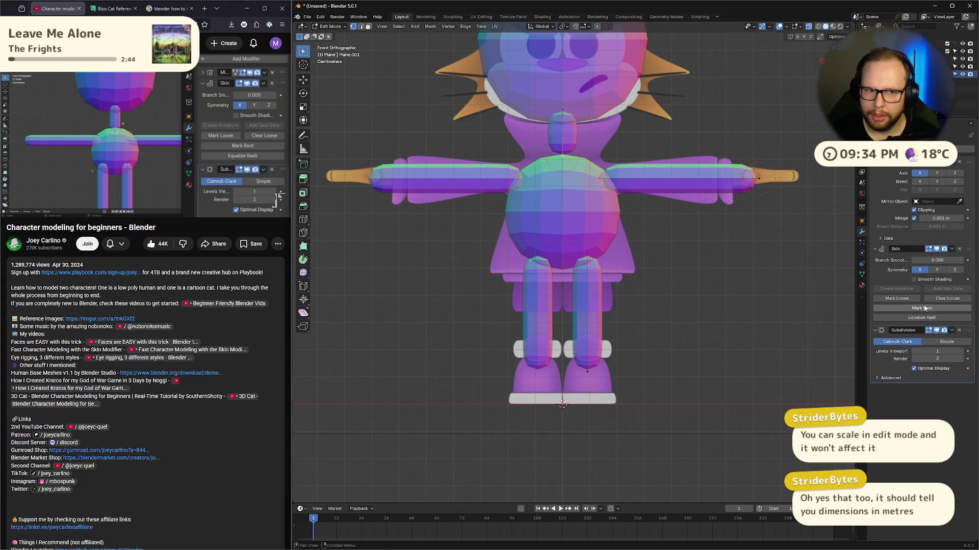
# Step: Orbit around the model to check its depth, then return to front view
pyautogui.click(563, 157)
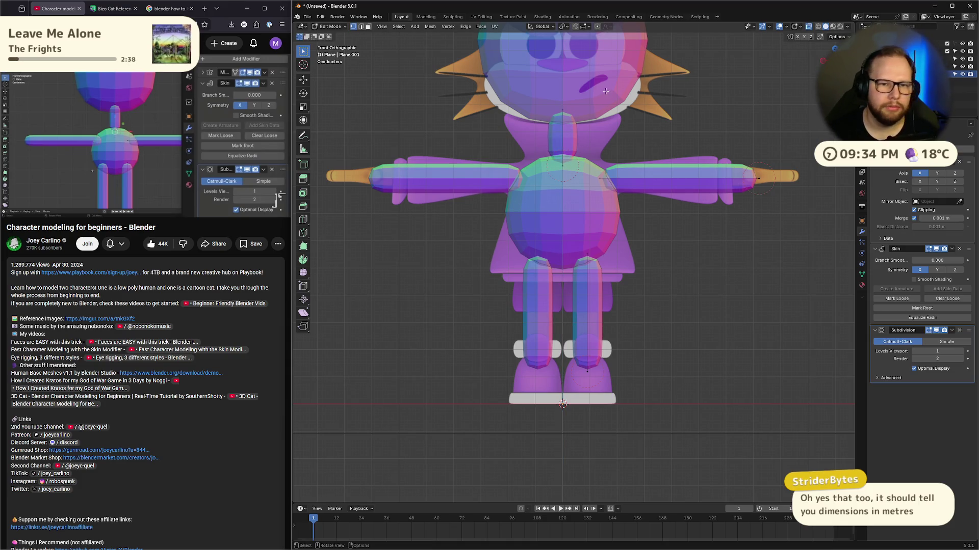
pyautogui.scroll(-2, 606, 91)
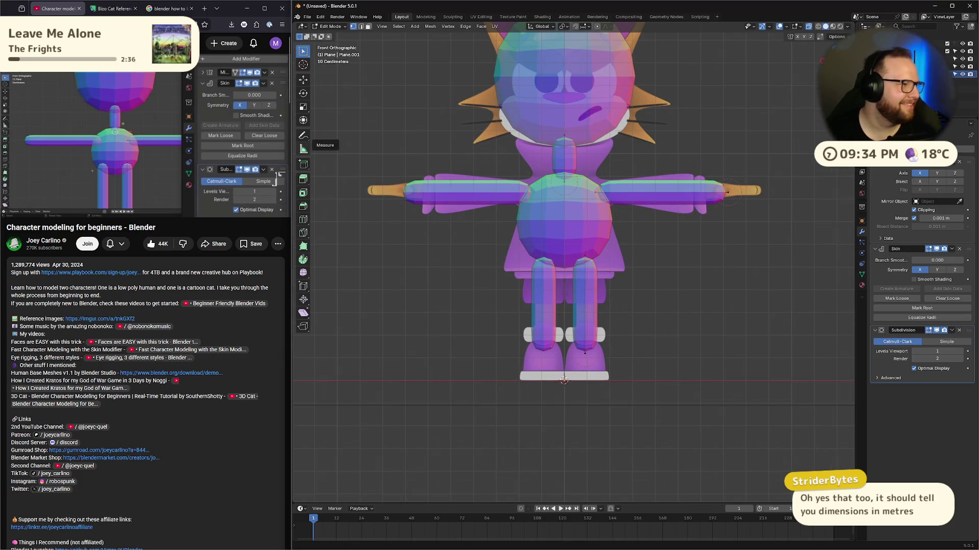
pyautogui.click(212, 139)
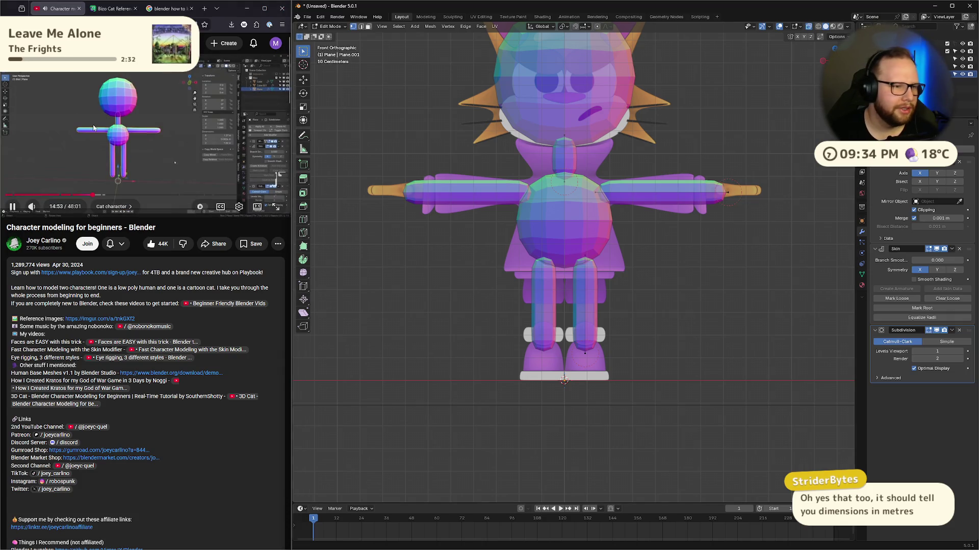
pyautogui.scroll(-4, 702, 201)
pyautogui.moveTo(702, 201)
pyautogui.mouseDown(button='middle')
pyautogui.moveTo(709, 255)
pyautogui.moveTo(711, 222)
pyautogui.mouseUp(button='middle')
pyautogui.press('KP_1')
pyautogui.scroll(6, 573, 300)
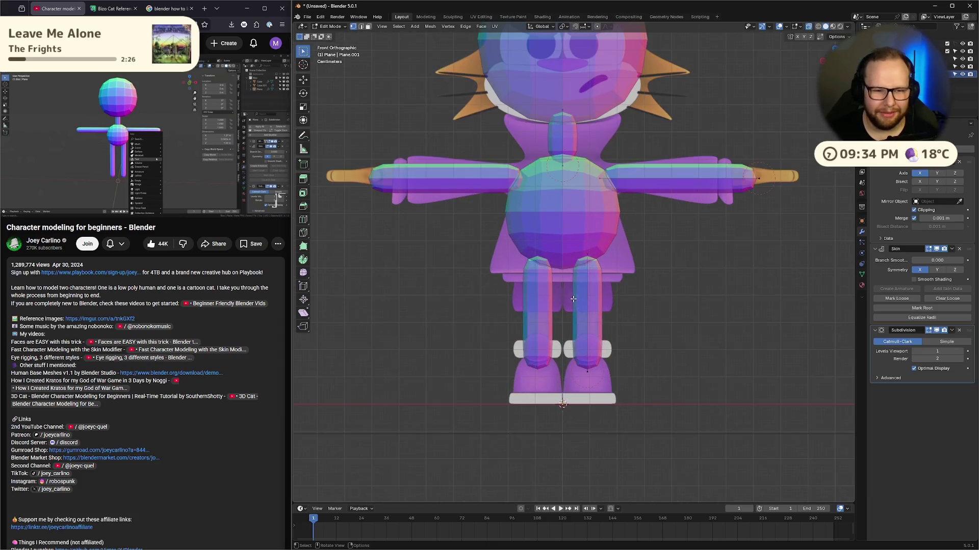
# Step: Lower the leg vertex and slide the arm-tip vertex sideways along X
pyautogui.press('g')
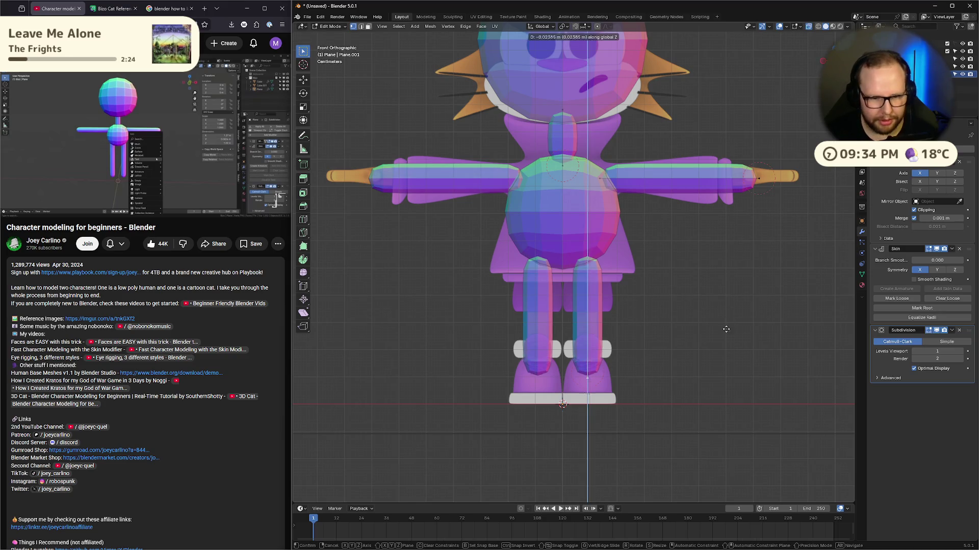
pyautogui.click(725, 356)
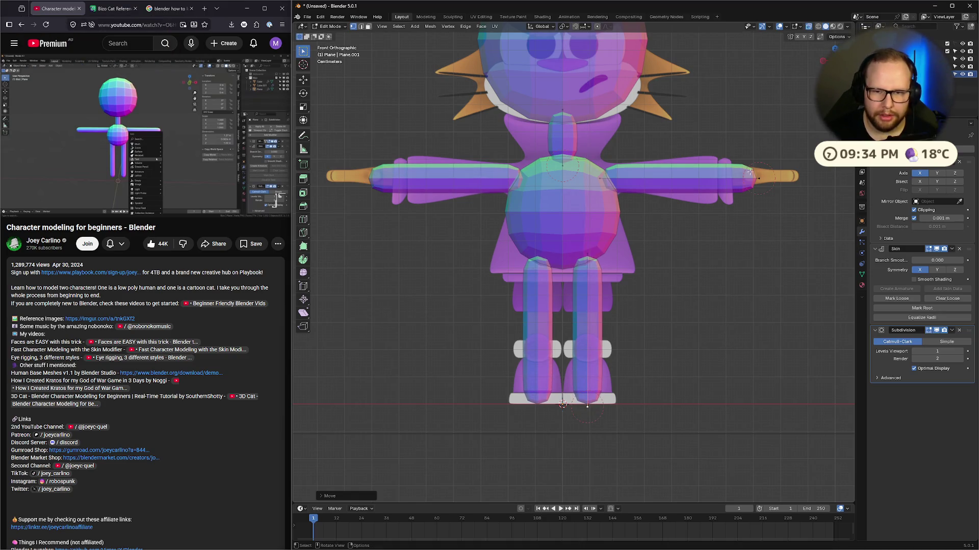
pyautogui.press('g')
pyautogui.press('z')
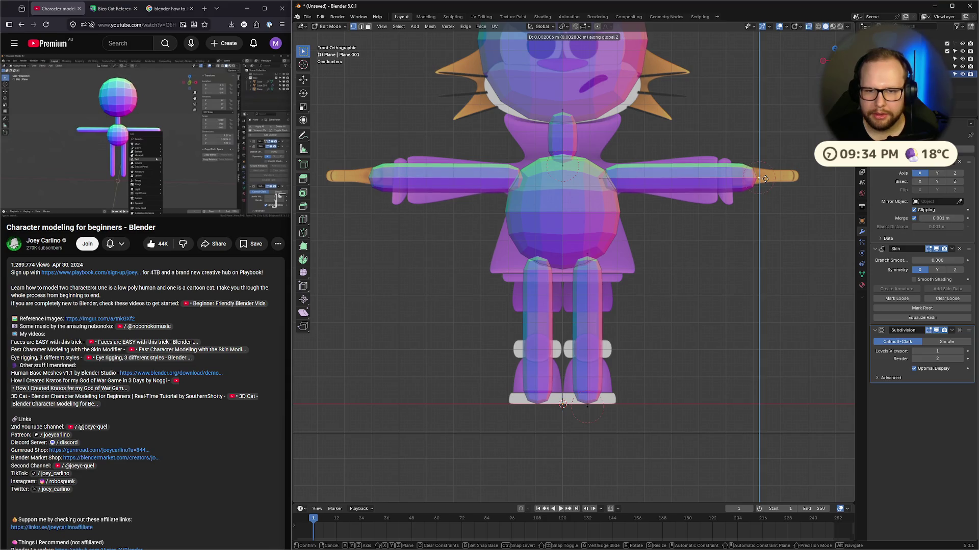
pyautogui.press('x')
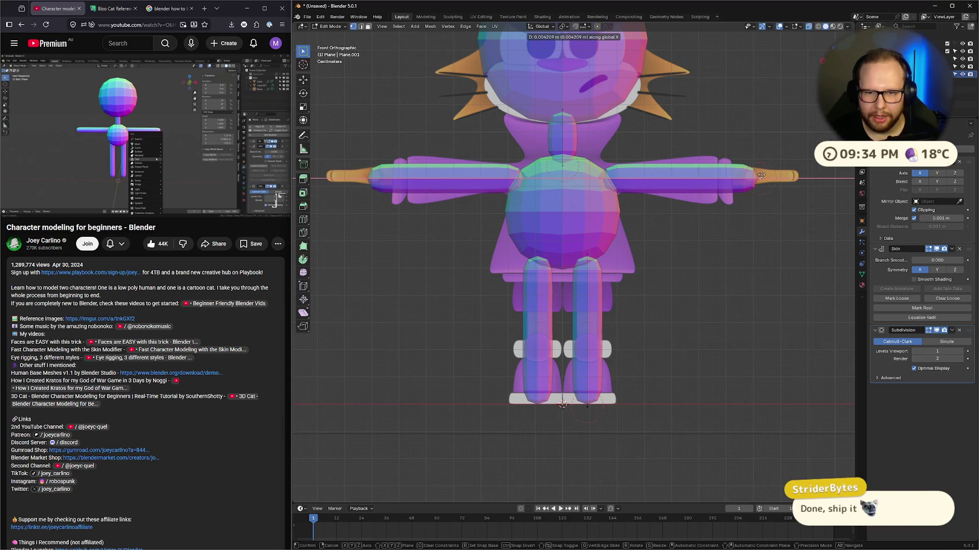
pyautogui.click(758, 174)
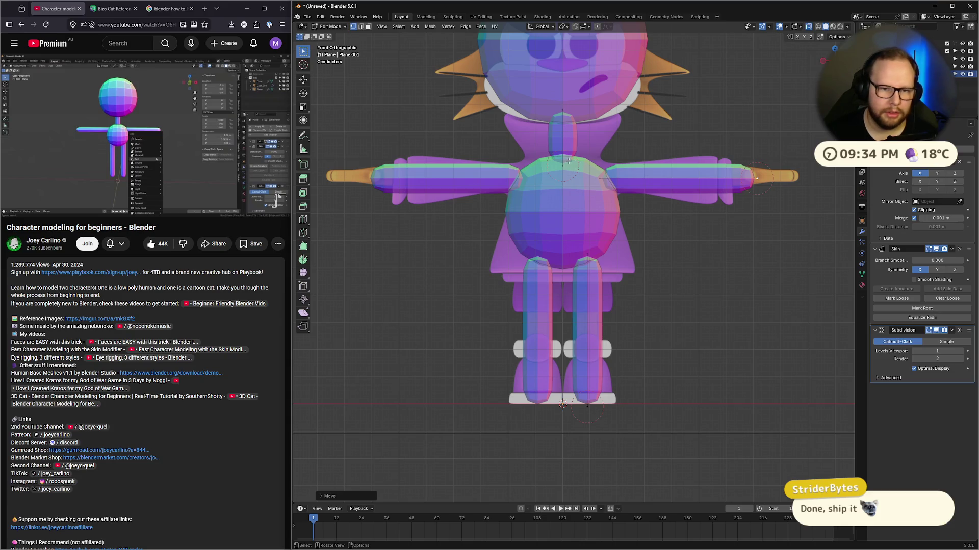
# Step: Adjust the neck-top vertex and orbit into a perspective view of the body
pyautogui.click(562, 114)
pyautogui.hotkey('ctrl', 'z')
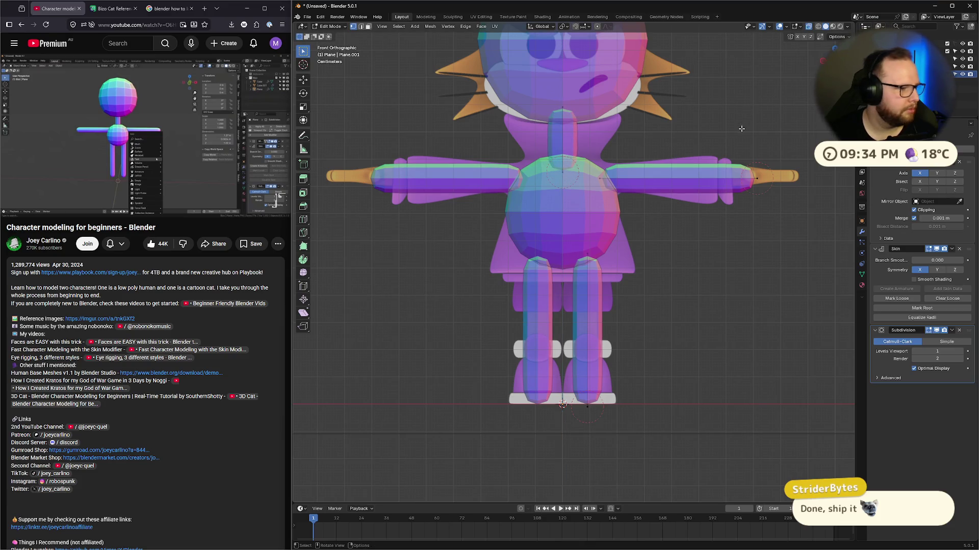
pyautogui.moveTo(741, 128); pyautogui.dragTo(729, 145, button='middle')
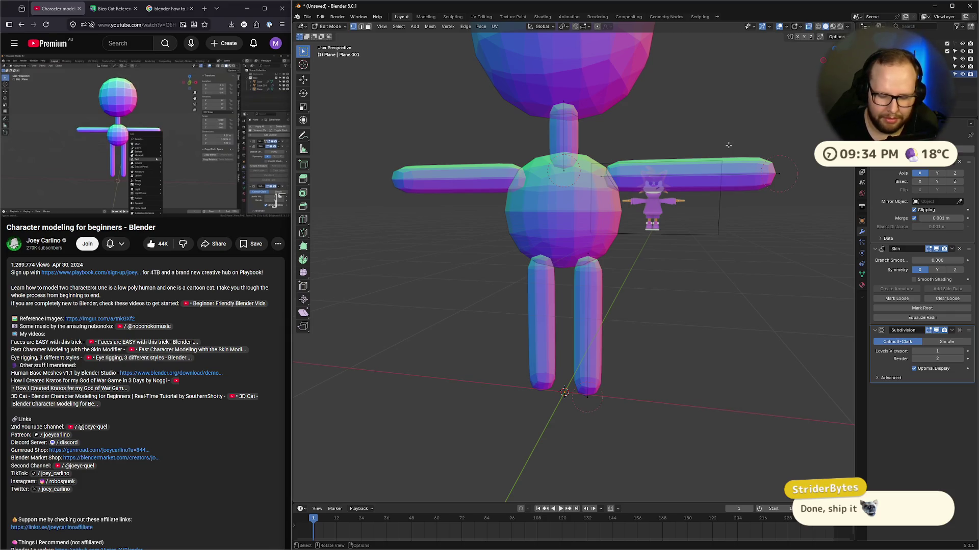
# Step: Resume the tutorial, return to Object Mode, and bring up the Add menu
pyautogui.click(255, 146)
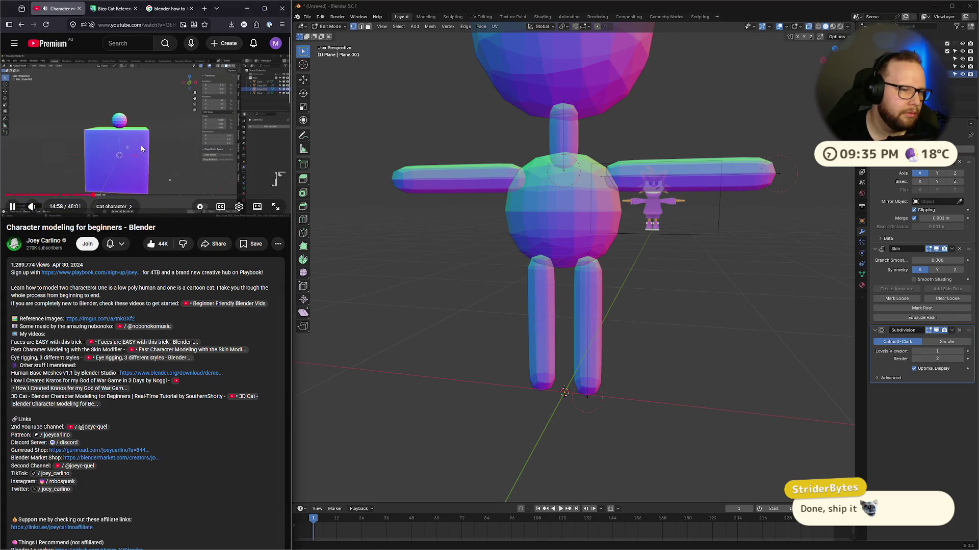
pyautogui.scroll(-5, 670, 371)
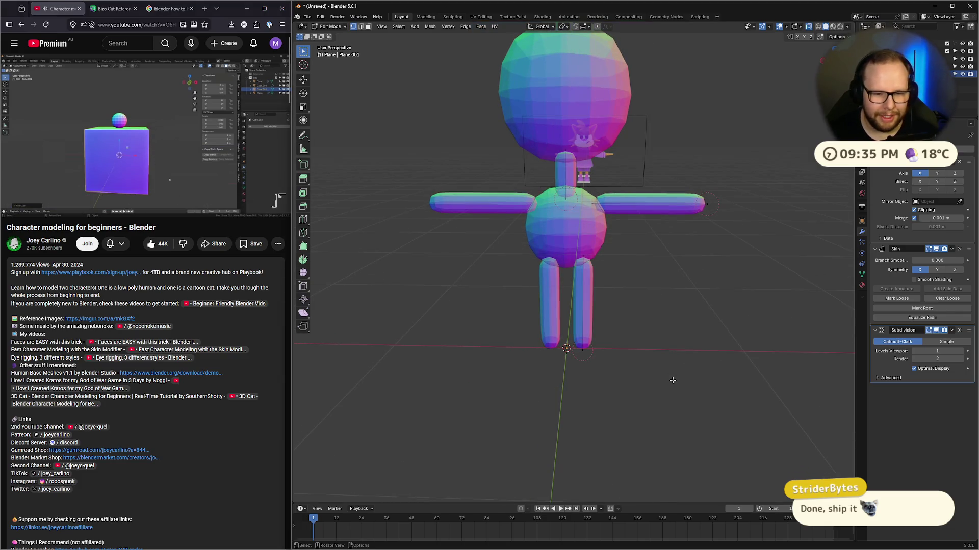
pyautogui.press('Tab')
pyautogui.hotkey('shift', 'a')
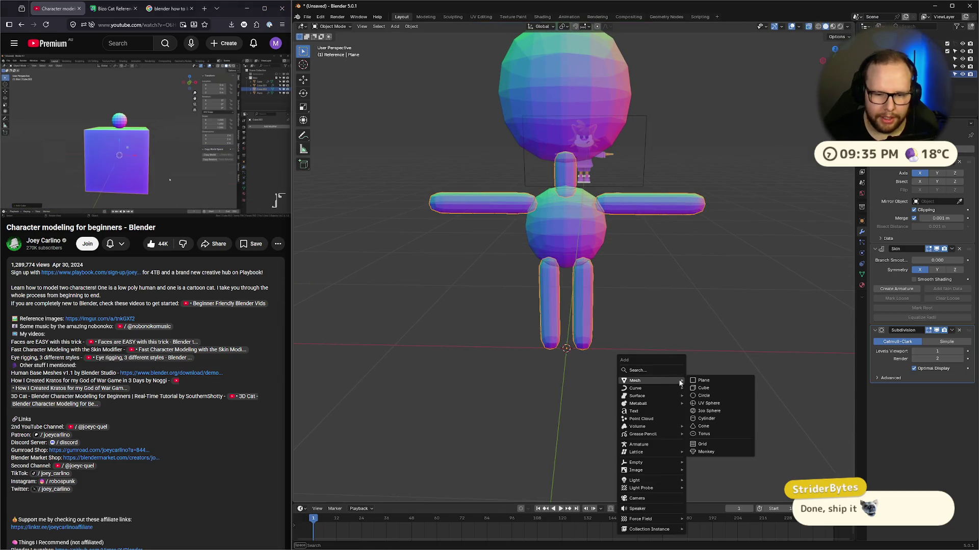
# Step: Add a cube, enter Edit Mode, switch to wireframe shading, and select all its geometry
pyautogui.click(704, 388)
pyautogui.scroll(-5, 720, 331)
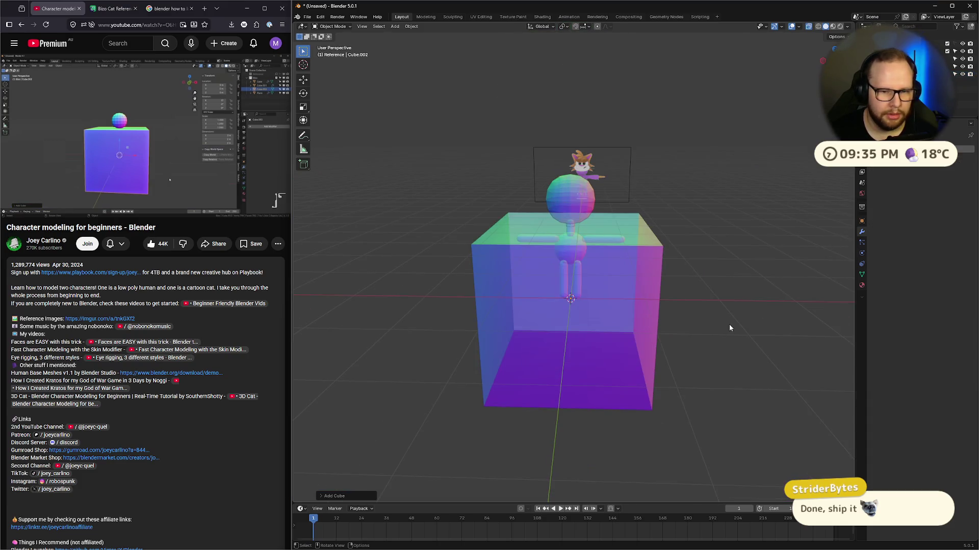
pyautogui.press('Tab')
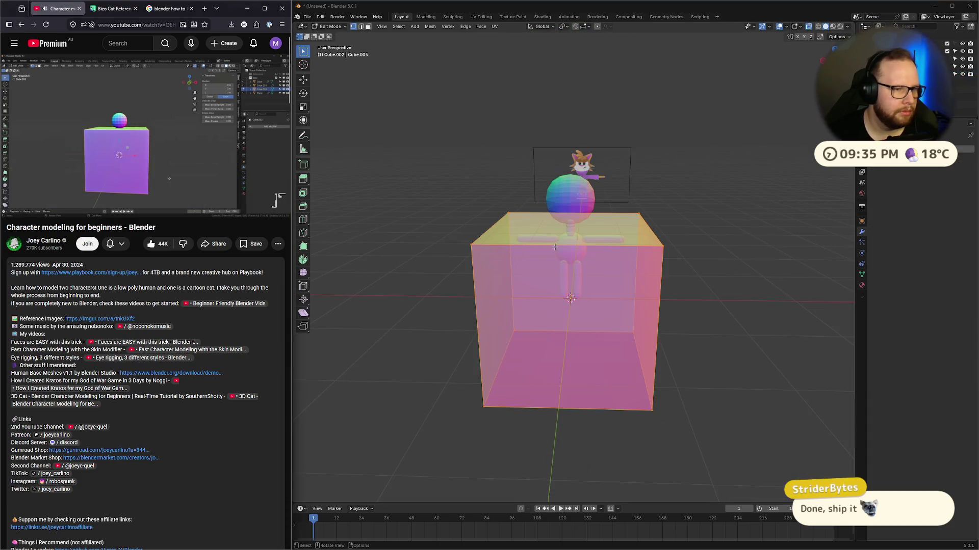
pyautogui.click(754, 291)
pyautogui.press('z')
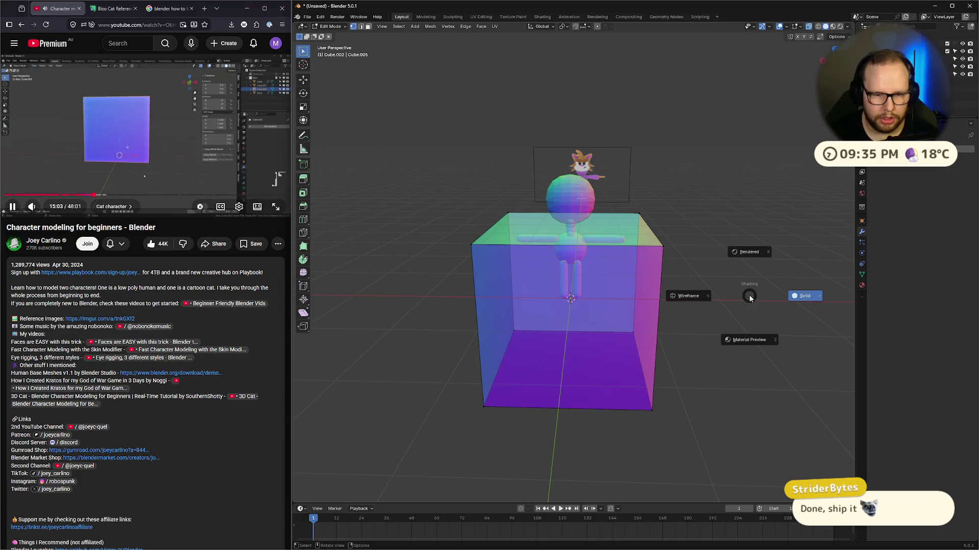
pyautogui.click(630, 289)
pyautogui.press('a')
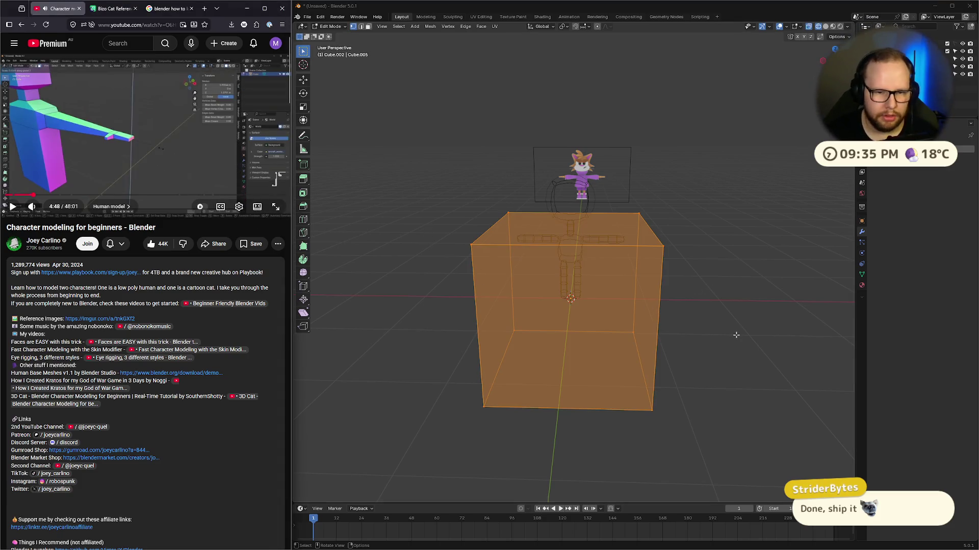
# Step: Jump the tutorial to the Cat character chapter around 14:47 and deselect the cube
pyautogui.click(92, 197)
pyautogui.moveTo(91, 198); pyautogui.dragTo(92, 198)
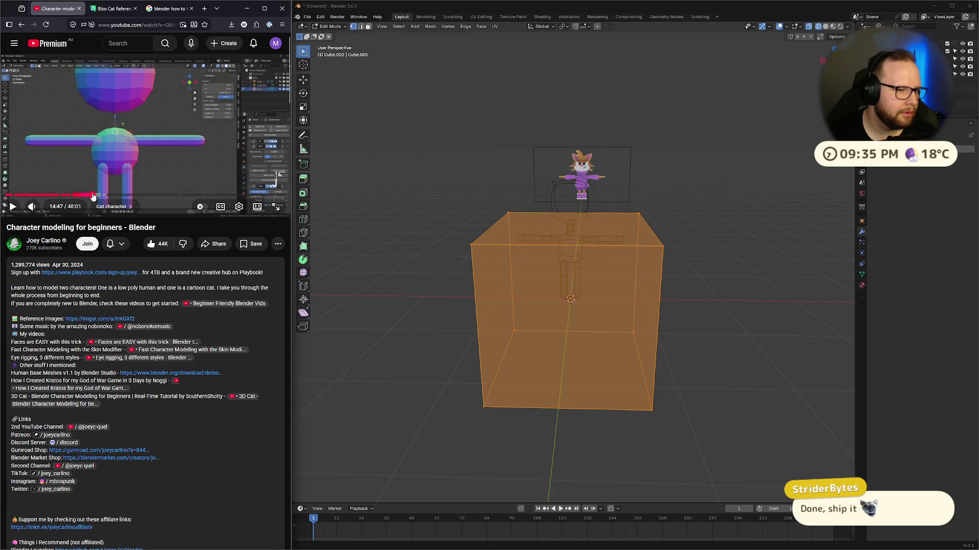
pyautogui.press('space')
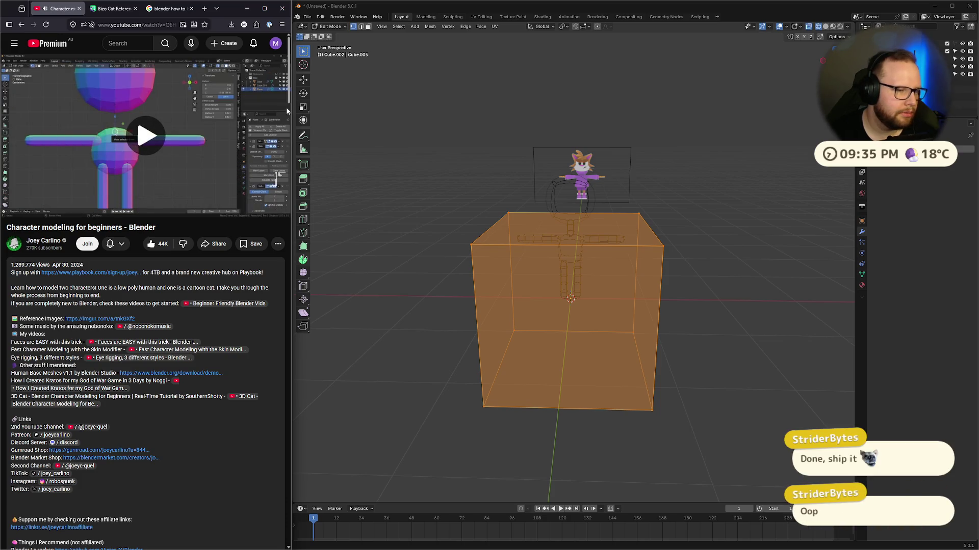
pyautogui.press('Right')
pyautogui.press('Right')
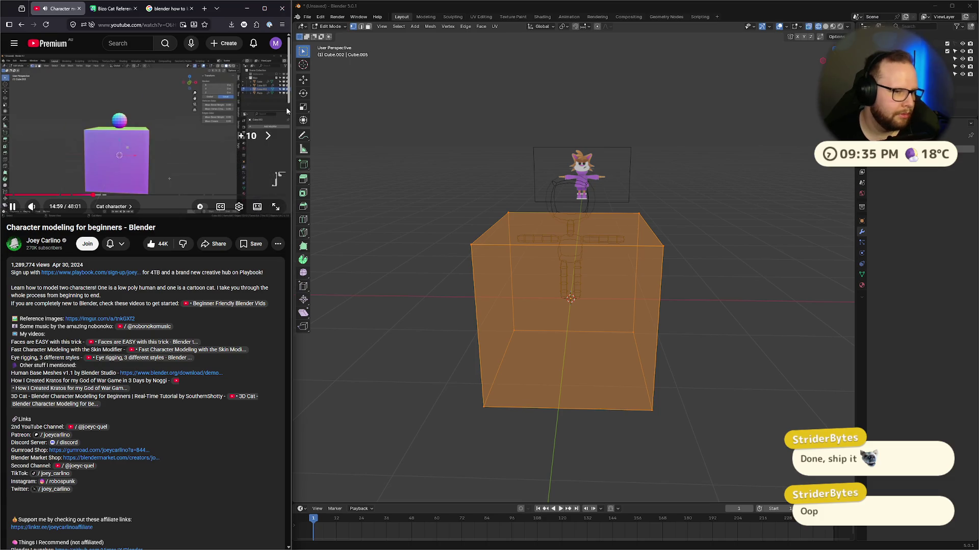
pyautogui.click(176, 128)
pyautogui.click(776, 236)
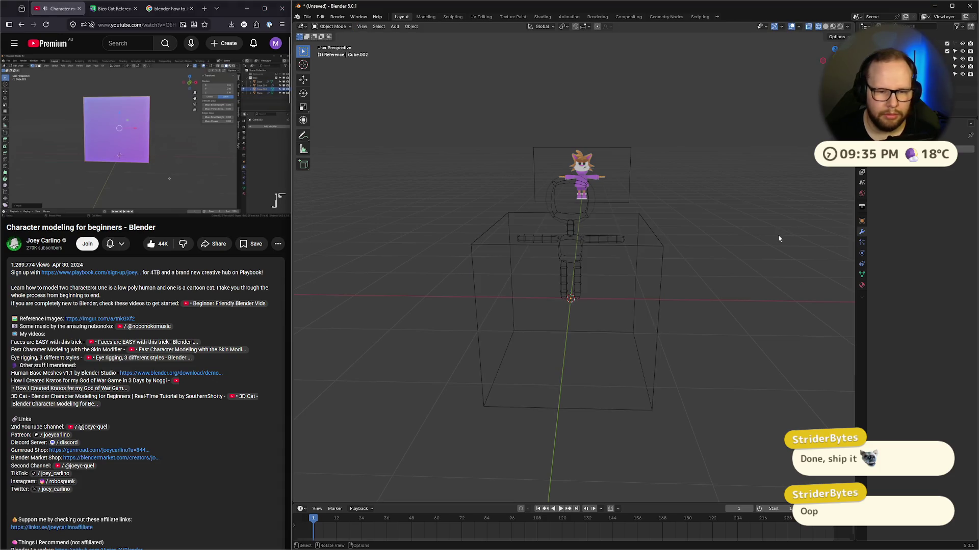
# Step: Return to solid shading in Object Mode and orbit to see the reference images
pyautogui.press('z')
pyautogui.click(740, 247)
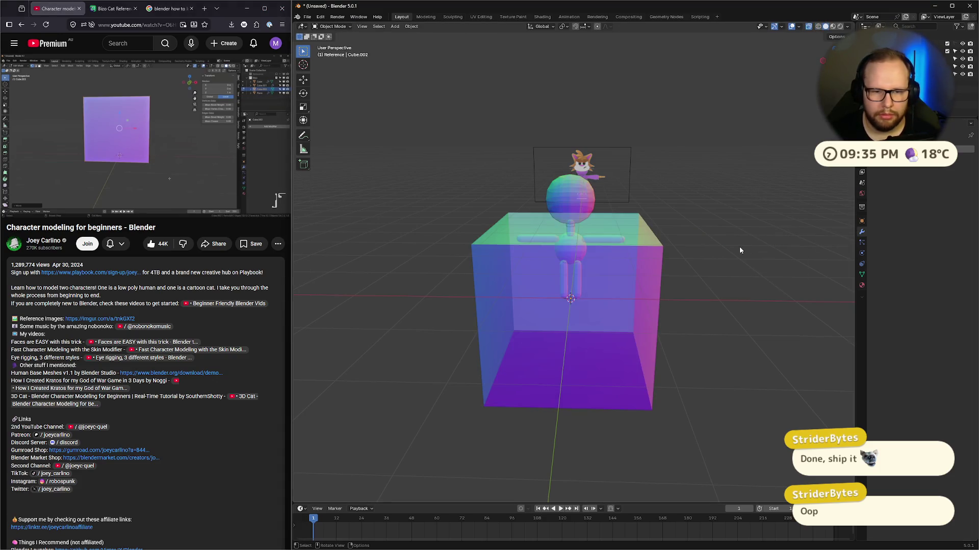
pyautogui.press('Tab')
pyautogui.press('Tab')
pyautogui.press('Tab')
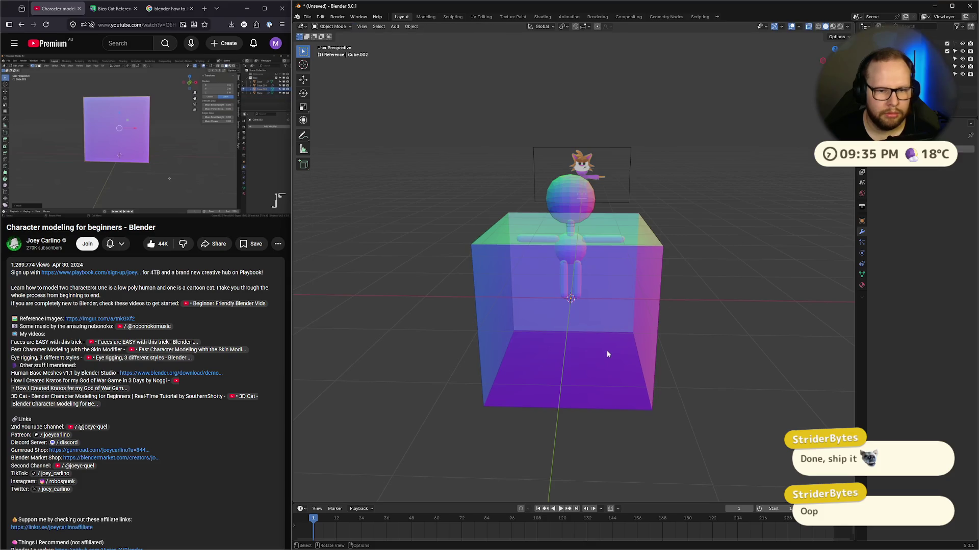
pyautogui.moveTo(651, 241)
pyautogui.mouseDown(button='middle')
pyautogui.moveTo(650, 267)
pyautogui.moveTo(548, 286)
pyautogui.moveTo(616, 293)
pyautogui.mouseUp(button='middle')
pyautogui.scroll(-3, 548, 286)
pyautogui.scroll(-5, 573, 270)
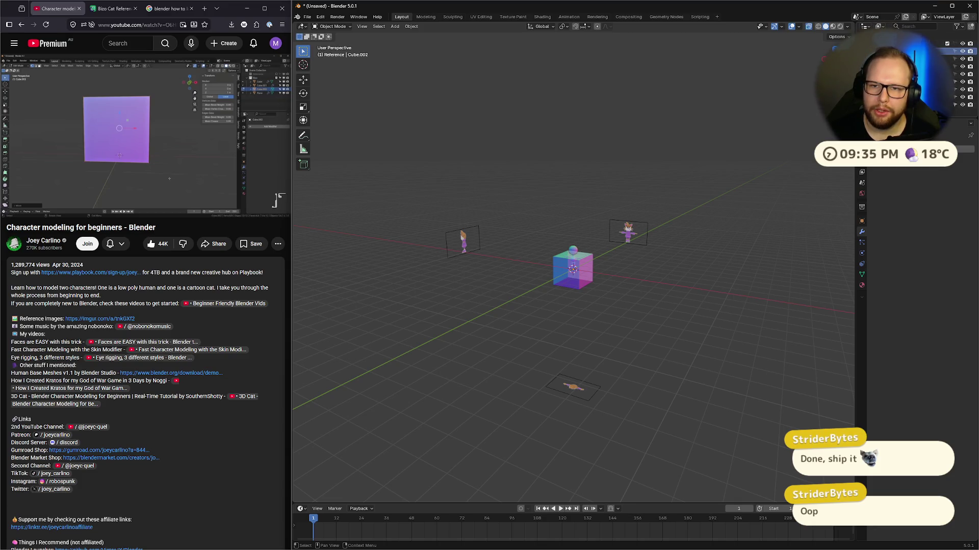
# Step: Make Bizo the active collection and select the cube
pyautogui.click(951, 97)
pyautogui.click(957, 74)
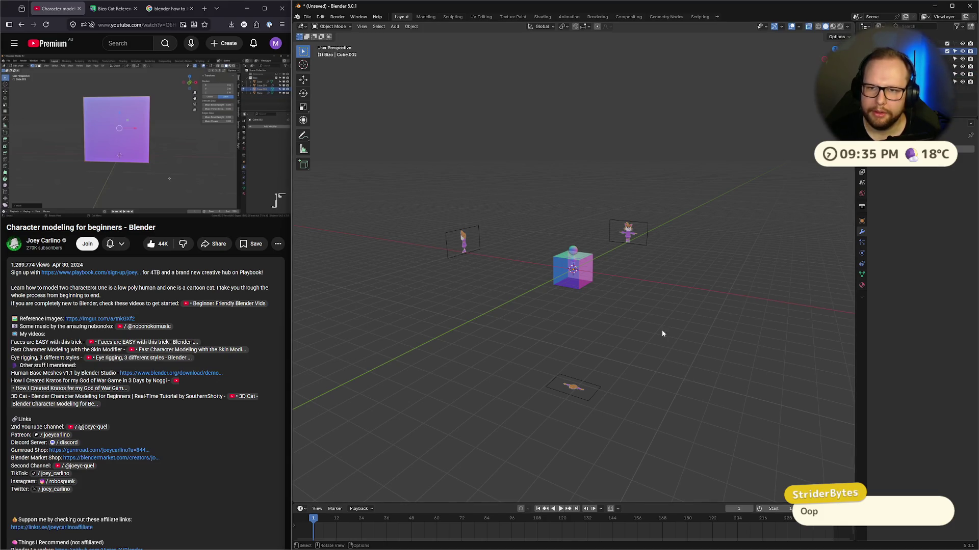
pyautogui.scroll(5, 661, 331)
pyautogui.click(586, 304)
pyautogui.moveTo(585, 304); pyautogui.dragTo(702, 296, button='middle')
# Step: Raise the cube 1 unit along Z and orbit around it
pyautogui.write('gz1')
pyautogui.press('Return')
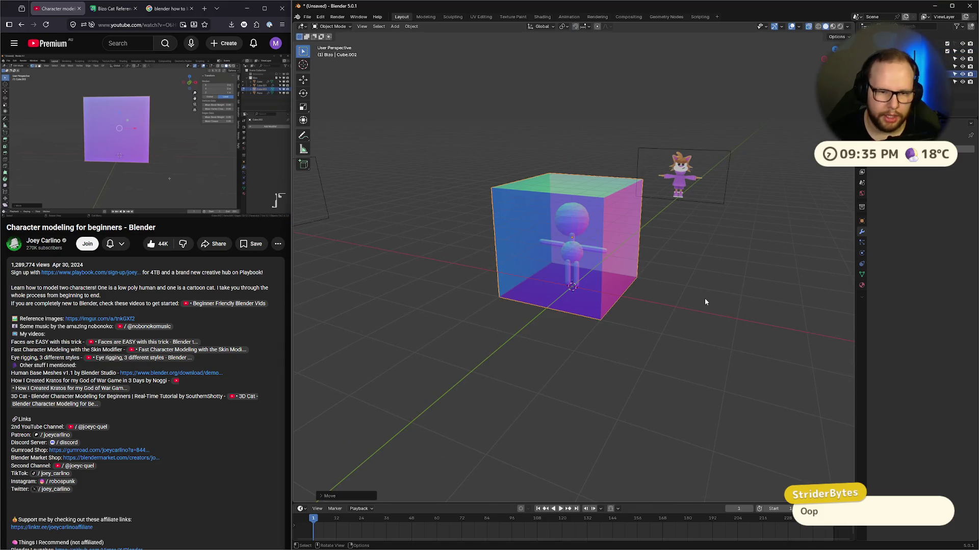
pyautogui.press('Tab')
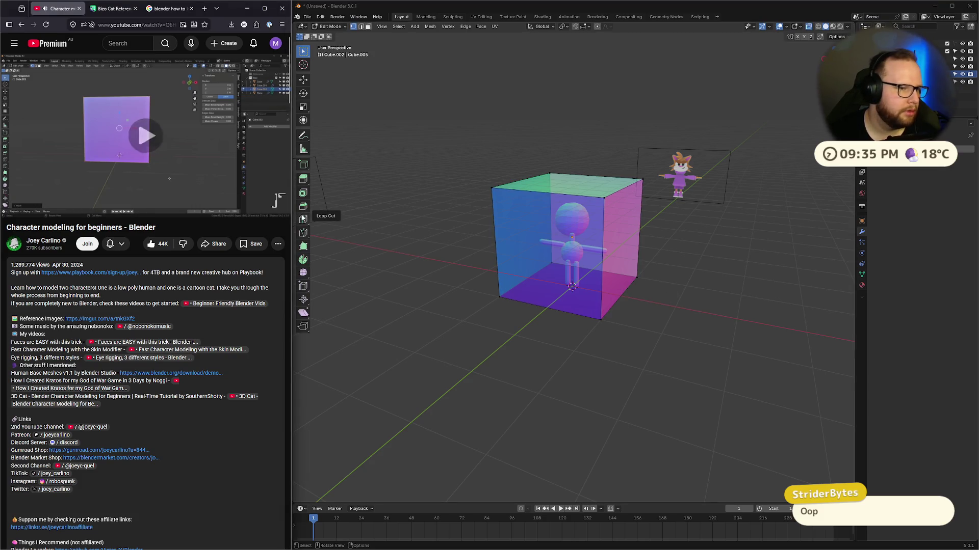
pyautogui.scroll(4, 600, 233)
pyautogui.moveTo(589, 249)
pyautogui.mouseDown(button='middle')
pyautogui.moveTo(593, 257)
pyautogui.moveTo(600, 247)
pyautogui.mouseUp(button='middle')
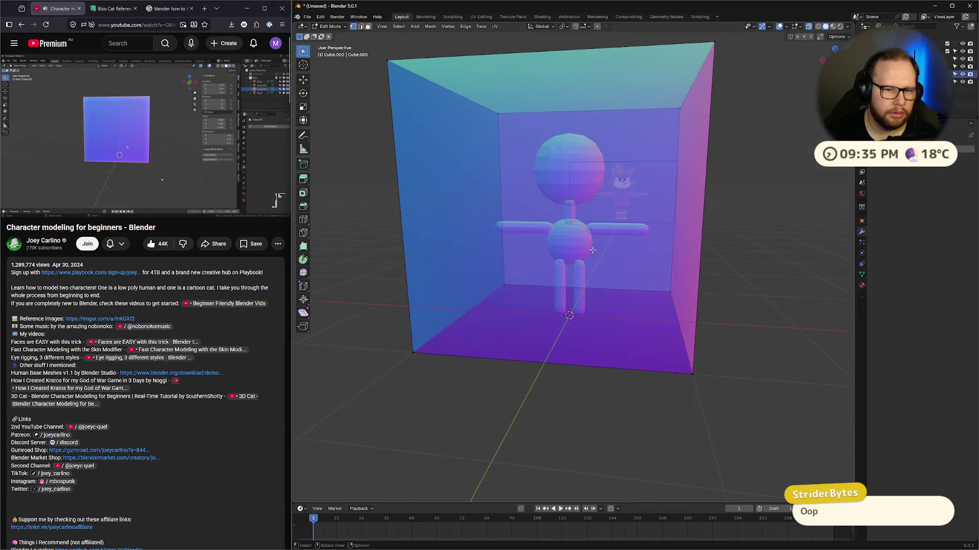
pyautogui.press('Tab')
# Step: Orbit to look down on the scene, cancel a trial scale, and pause the tutorial
pyautogui.scroll(-1, 601, 247)
pyautogui.scroll(-1, 664, 273)
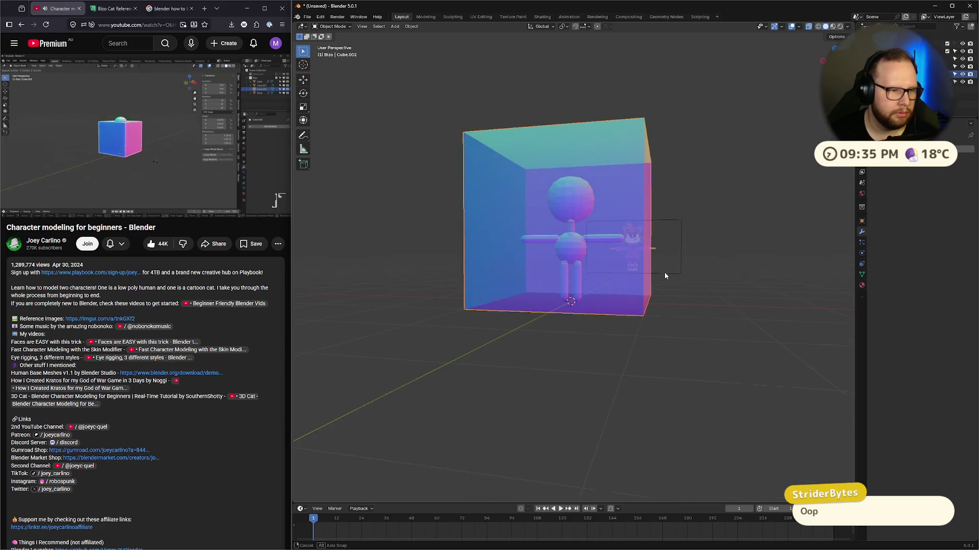
pyautogui.moveTo(667, 274); pyautogui.dragTo(707, 283, button='middle')
pyautogui.press('s')
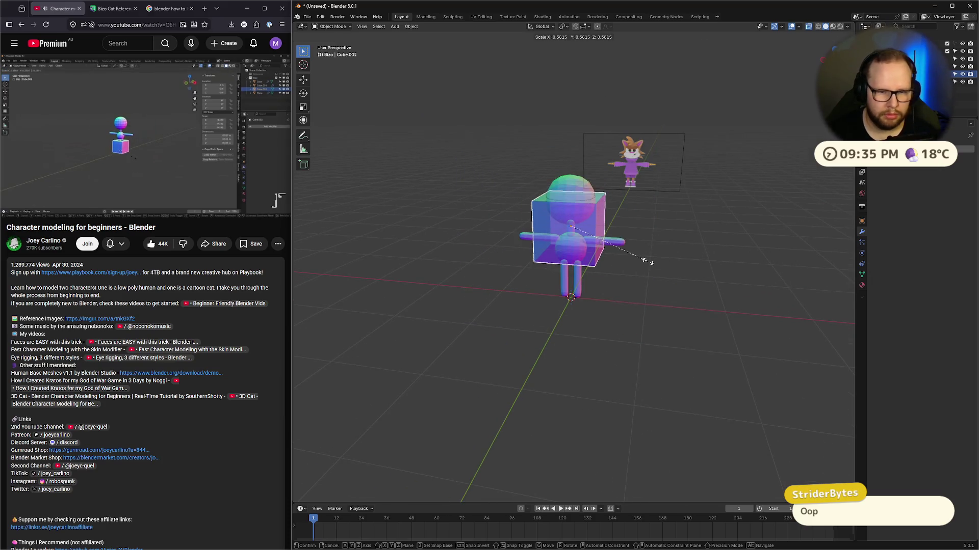
pyautogui.press('Escape')
pyautogui.moveTo(650, 265); pyautogui.dragTo(652, 278, button='middle')
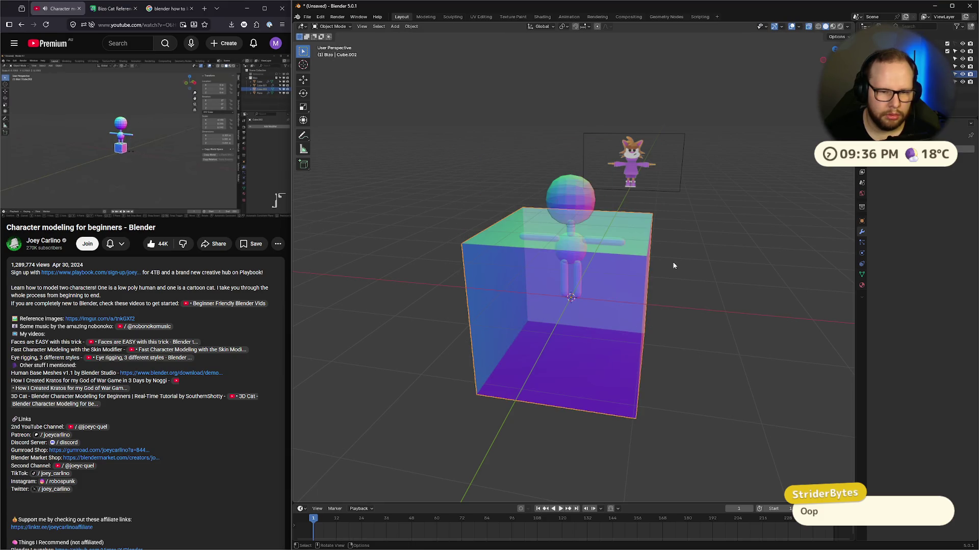
pyautogui.click(108, 106)
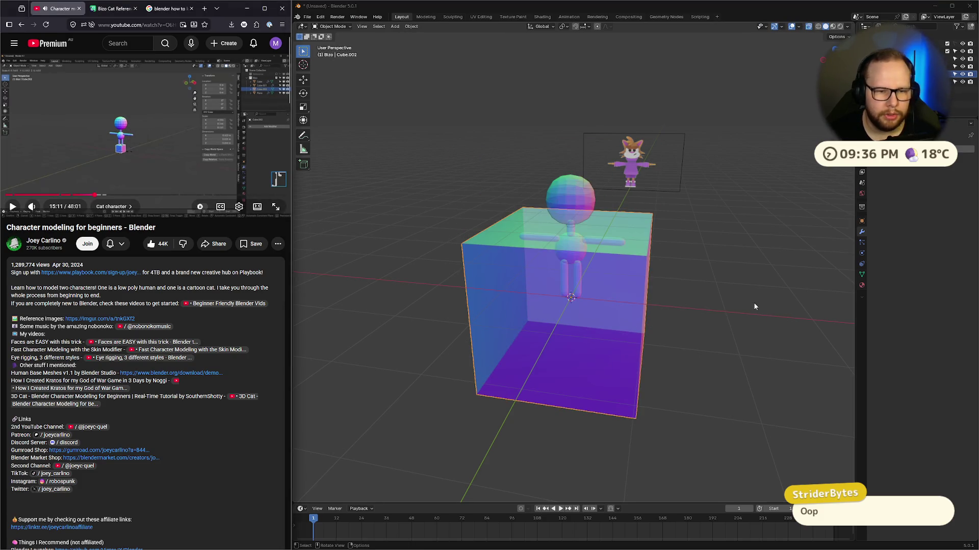
pyautogui.click(438, 171)
# Step: In Edit Mode, lift the whole mesh 1 unit on Z onto the ground and shrink it
pyautogui.press('Tab')
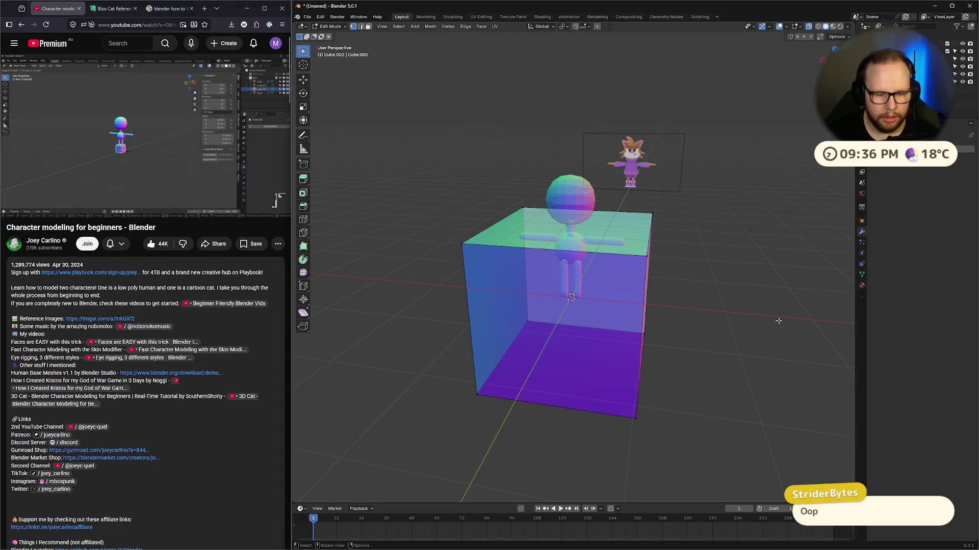
pyautogui.write('agz')
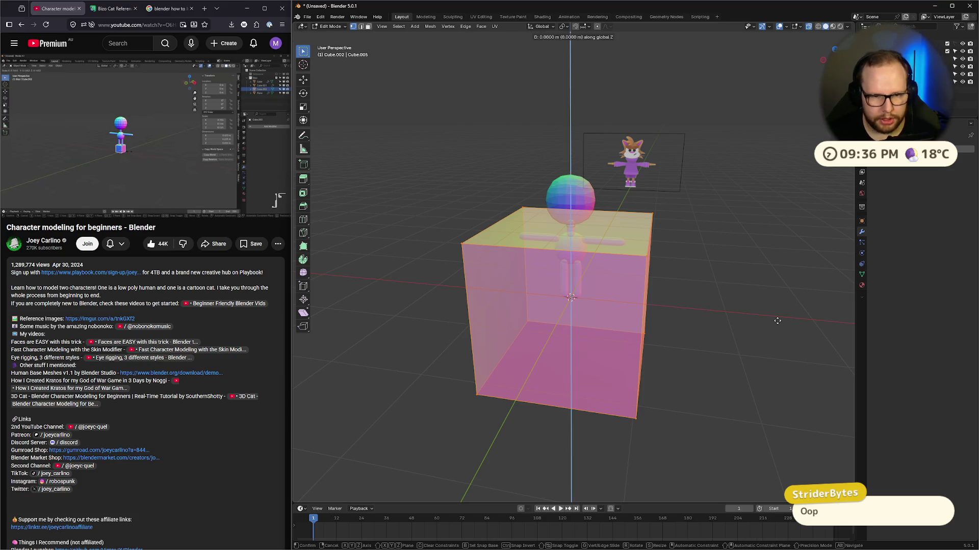
pyautogui.write('1')
pyautogui.press('Return')
pyautogui.moveTo(774, 320); pyautogui.dragTo(739, 301, button='middle')
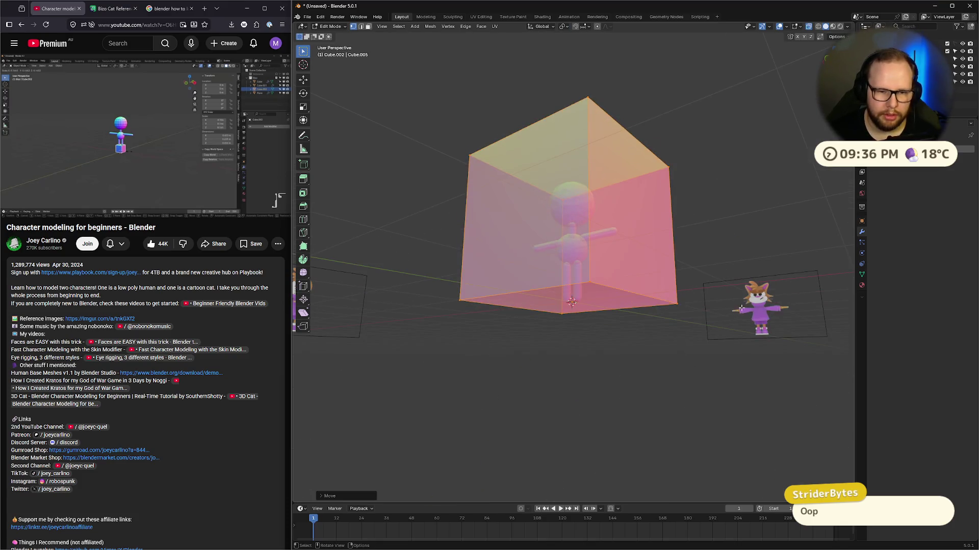
pyautogui.press('s')
pyautogui.click(690, 271)
pyautogui.scroll(3, 687, 276)
pyautogui.press('Tab')
# Step: Scale the cube down twice into a small box at the character's feet
pyautogui.moveTo(687, 276)
pyautogui.mouseDown(button='middle')
pyautogui.moveTo(717, 307)
pyautogui.moveTo(622, 256)
pyautogui.mouseUp(button='middle')
pyautogui.press('s')
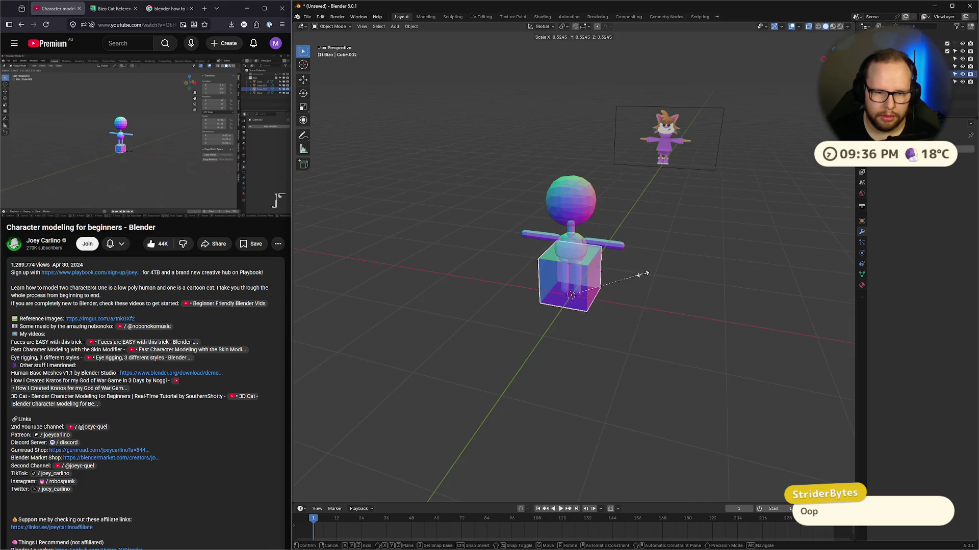
pyautogui.click(643, 278)
pyautogui.moveTo(648, 277)
pyautogui.mouseDown(button='middle')
pyautogui.moveTo(667, 262)
pyautogui.moveTo(768, 271)
pyautogui.mouseUp(button='middle')
pyautogui.press('s')
pyautogui.click(623, 286)
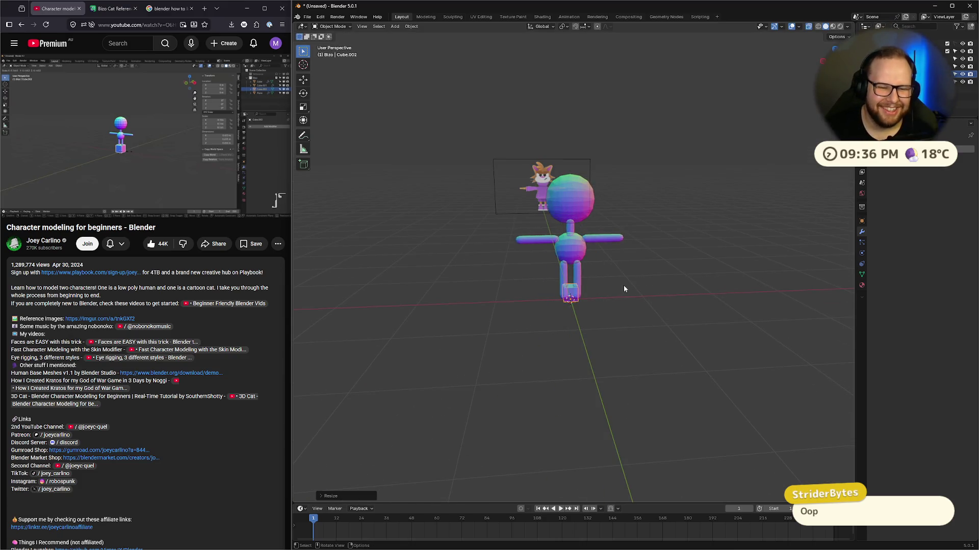
pyautogui.moveTo(623, 286); pyautogui.dragTo(623, 313, button='middle')
pyautogui.click(151, 136)
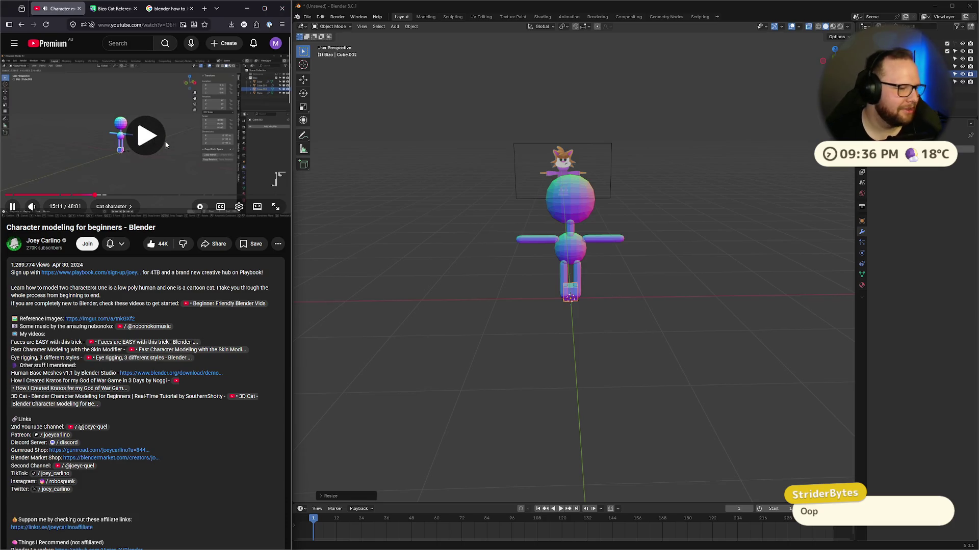
# Step: Switch to front view and test moving the foot cube along X, then undo it
pyautogui.scroll(5, 640, 332)
pyautogui.press('KP_1')
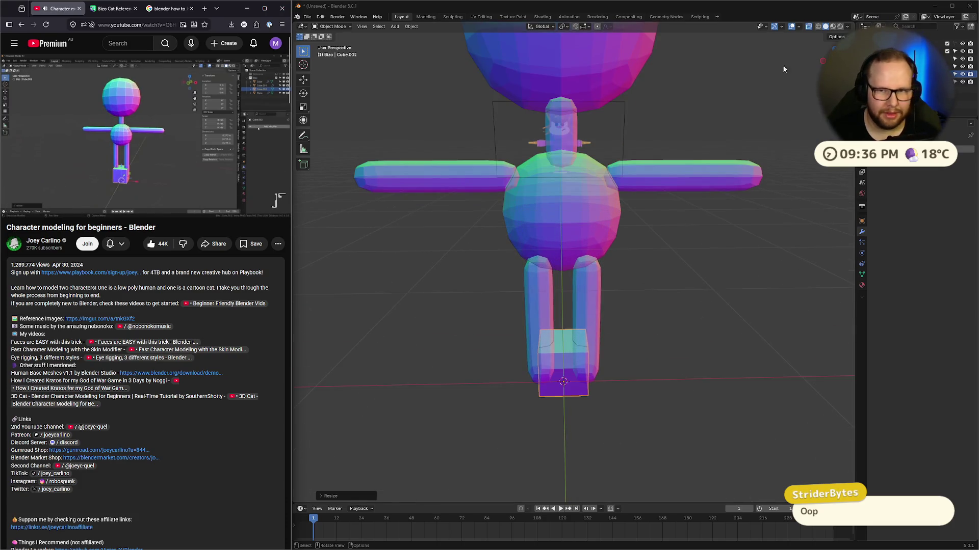
pyautogui.scroll(1, 573, 413)
pyautogui.press('Tab')
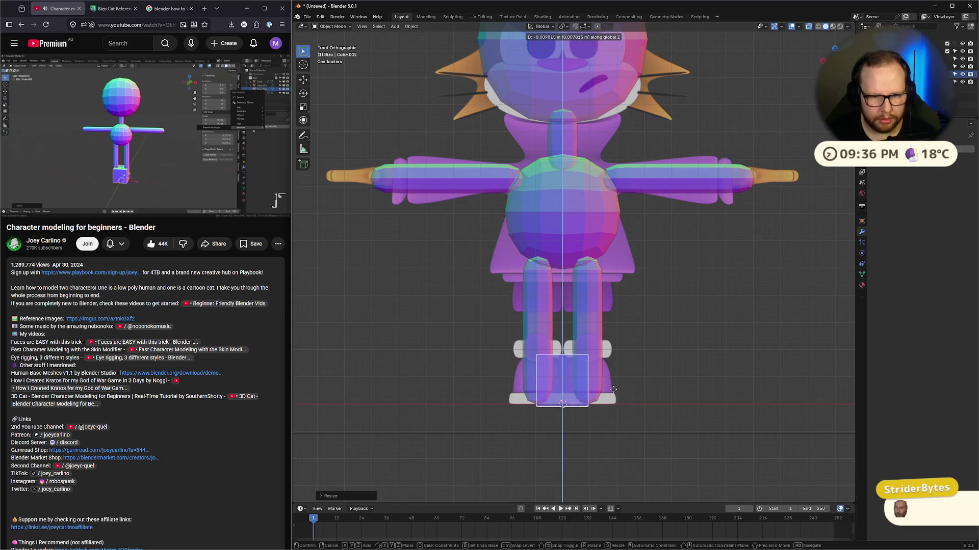
pyautogui.press('Tab')
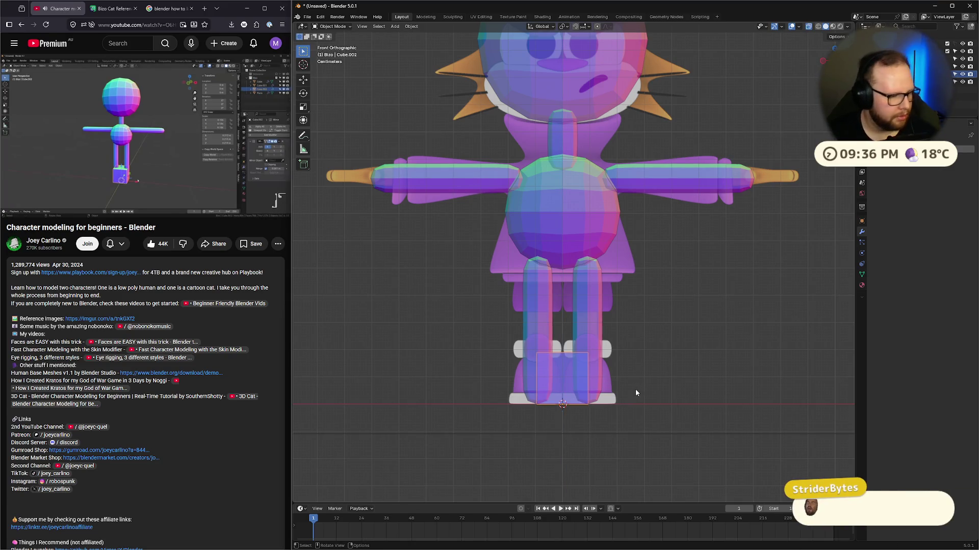
pyautogui.press('g')
pyautogui.press('x')
pyautogui.click(663, 390)
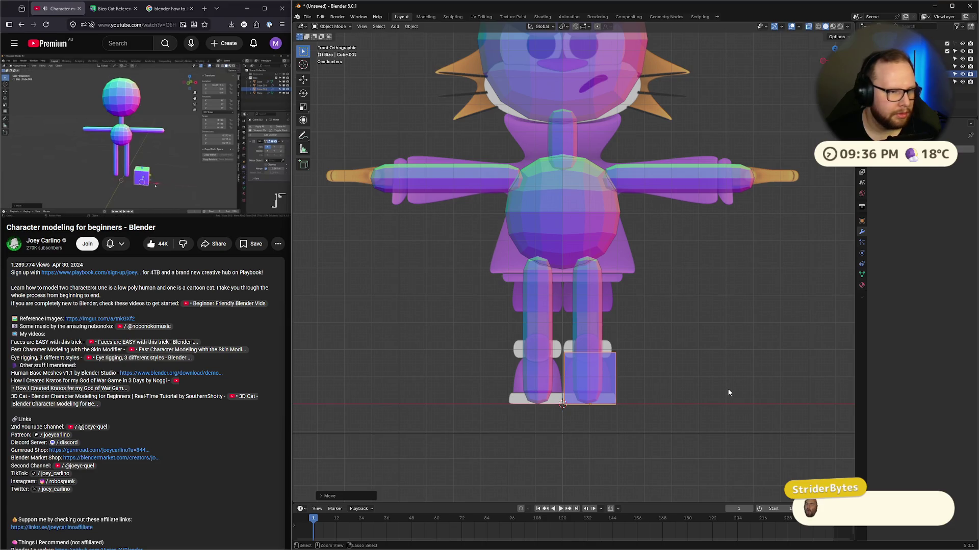
pyautogui.hotkey('ctrl', 'z')
# Step: Rewind the tutorial to the modifier step and open the Generate modifier category
pyautogui.click(152, 147)
pyautogui.press('Left')
pyautogui.press('Left')
pyautogui.click(120, 156)
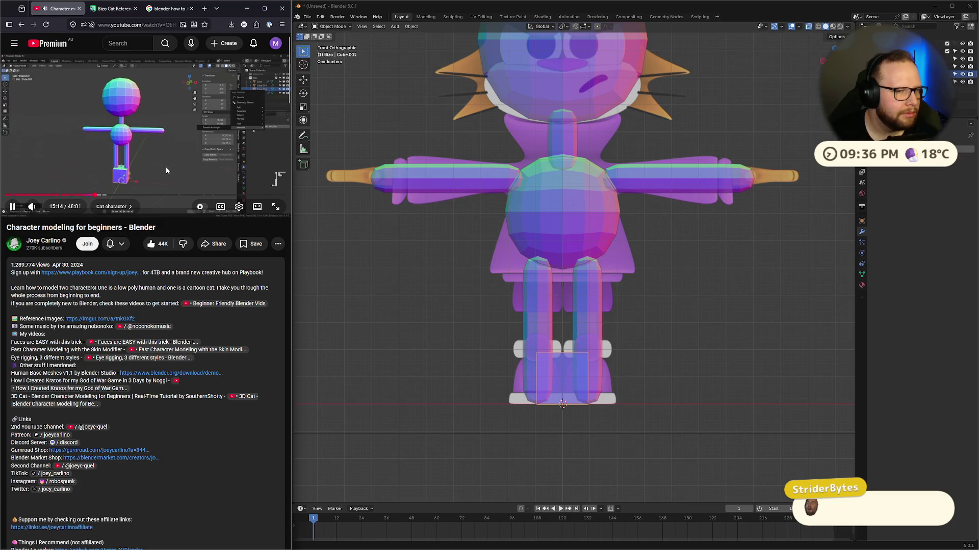
pyautogui.click(103, 163)
pyautogui.click(897, 149)
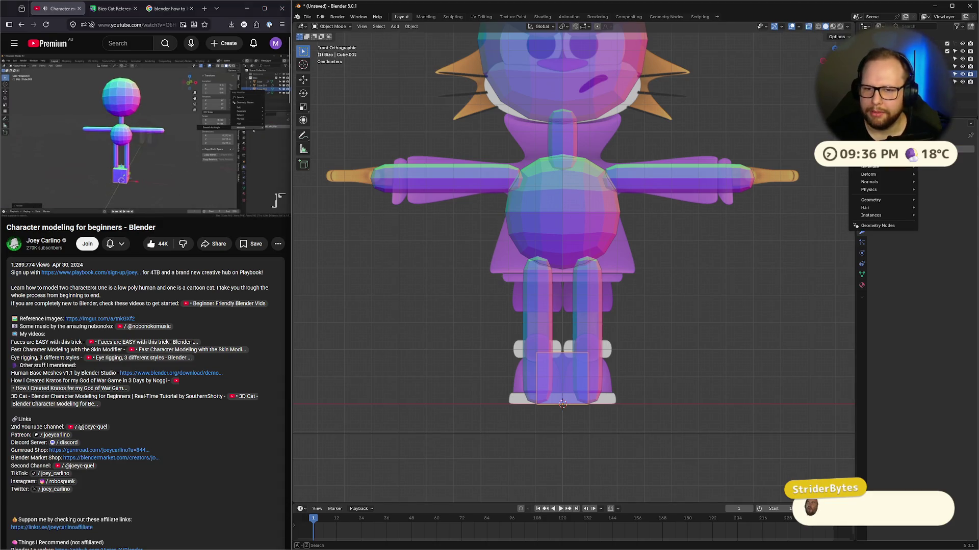
# Step: Add a Mirror modifier and move the foot cube along X under the right leg
pyautogui.click(836, 180)
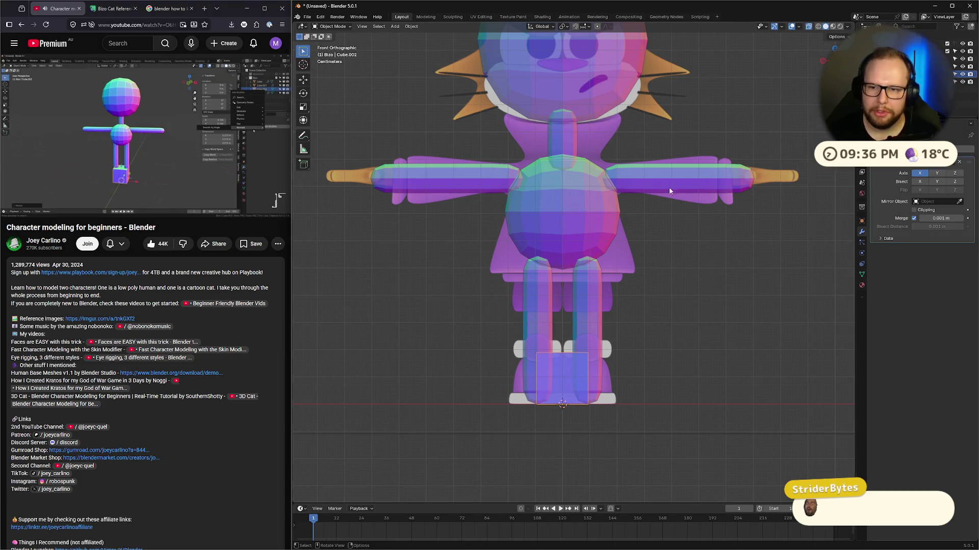
pyautogui.click(196, 140)
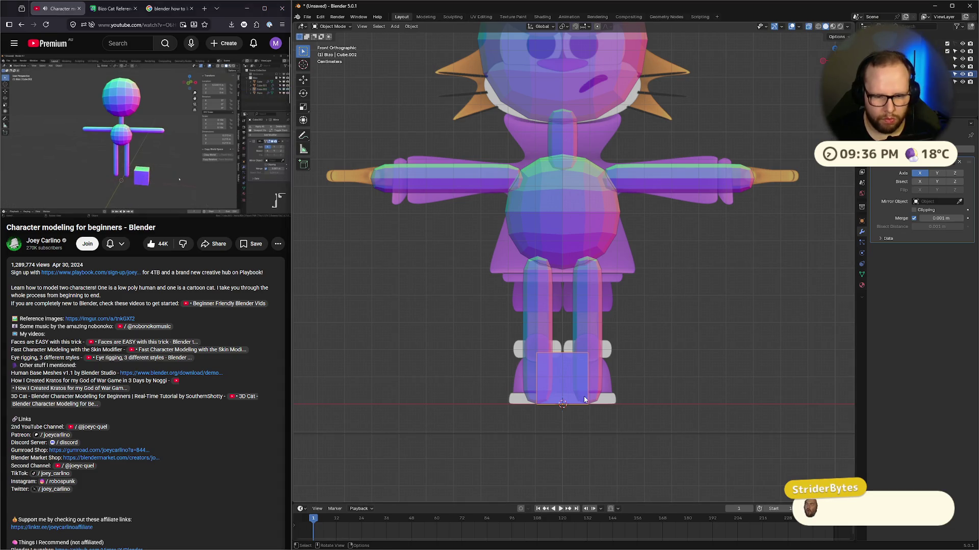
pyautogui.press('g')
pyautogui.press('x')
pyautogui.click(627, 394)
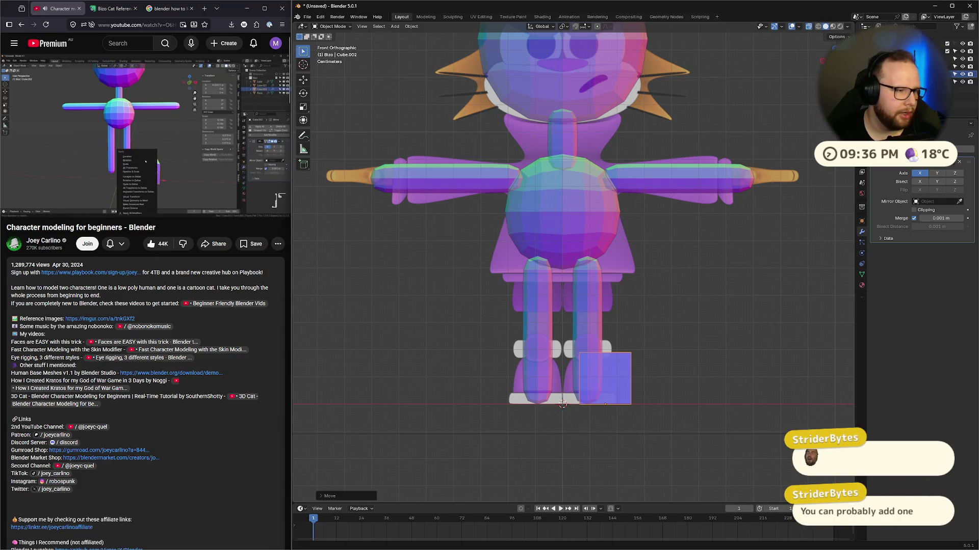
# Step: Review the tutorial from 15:09, then orbit to a perspective angle
pyautogui.click(101, 168)
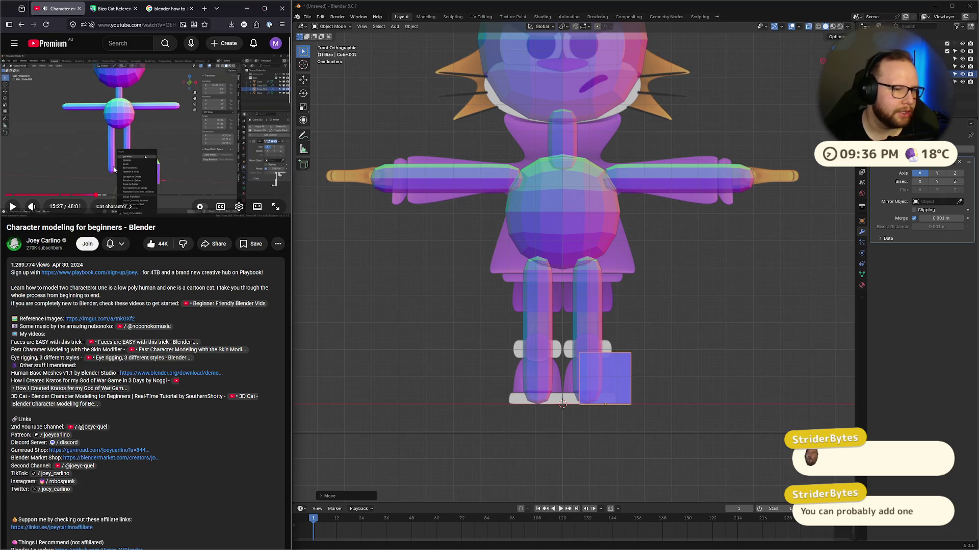
pyautogui.click(128, 132)
pyautogui.click(95, 198)
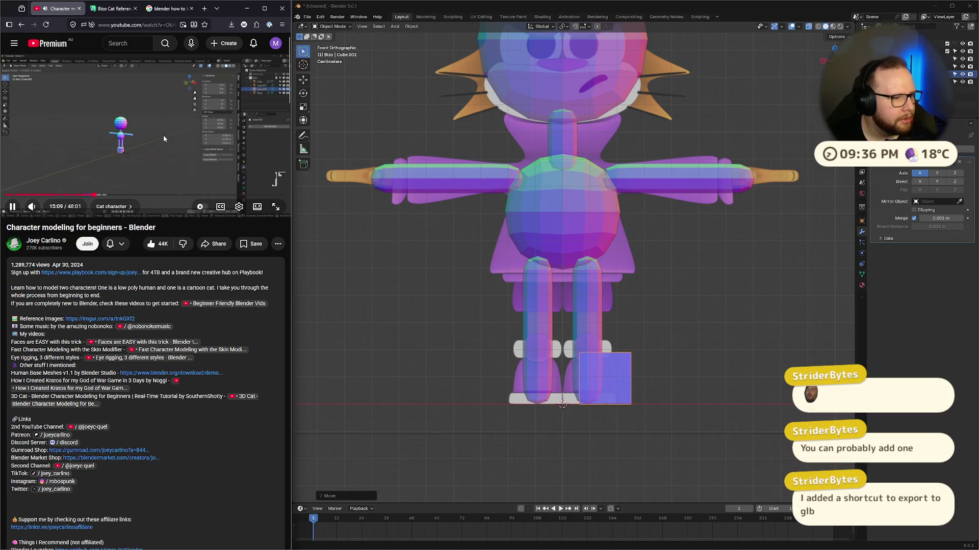
pyautogui.click(163, 135)
pyautogui.click(164, 136)
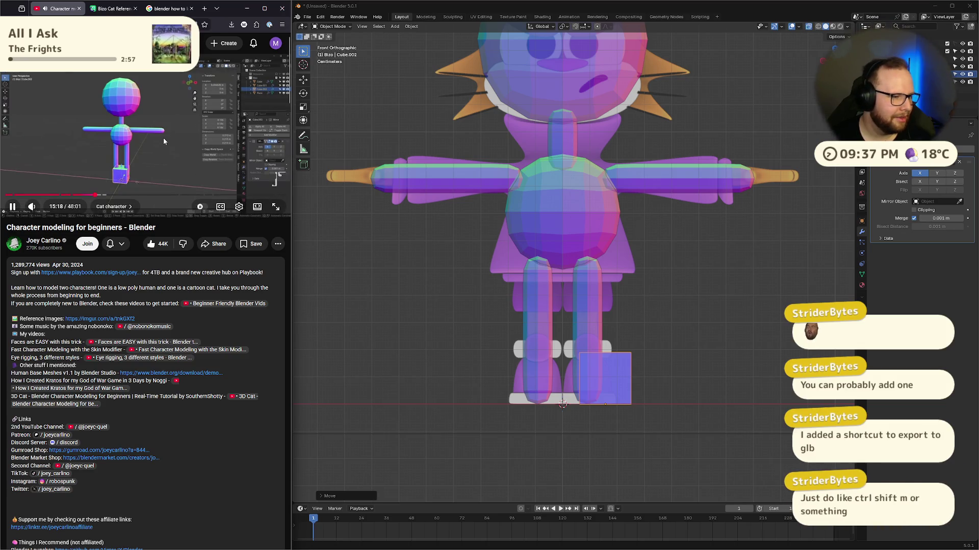
pyautogui.click(134, 132)
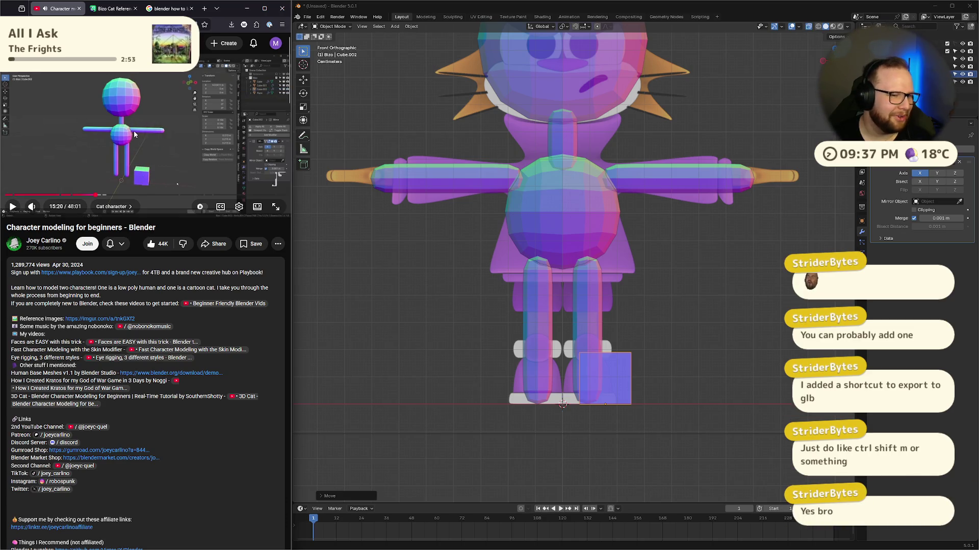
pyautogui.click(133, 133)
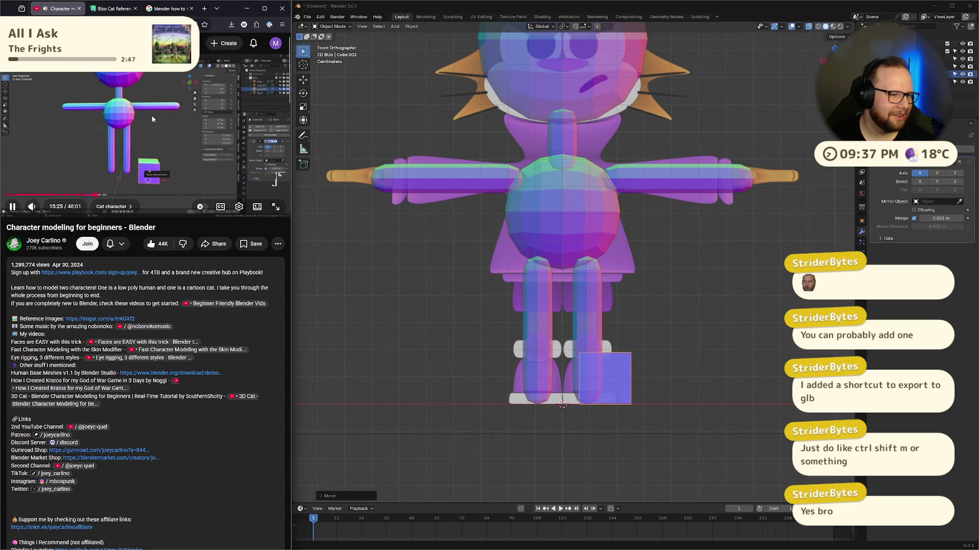
pyautogui.click(155, 120)
pyautogui.moveTo(754, 350); pyautogui.dragTo(764, 389, button='middle')
# Step: Undo the foot cube's applied transforms and set its Mirror Object to Cube with the eyedropper
pyautogui.hotkey('ctrl', 'a')
pyautogui.click(763, 389)
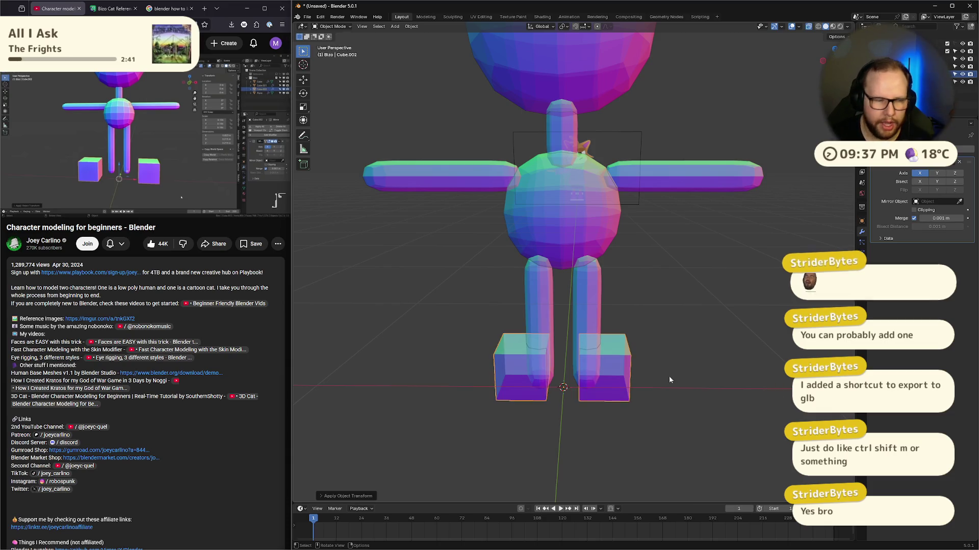
pyautogui.click(197, 130)
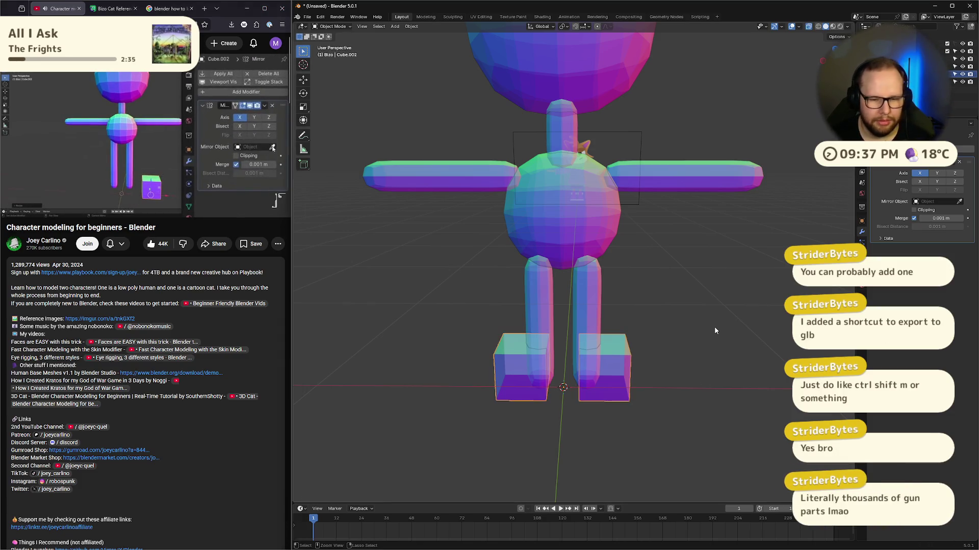
pyautogui.hotkey('ctrl', 'z')
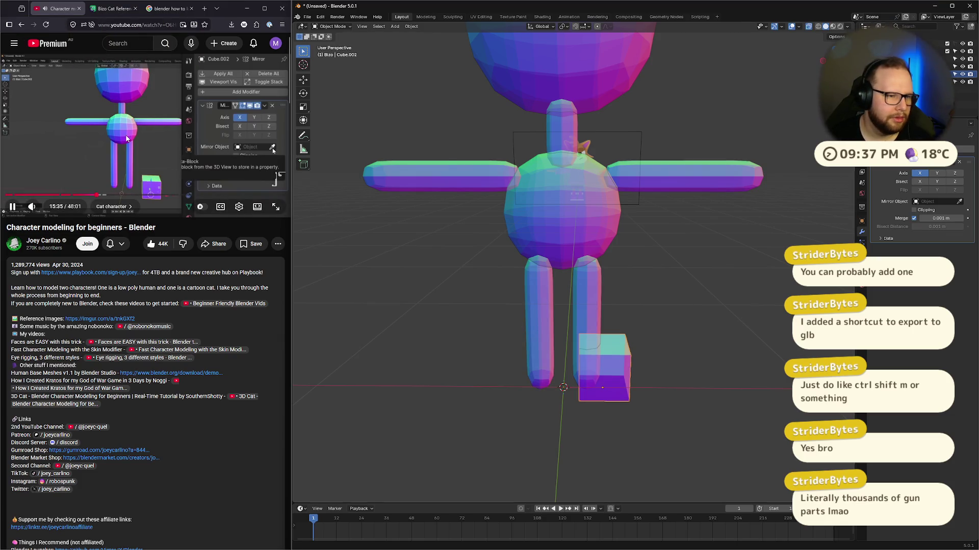
pyautogui.click(954, 202)
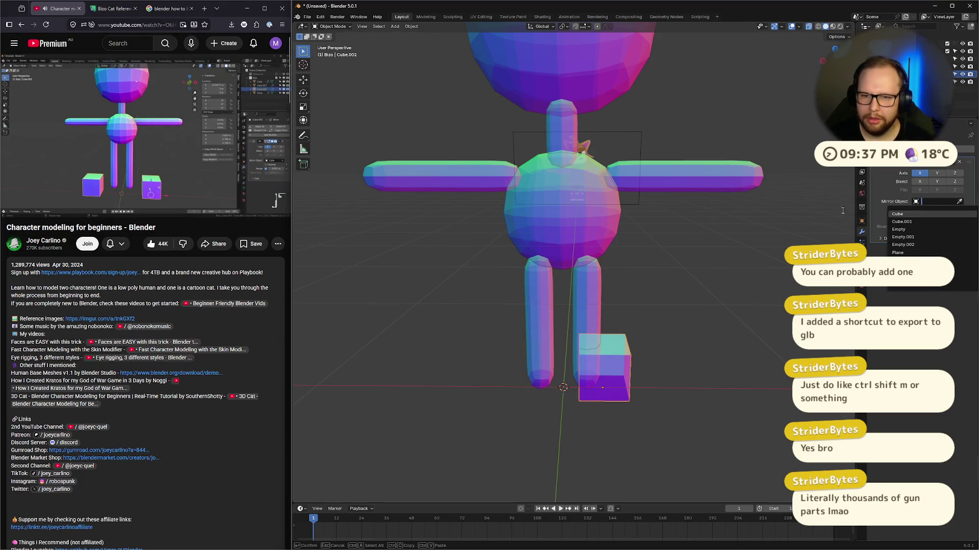
pyautogui.click(958, 202)
pyautogui.click(563, 224)
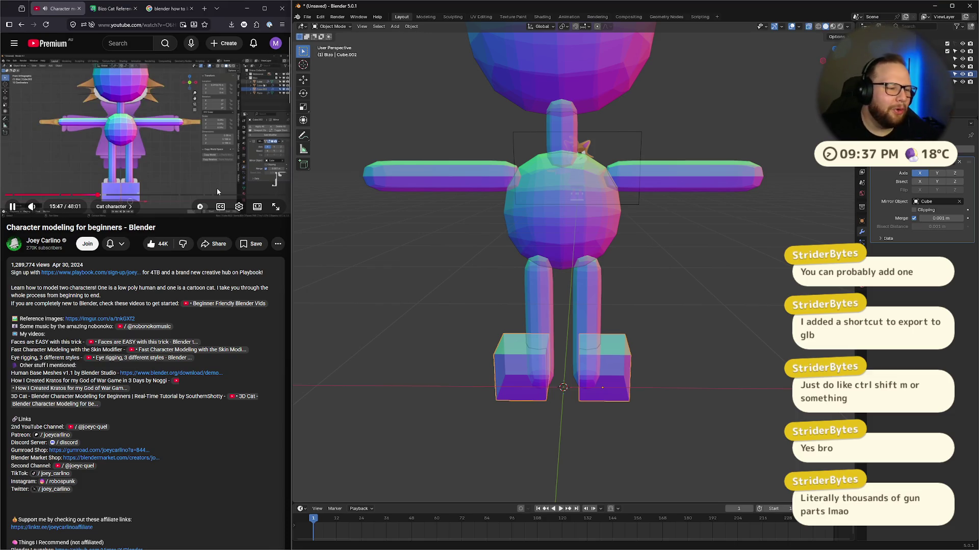
pyautogui.click(158, 160)
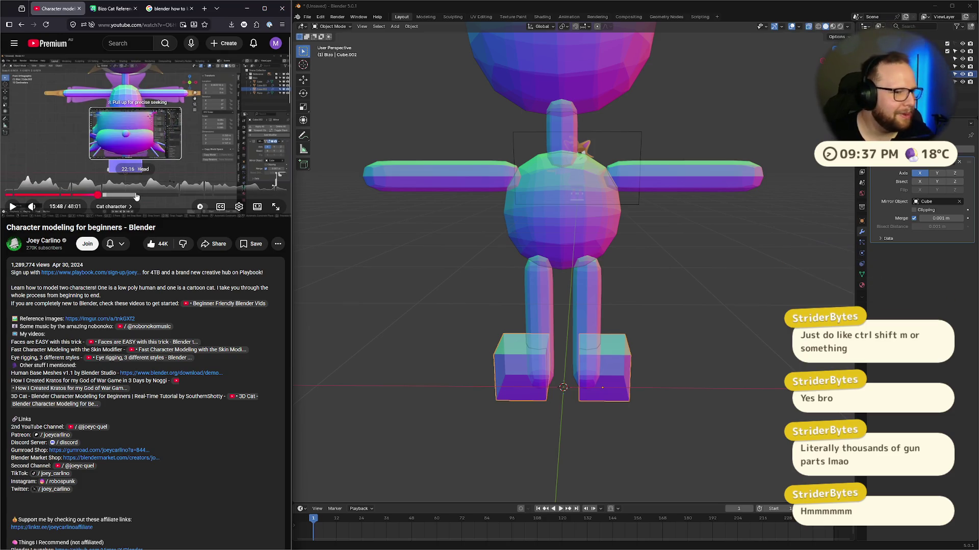
pyautogui.click(179, 124)
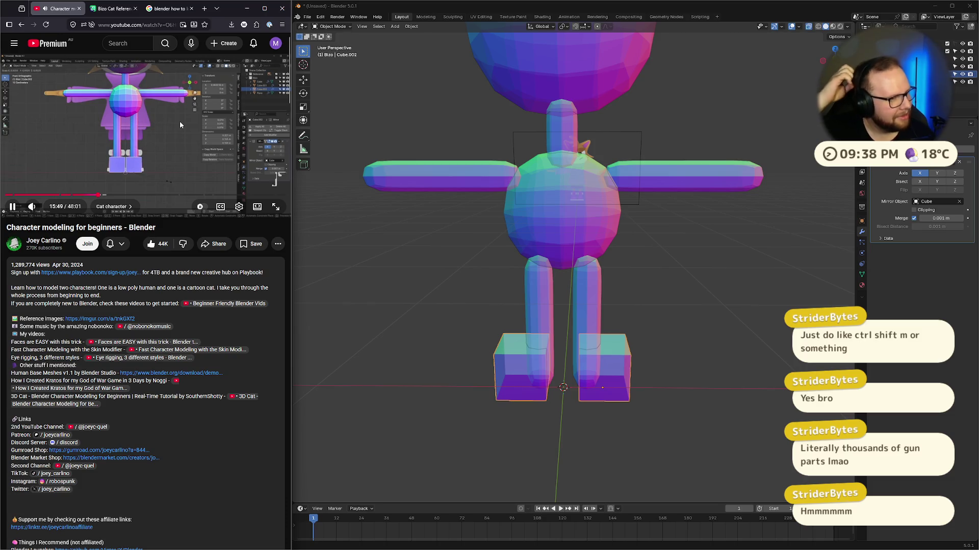
# Step: In front view, move the foot blocks inward and scale them to about 0.9
pyautogui.click(173, 154)
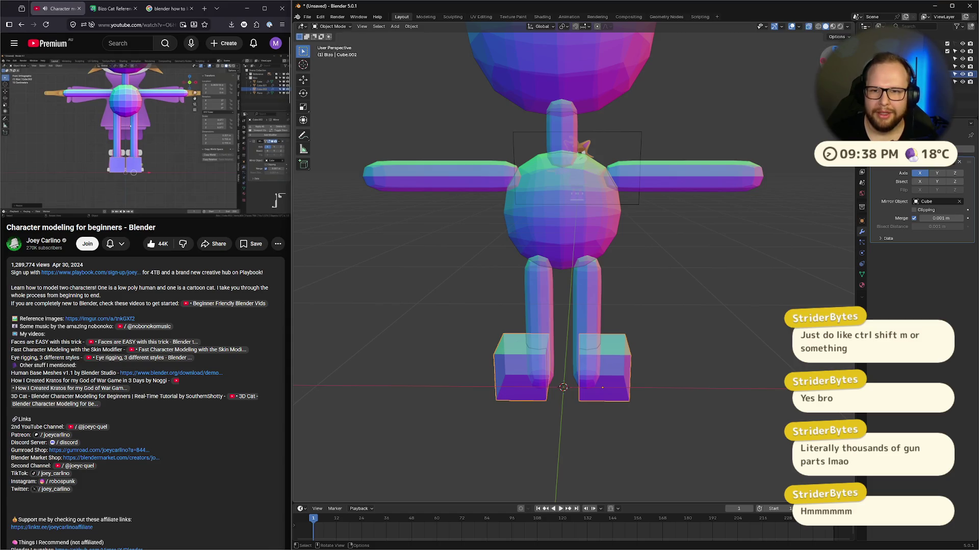
pyautogui.press('KP_1')
pyautogui.press('g')
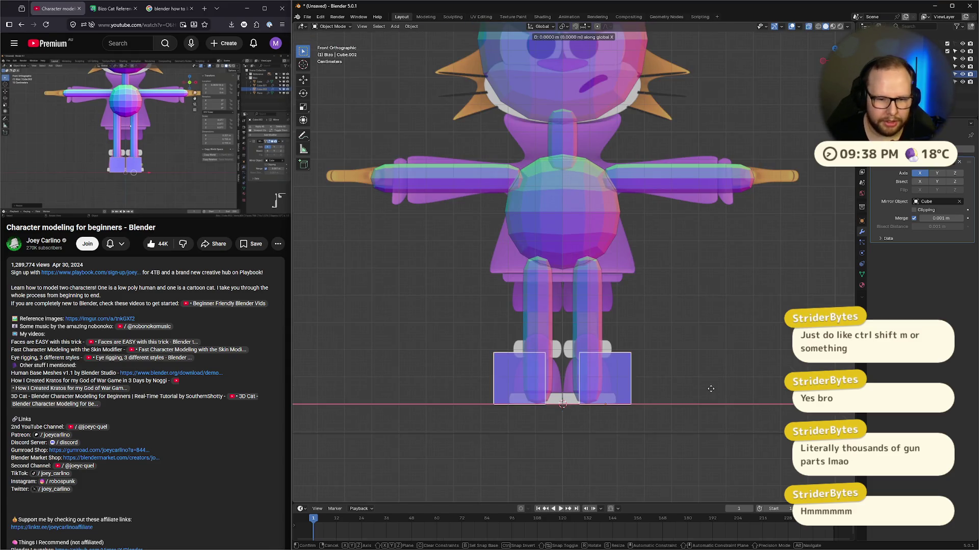
pyautogui.click(803, 380)
pyautogui.press('s')
pyautogui.click(761, 381)
pyautogui.scroll(3, 696, 425)
pyautogui.keyDown('shift'); pyautogui.moveTo(695, 436); pyautogui.dragTo(702, 305, button='middle'); pyautogui.keyUp('shift')
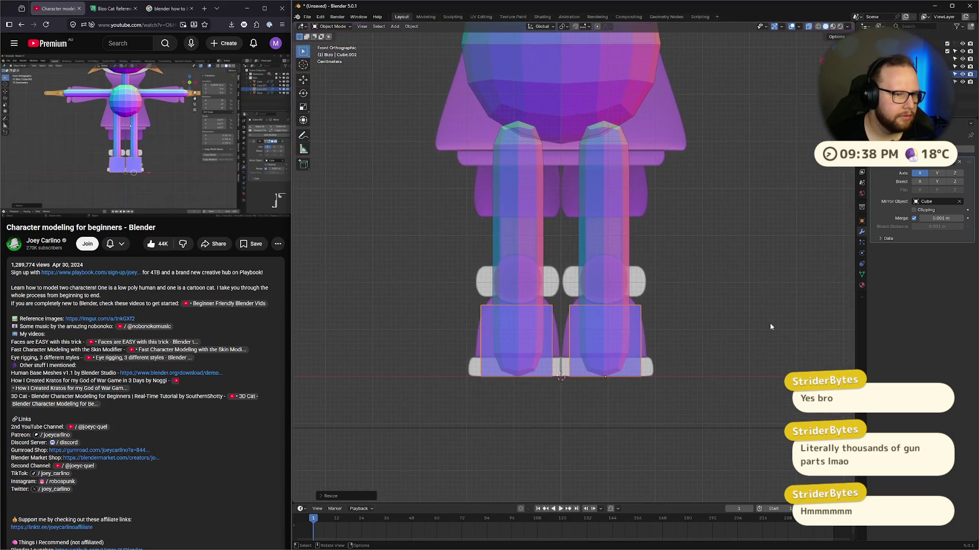
# Step: Deselect the foot blocks, then undo to get the two foot boxes selected again
pyautogui.click(155, 129)
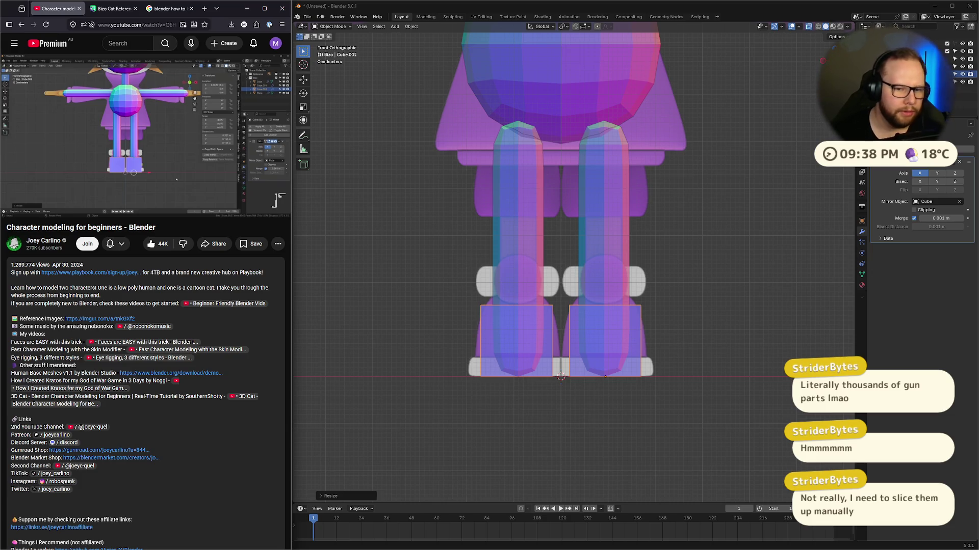
pyautogui.click(129, 106)
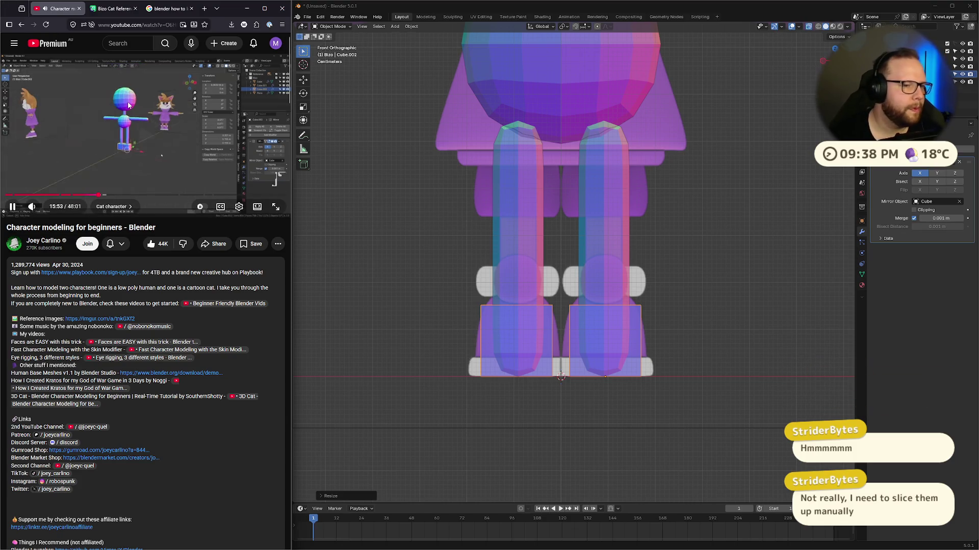
pyautogui.click(115, 143)
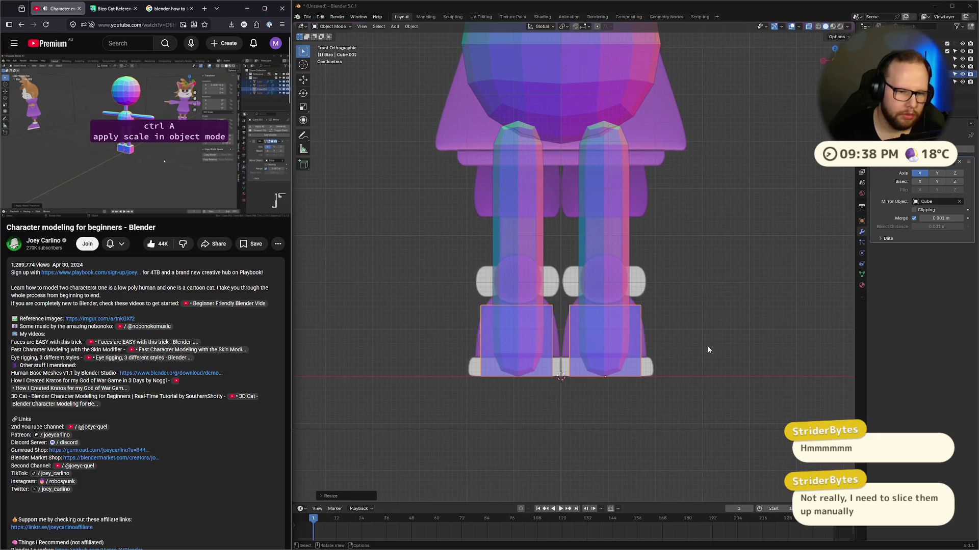
pyautogui.click(642, 351)
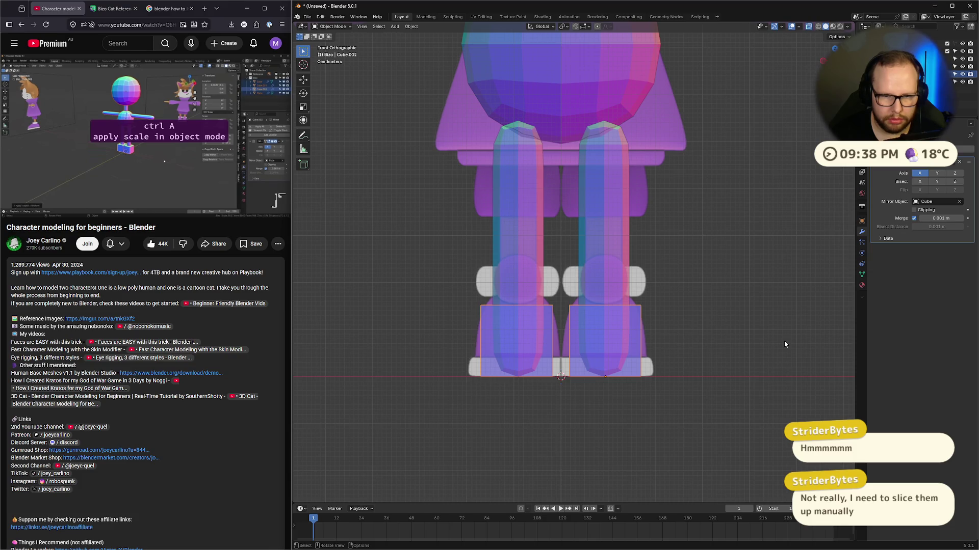
pyautogui.click(729, 265)
pyautogui.hotkey('ctrl', 'z')
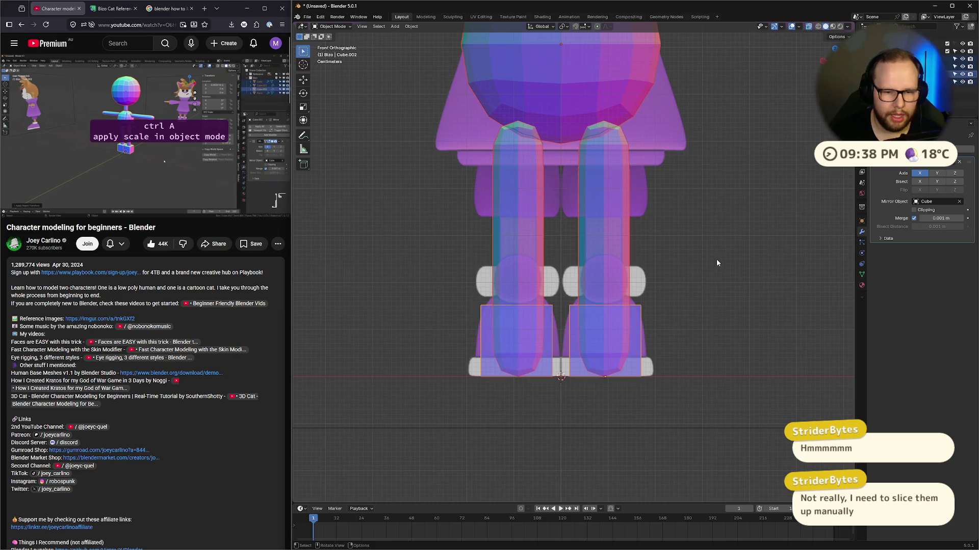
# Step: Apply the scale of the two foot boxes with Ctrl+A
pyautogui.hotkey('ctrl', 'a')
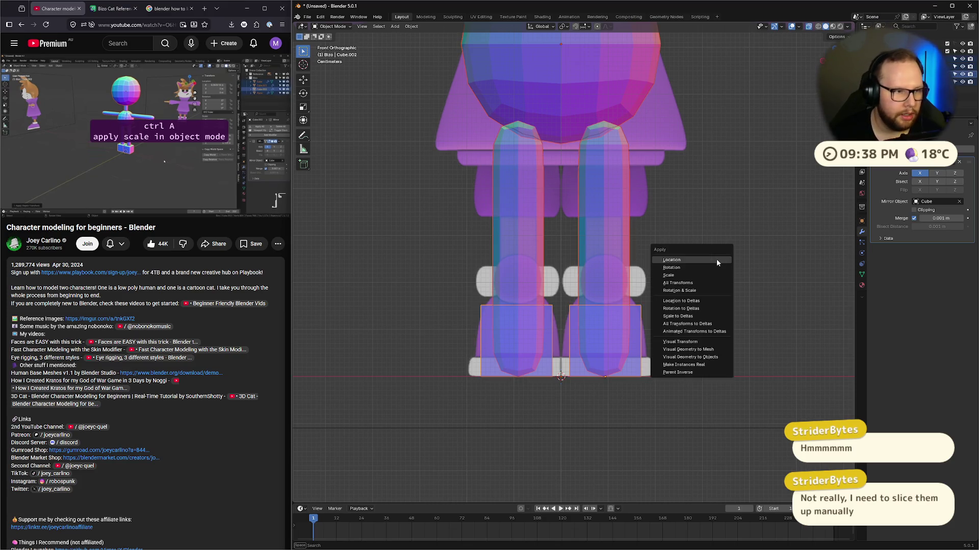
pyautogui.click(717, 277)
pyautogui.click(222, 150)
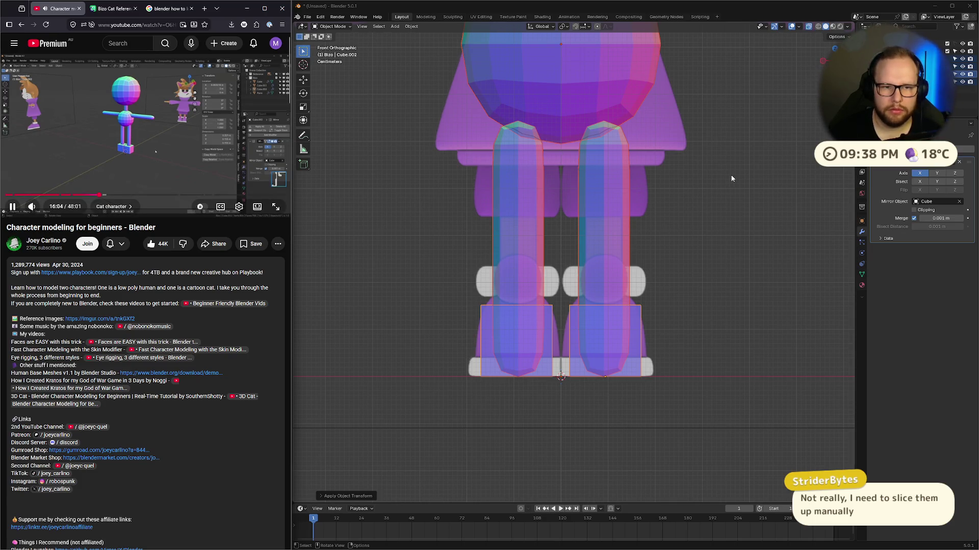
# Step: Orbit into a perspective view of the character and select the head sphere
pyautogui.scroll(-3, 734, 193)
pyautogui.moveTo(730, 189); pyautogui.dragTo(708, 203, button='middle')
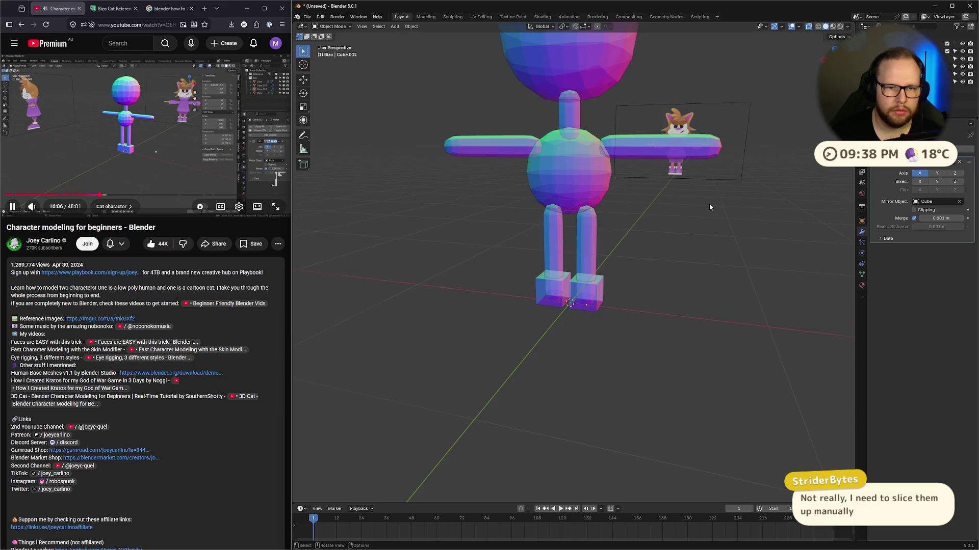
pyautogui.press('Tab')
pyautogui.press('Tab')
pyautogui.scroll(5, 647, 262)
pyautogui.scroll(-2, 647, 262)
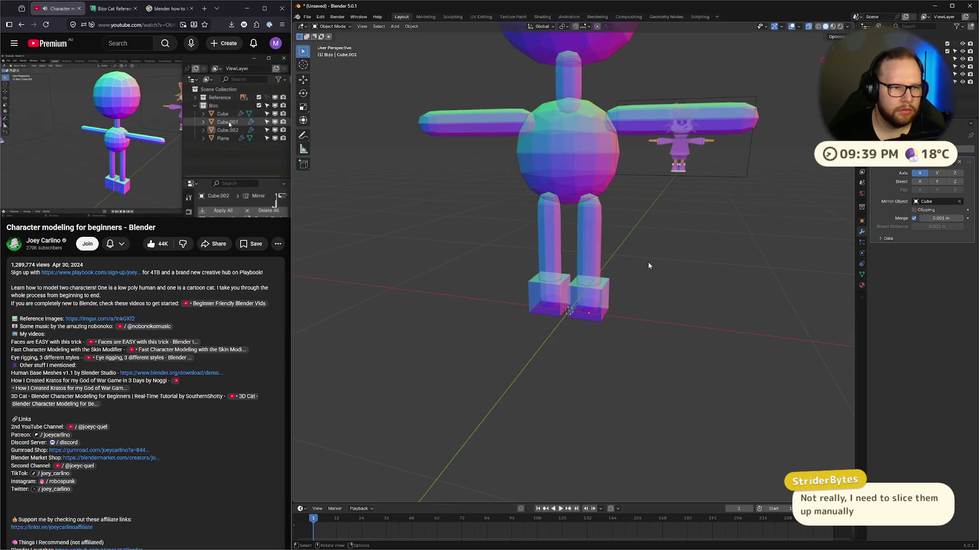
pyautogui.click(958, 59)
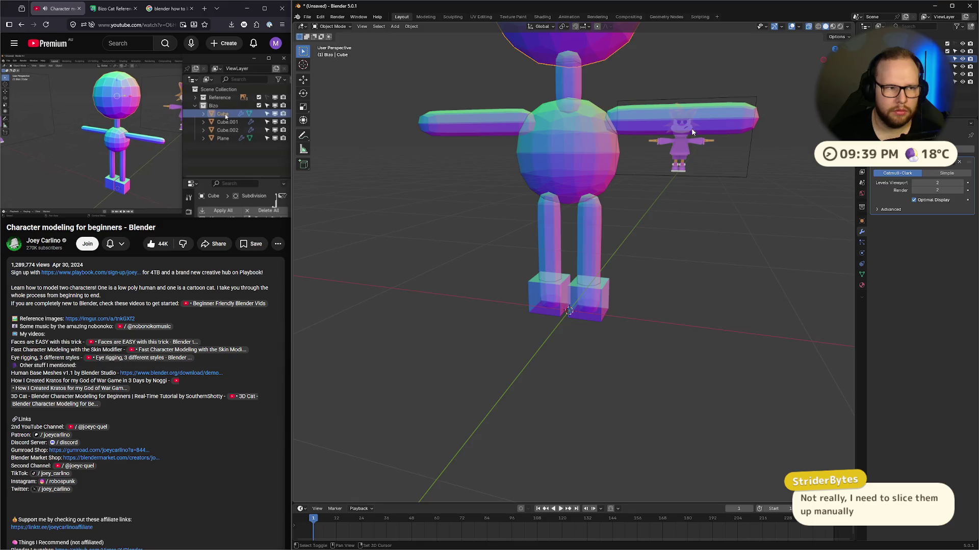
# Step: Rename the head sphere to Head and the body sphere to Torso
pyautogui.moveTo(693, 199); pyautogui.dragTo(684, 238, button='middle')
pyautogui.scroll(-2, 599, 218)
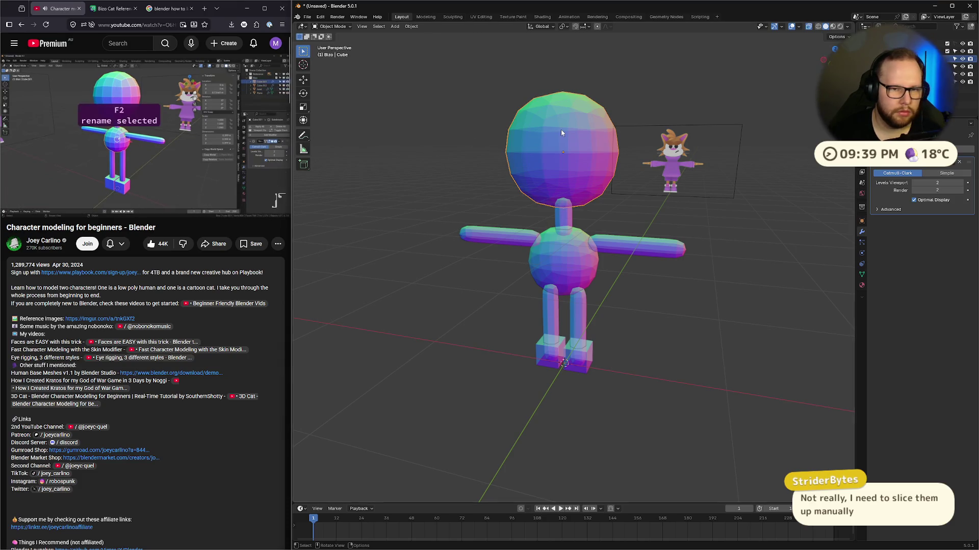
pyautogui.press('F2')
pyautogui.write('H')
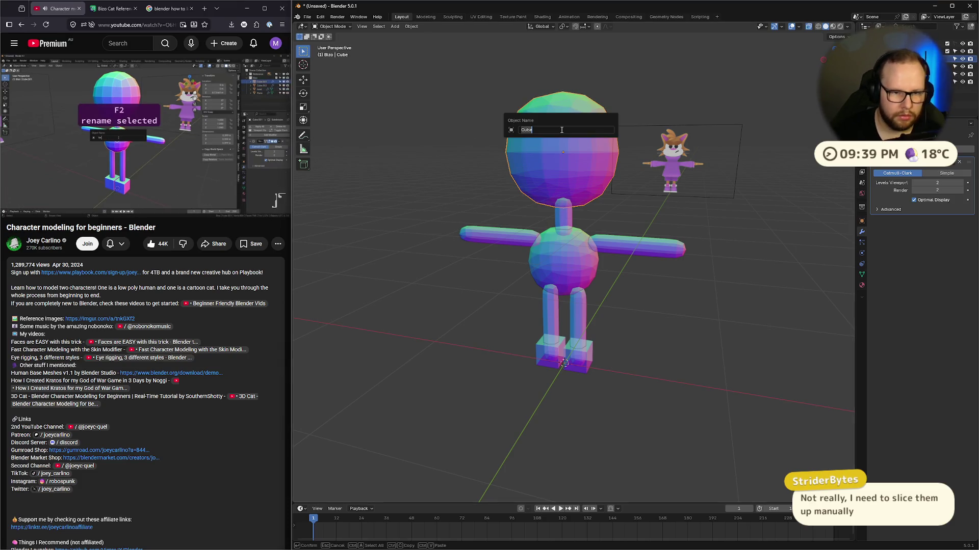
pyautogui.write('ead')
pyautogui.press('Return')
pyautogui.click(571, 259)
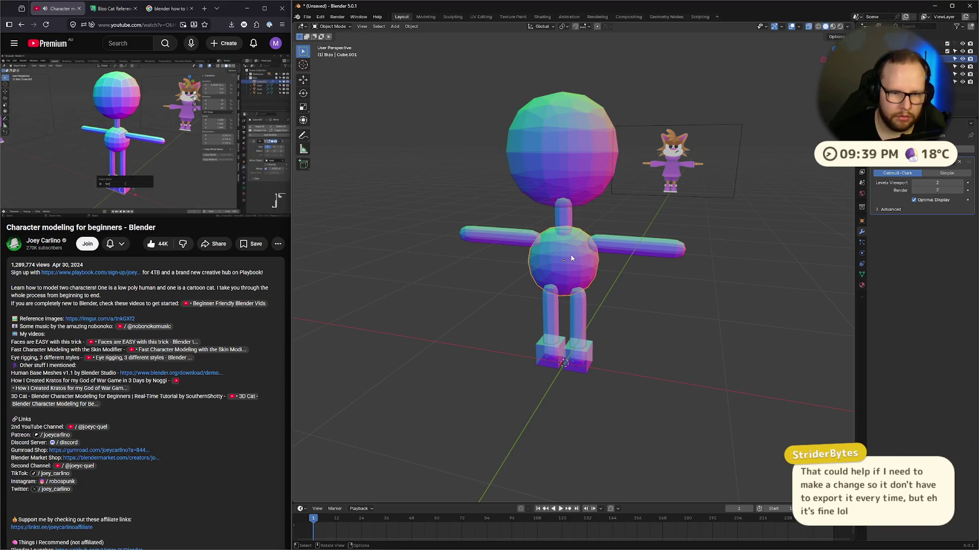
pyautogui.press('F2')
pyautogui.write('Torso')
pyautogui.press('Return')
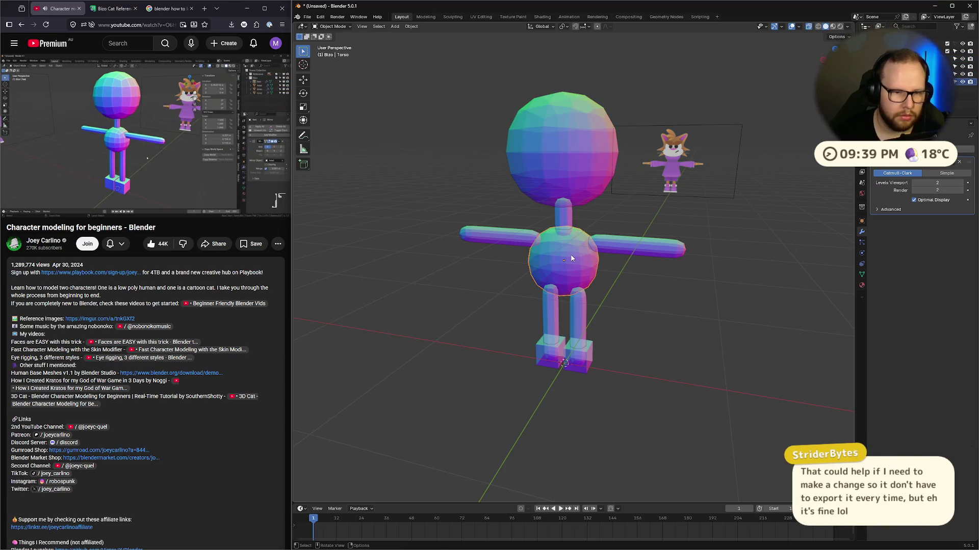
# Step: Rename the arms-and-legs object to Limbs and the foot boxes to Feet
pyautogui.click(632, 241)
pyautogui.press('F2')
pyautogui.write('L')
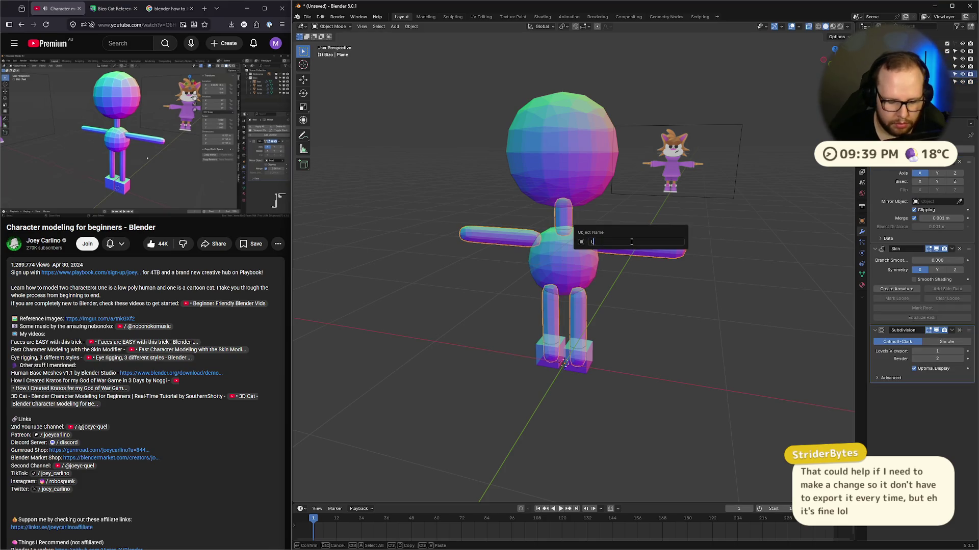
pyautogui.write('imbs')
pyautogui.press('Return')
pyautogui.click(580, 365)
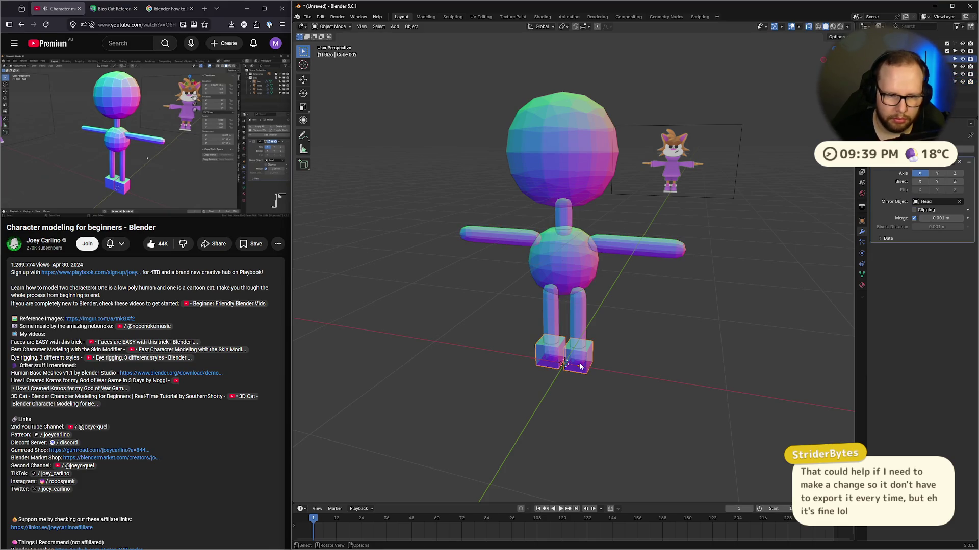
pyautogui.press('F2')
pyautogui.write('Feet')
pyautogui.press('Return')
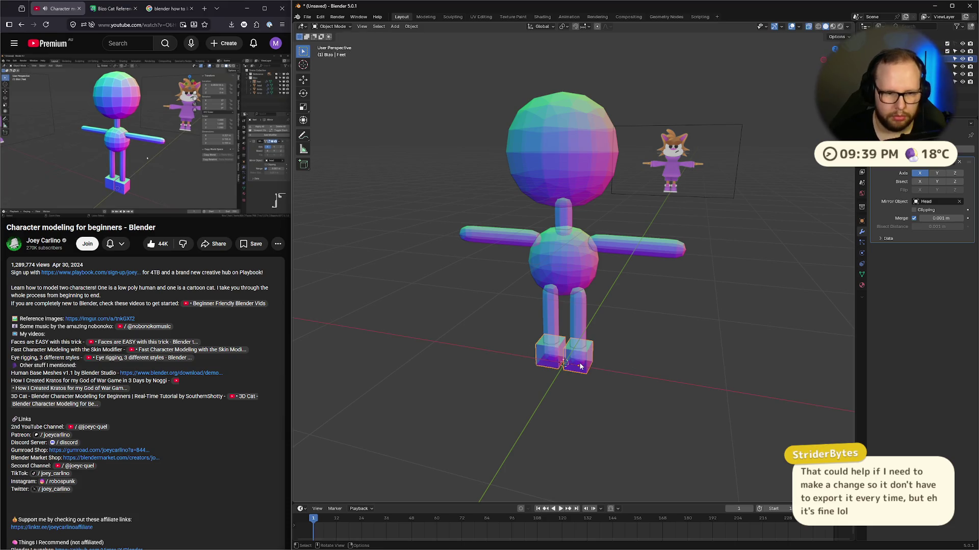
pyautogui.click(129, 138)
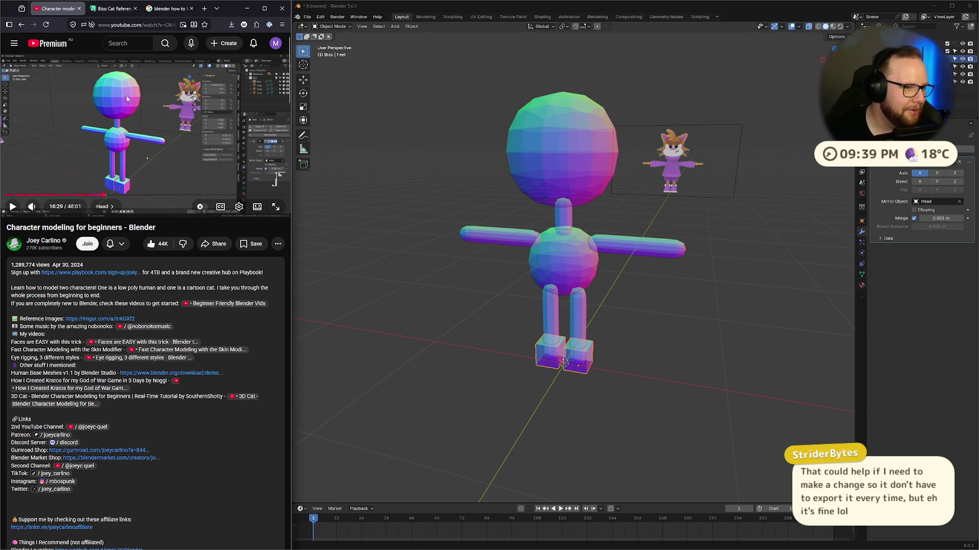
pyautogui.press('k')
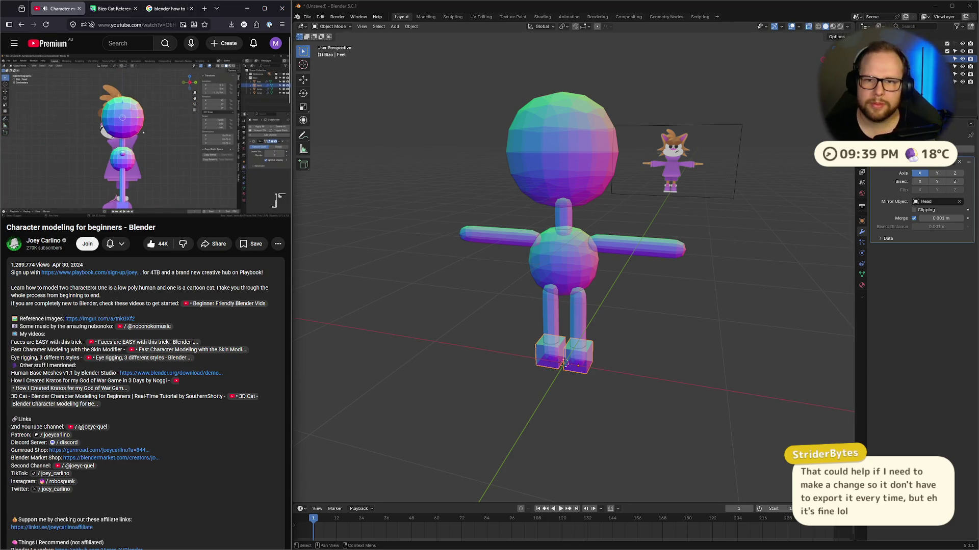
pyautogui.press('KP_3')
# Step: Duplicate the head sphere, scale the copy down and move it to the face front
pyautogui.press('space')
pyautogui.click(593, 183)
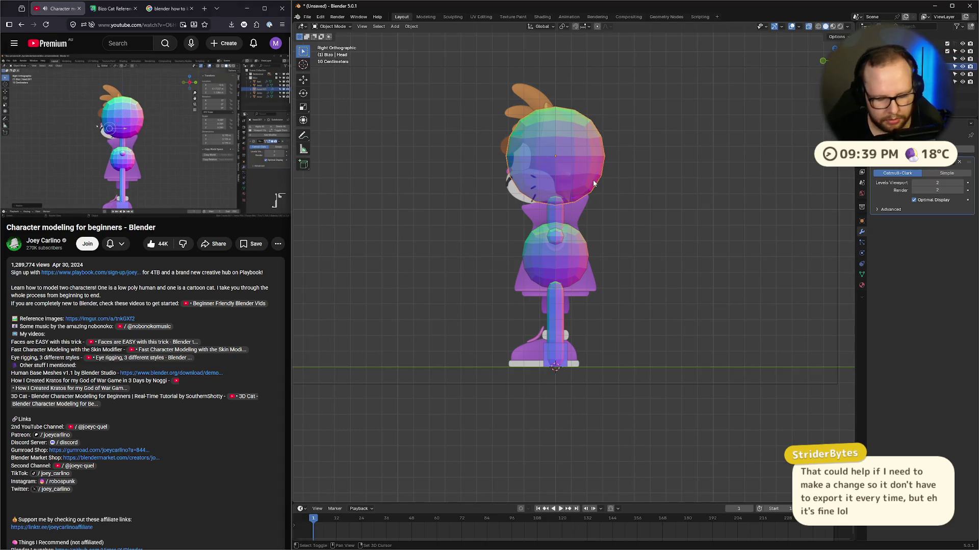
pyautogui.hotkey('shift', 'd')
pyautogui.press('s')
pyautogui.click(653, 153)
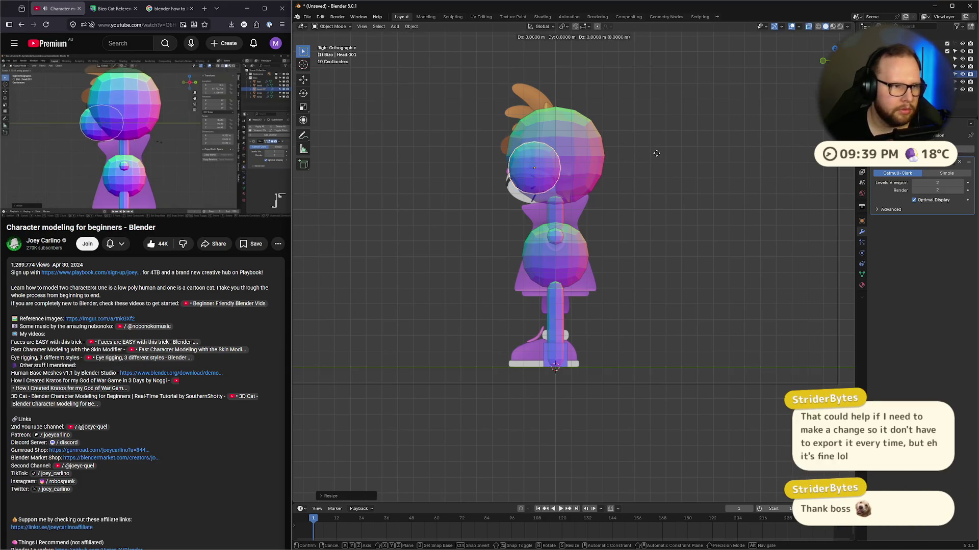
pyautogui.press('g')
pyautogui.click(654, 163)
pyautogui.press('s')
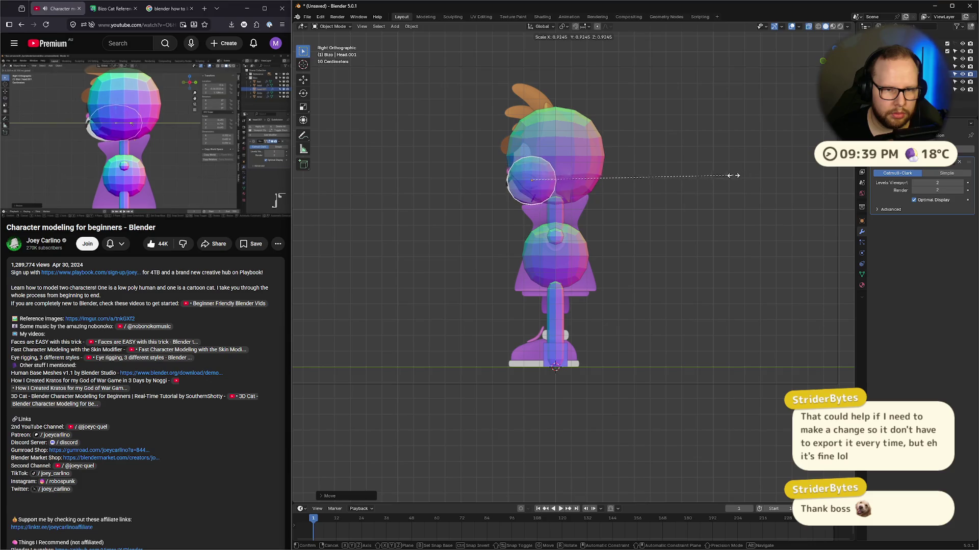
pyautogui.click(719, 177)
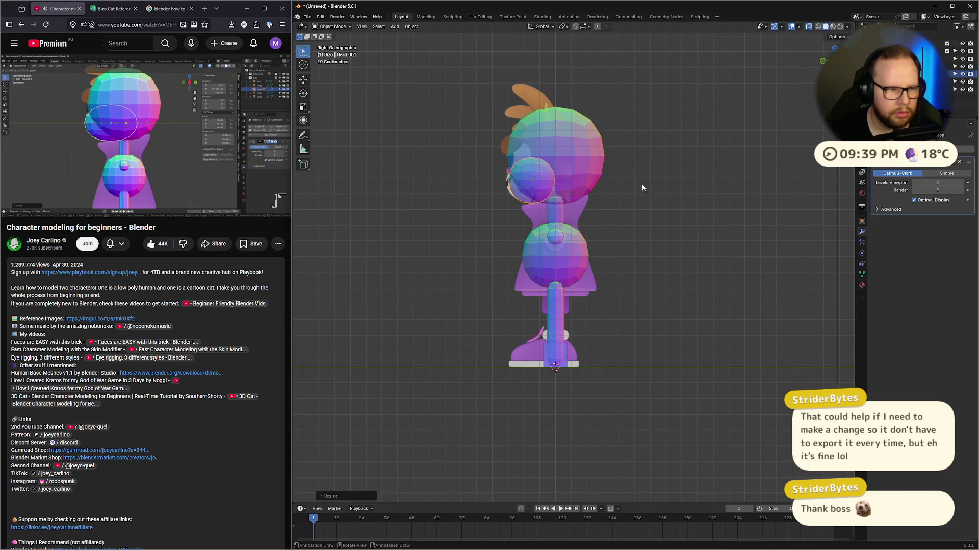
pyautogui.click(156, 127)
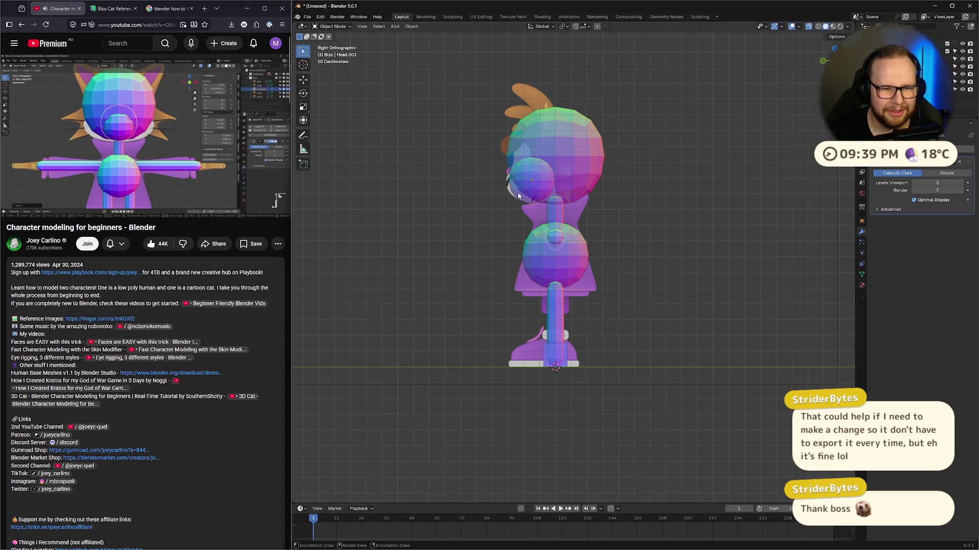
# Step: Shrink the muzzle sphere slightly and stretch it front to back along Y
pyautogui.press('s')
pyautogui.click(704, 182)
pyautogui.press('g')
pyautogui.click(596, 188)
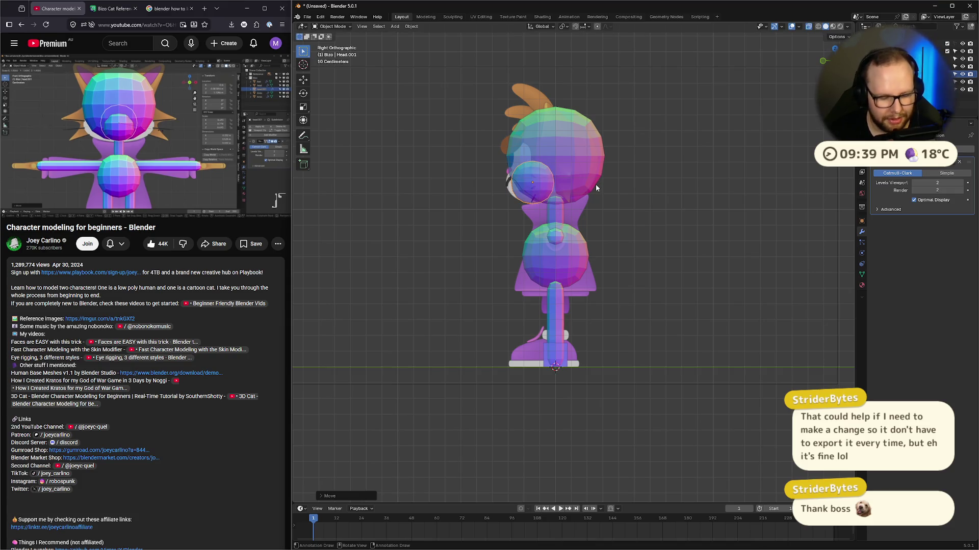
pyautogui.press('g')
pyautogui.press('y')
pyautogui.rightClick(597, 186)
pyautogui.press('s')
pyautogui.press('y')
pyautogui.click(623, 184)
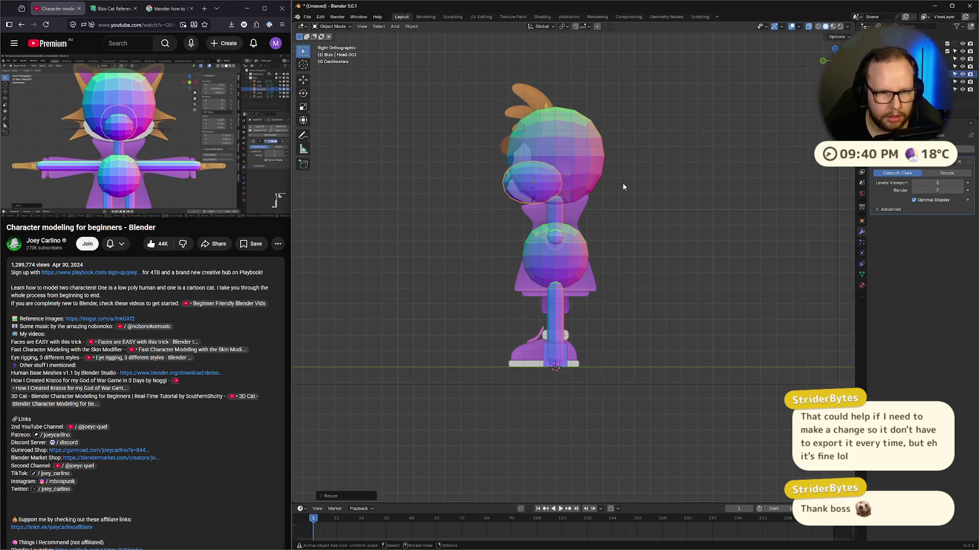
pyautogui.press('g')
pyautogui.click(626, 184)
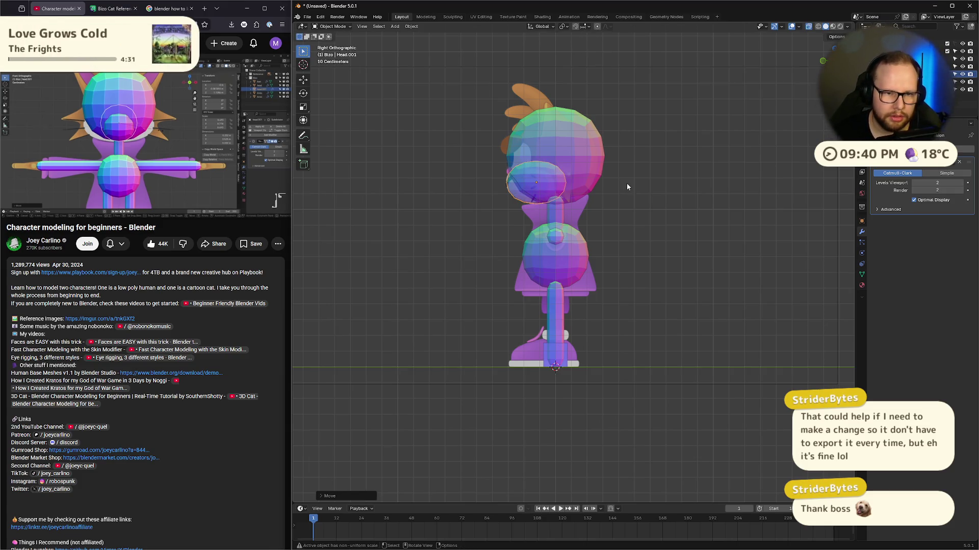
pyautogui.scroll(5, 555, 218)
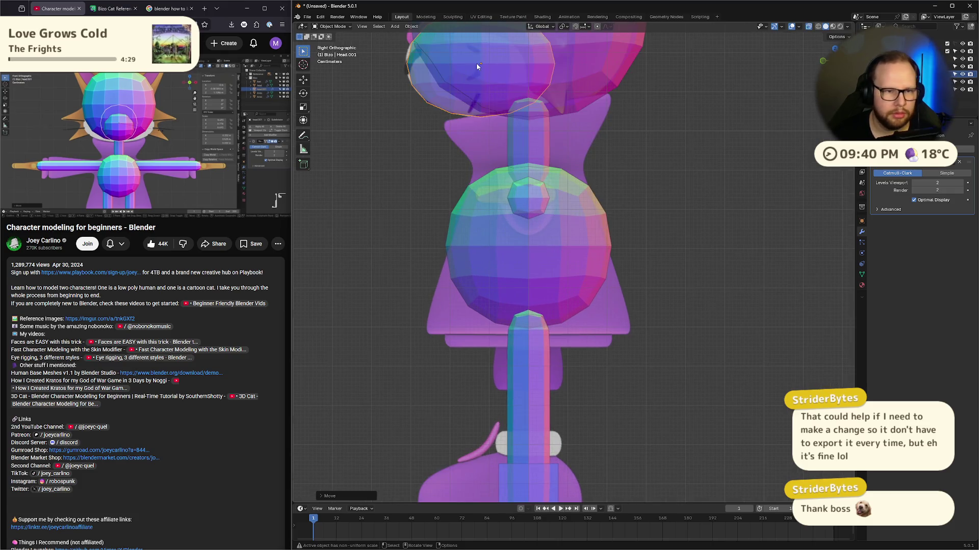
pyautogui.keyDown('shift'); pyautogui.moveTo(476, 65); pyautogui.dragTo(474, 235, button='middle'); pyautogui.keyUp('shift')
# Step: Shift the muzzle along global Y and shrink it a little more
pyautogui.press('g')
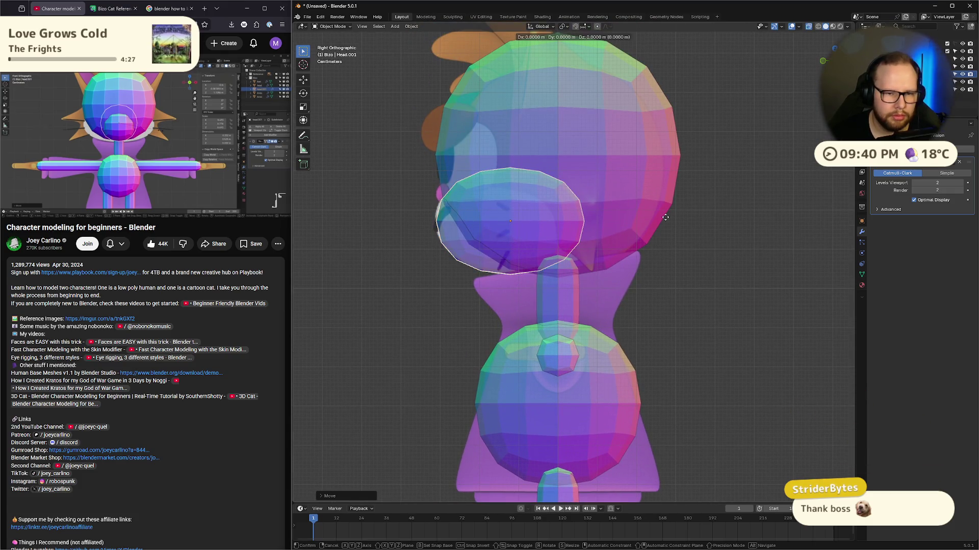
pyautogui.press('y')
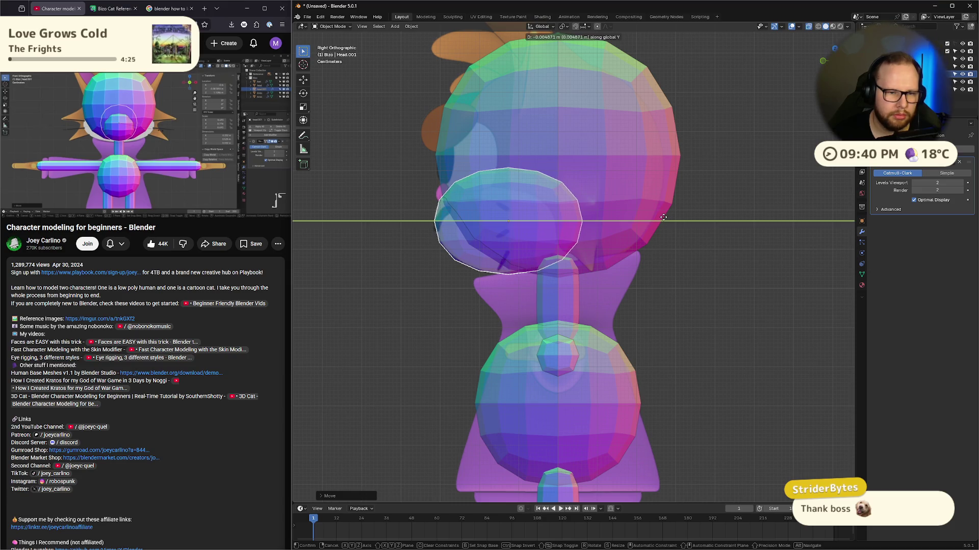
pyautogui.click(663, 217)
pyautogui.press('s')
pyautogui.click(748, 219)
pyautogui.press('g')
pyautogui.press('y')
pyautogui.click(747, 220)
# Step: In front view, lower the muzzle slightly along Z
pyautogui.click(821, 62)
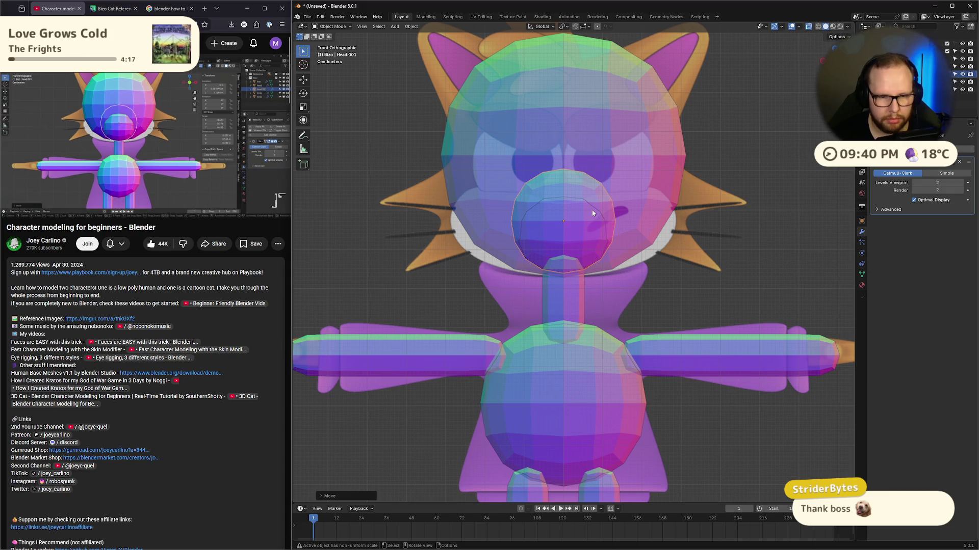
pyautogui.press('g')
pyautogui.press('z')
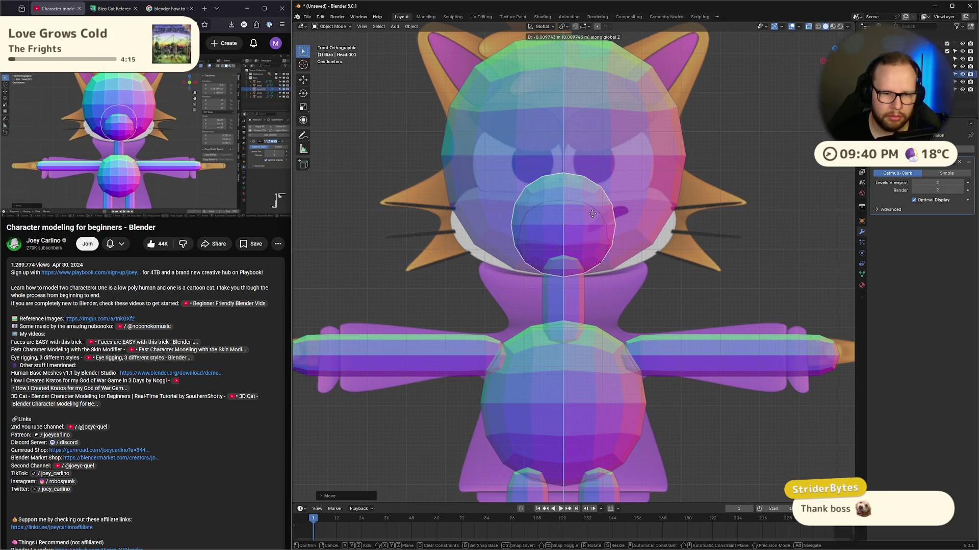
pyautogui.click(592, 216)
pyautogui.click(131, 121)
pyautogui.click(132, 120)
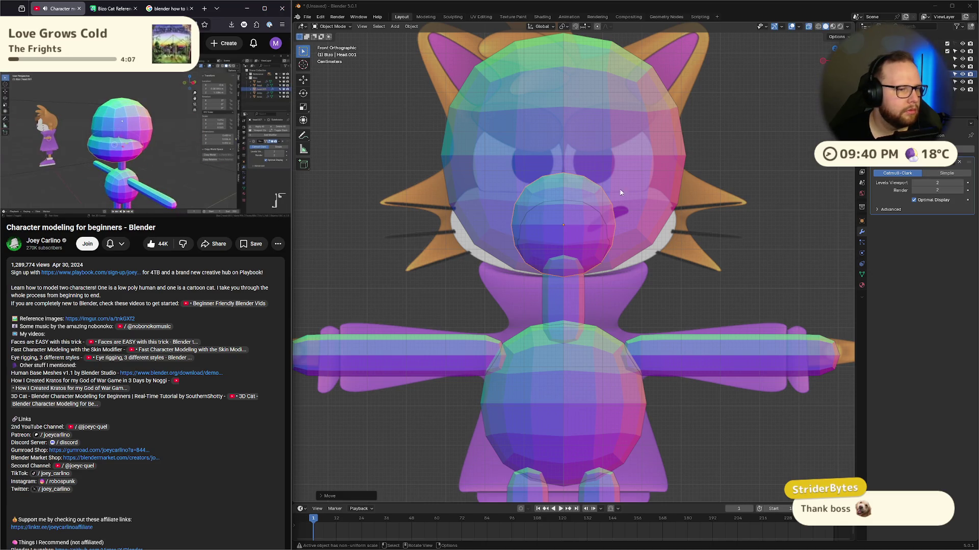
pyautogui.click(84, 143)
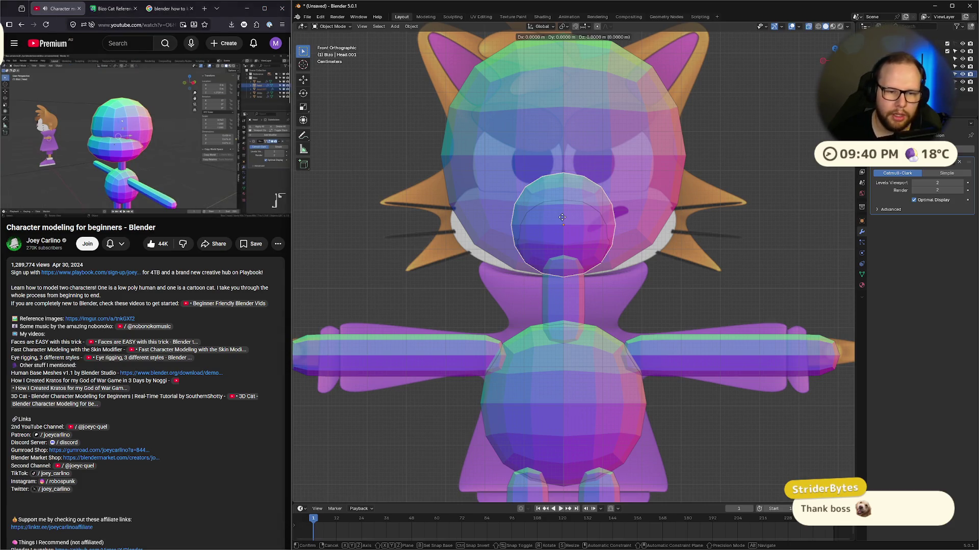
# Step: Widen the muzzle along X, then adjust the head's width along X
pyautogui.press('s')
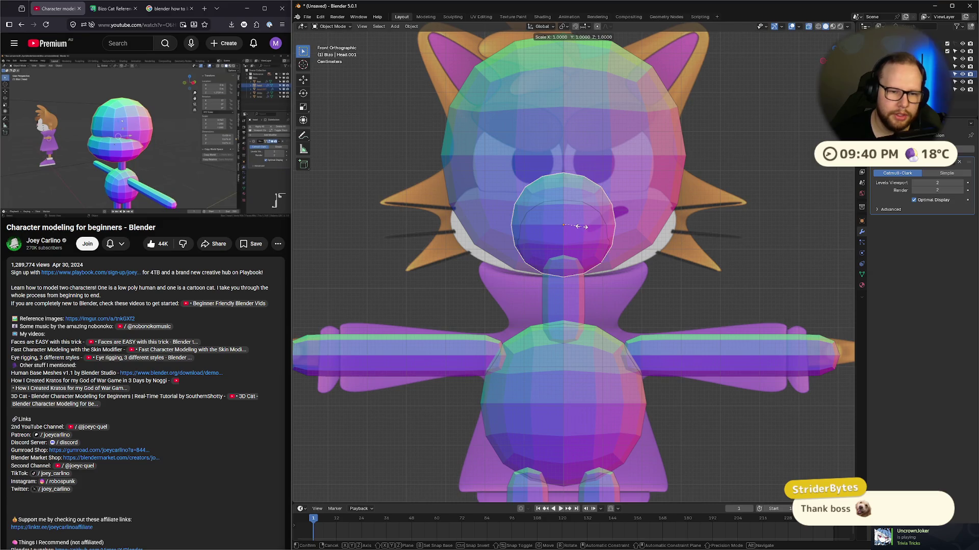
pyautogui.press('x')
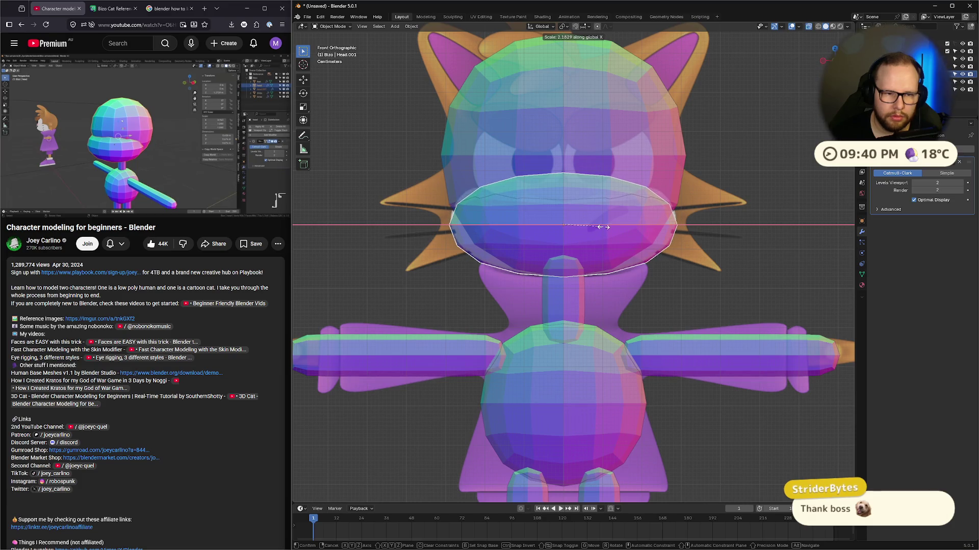
pyautogui.click(605, 227)
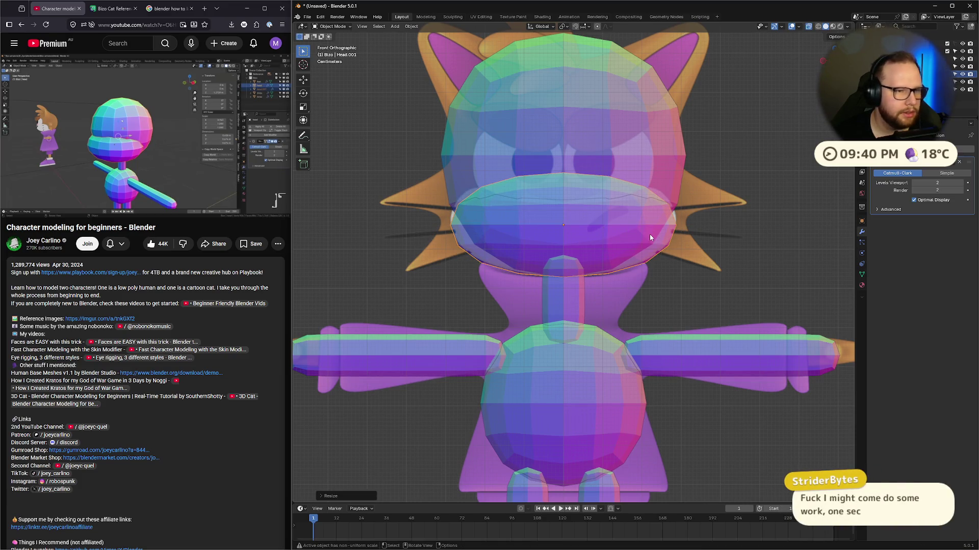
pyautogui.click(542, 123)
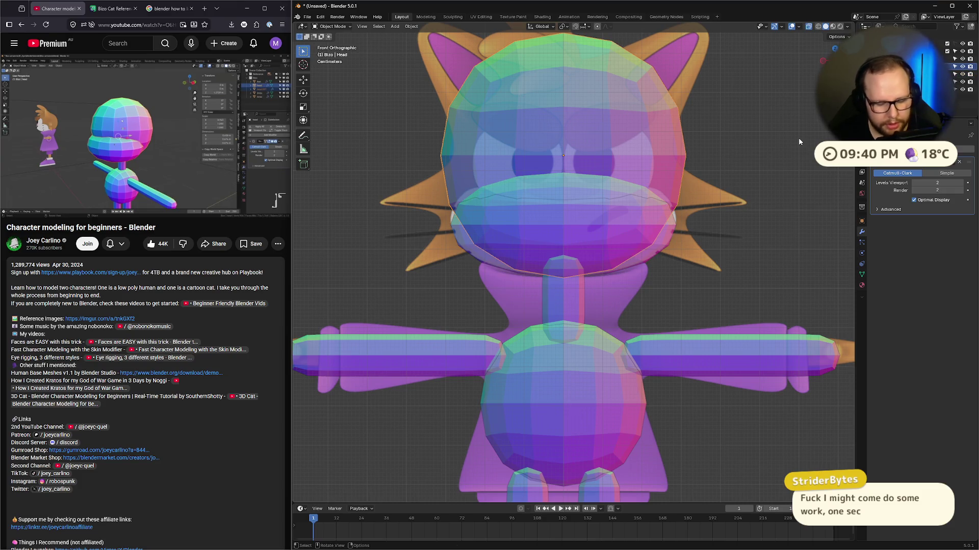
pyautogui.press('s')
pyautogui.press('x')
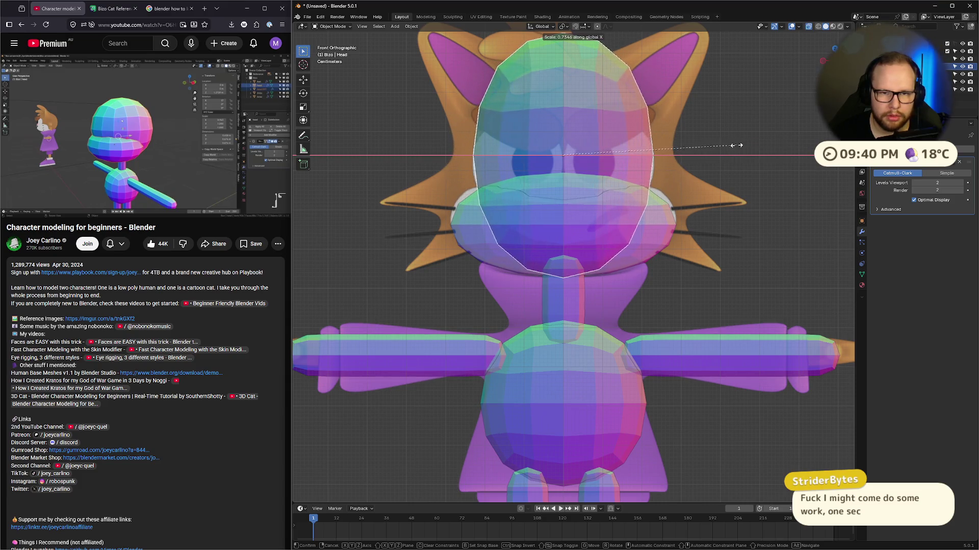
pyautogui.click(765, 144)
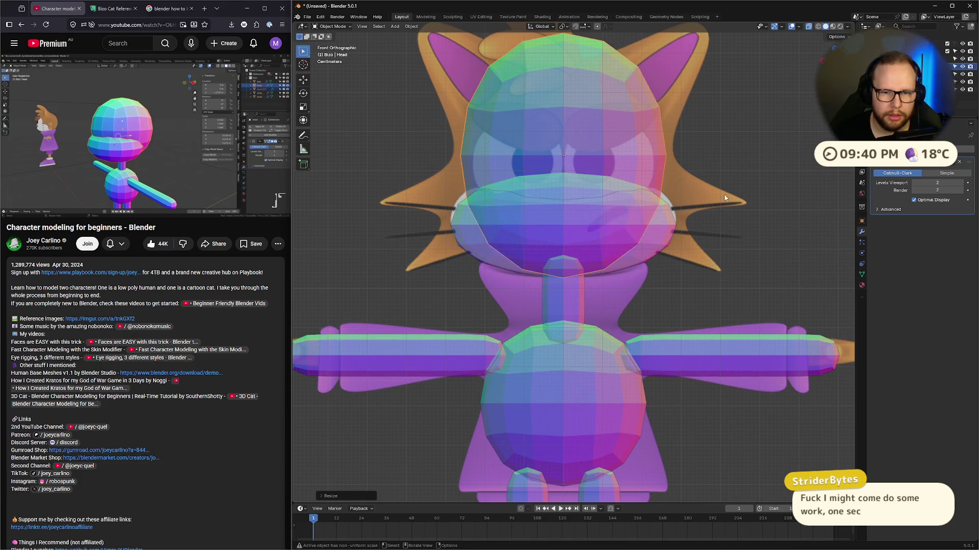
# Step: Stretch the muzzle taller along Z, raise it, and fine-tune its width along X
pyautogui.click(663, 237)
pyautogui.press('s')
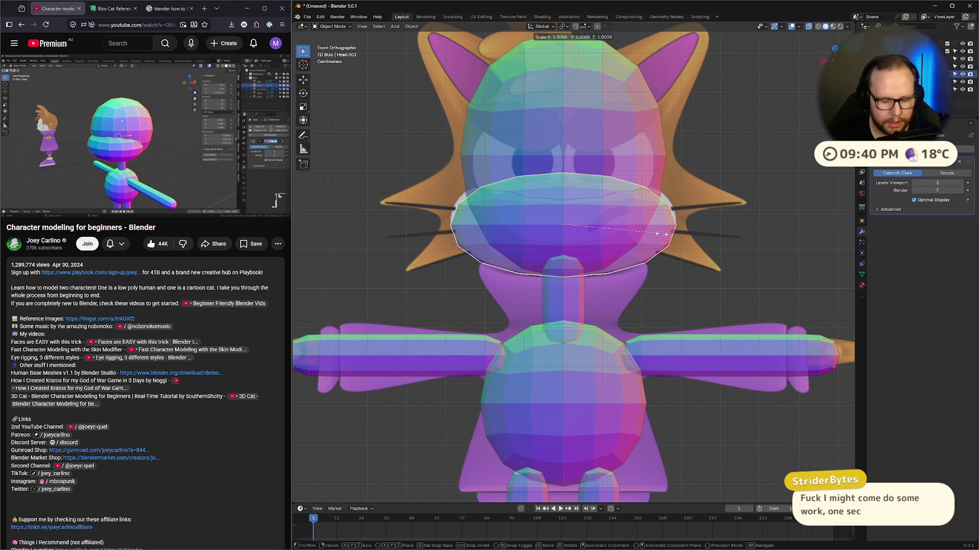
pyautogui.press('x')
pyautogui.press('z')
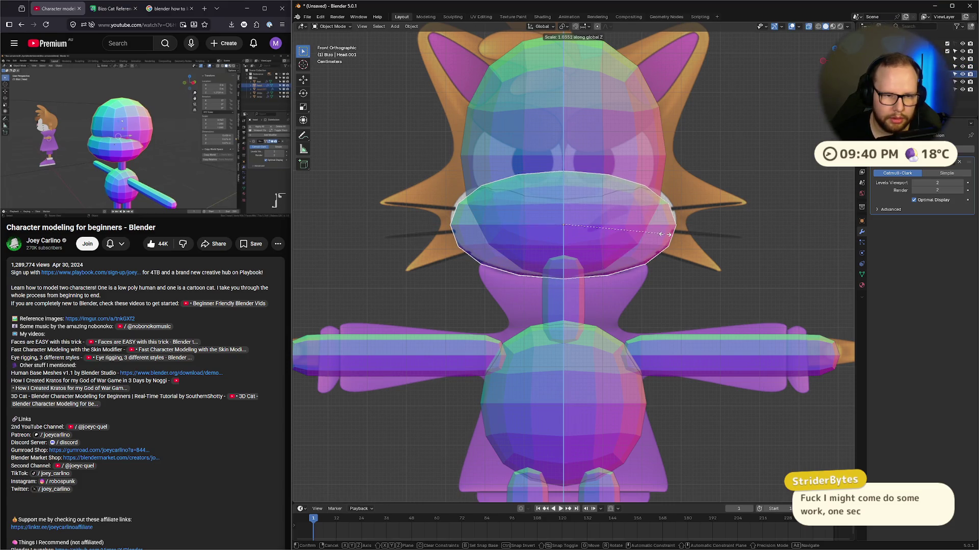
pyautogui.click(674, 235)
pyautogui.press('g')
pyautogui.press('z')
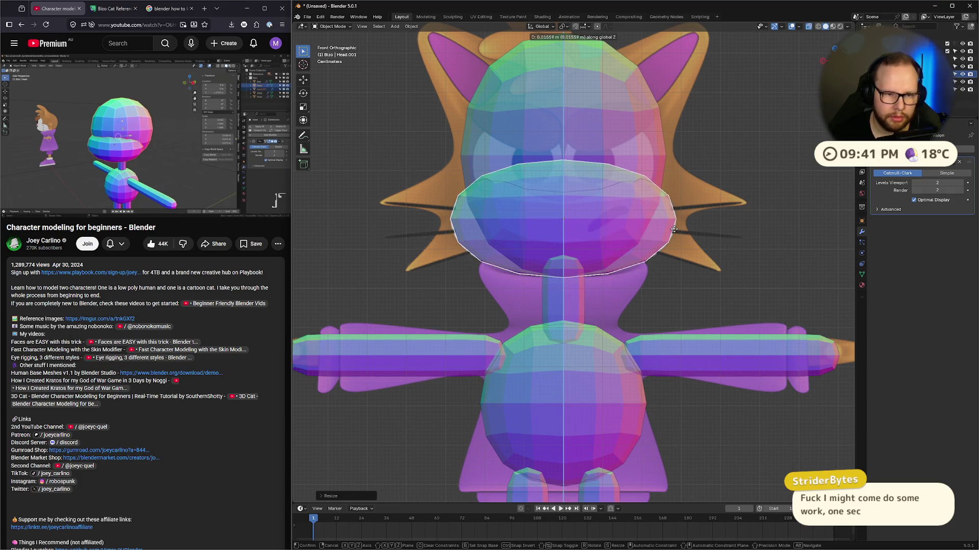
pyautogui.click(674, 230)
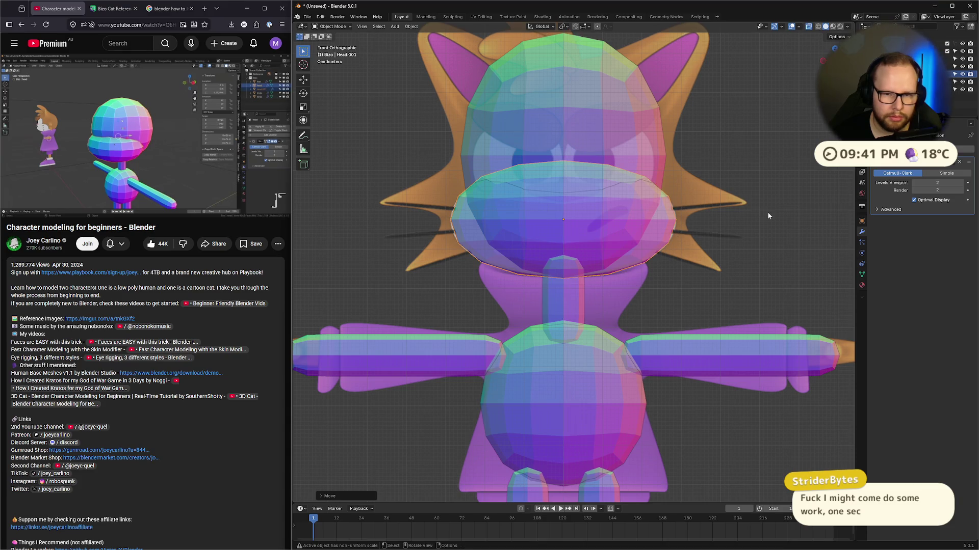
pyautogui.press('s')
pyautogui.press('x')
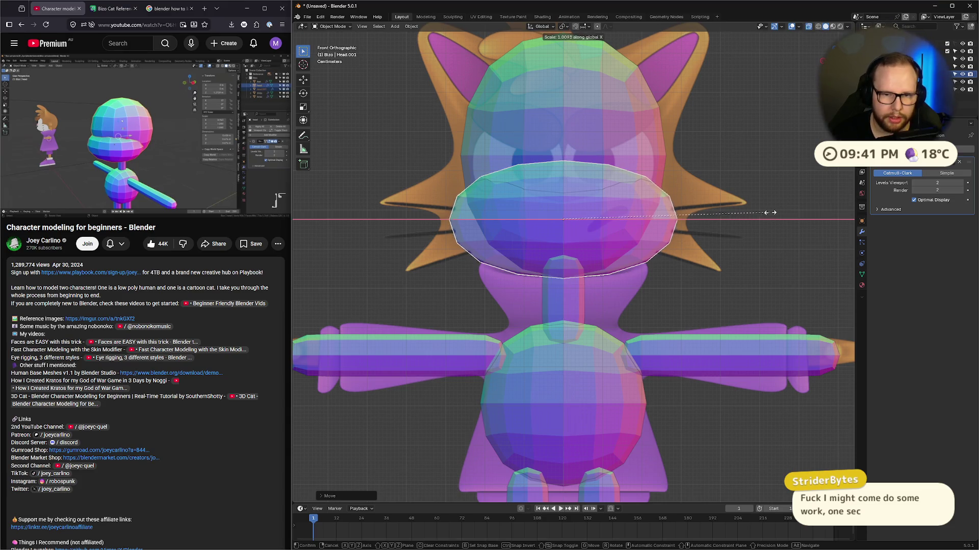
pyautogui.click(774, 213)
# Step: In front view, widen the head sphere along X by about 1.05
pyautogui.moveTo(787, 141)
pyautogui.mouseDown(button='middle')
pyautogui.moveTo(768, 185)
pyautogui.moveTo(623, 236)
pyautogui.moveTo(667, 216)
pyautogui.moveTo(709, 220)
pyautogui.moveTo(707, 234)
pyautogui.moveTo(726, 222)
pyautogui.moveTo(766, 225)
pyautogui.moveTo(713, 225)
pyautogui.mouseUp(button='middle')
pyautogui.press('KP_1')
pyautogui.click(579, 188)
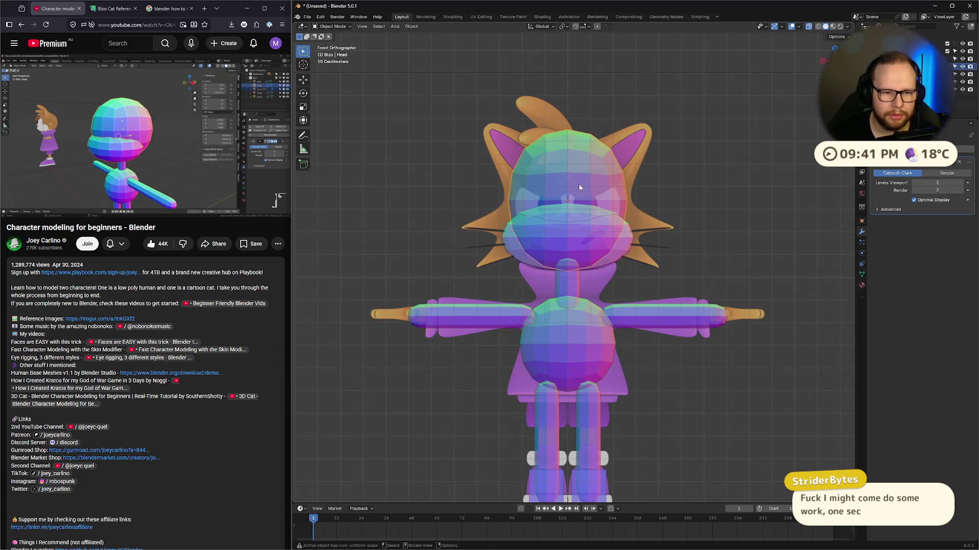
pyautogui.press('g')
pyautogui.press('x')
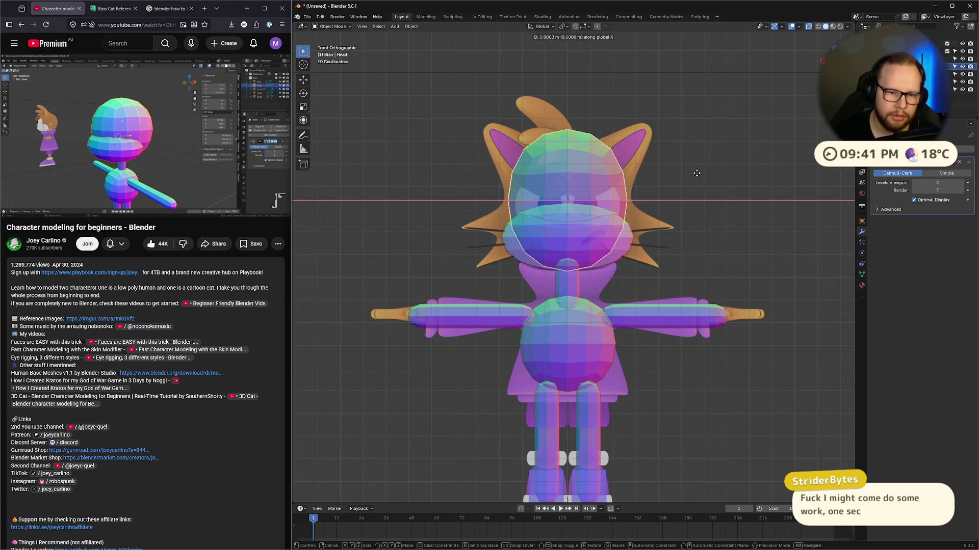
pyautogui.press('Escape')
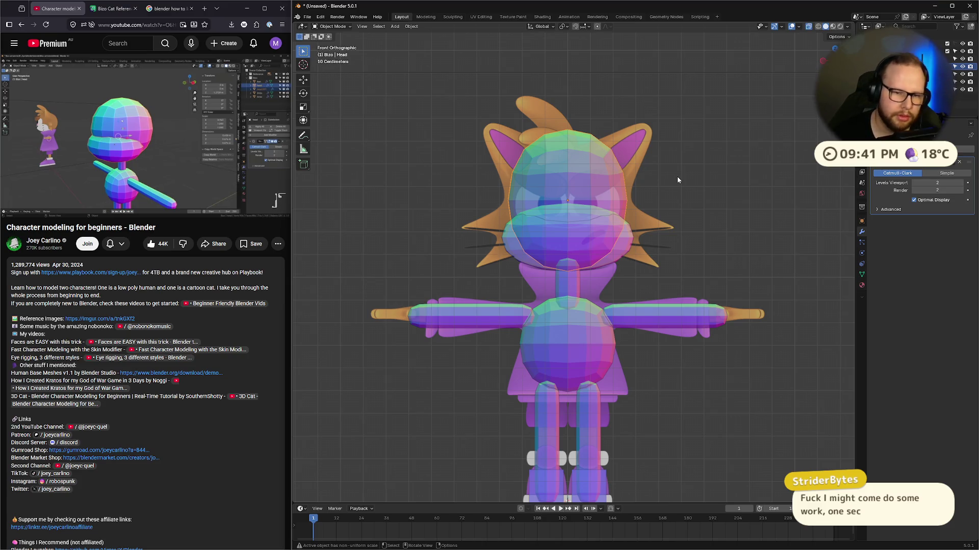
pyautogui.press('s')
pyautogui.press('x')
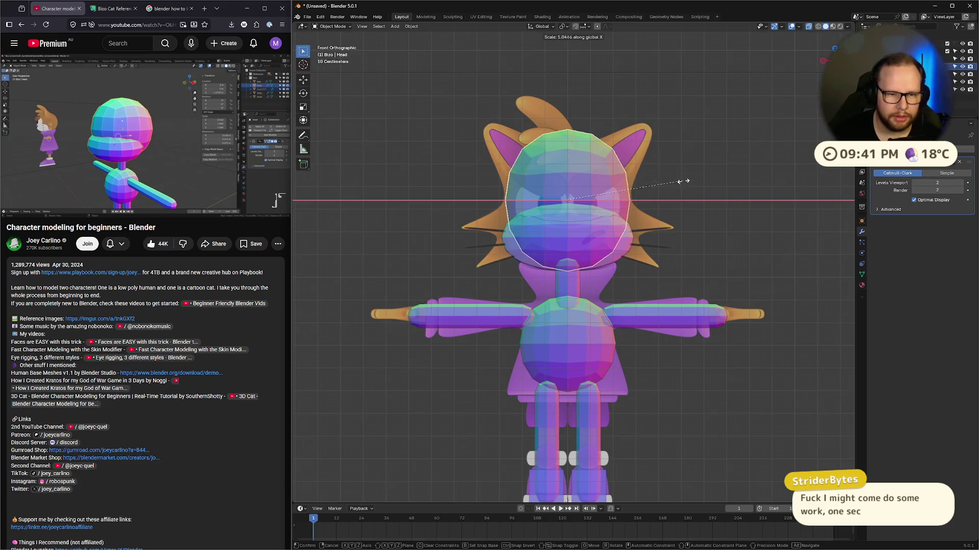
pyautogui.click(722, 155)
pyautogui.moveTo(722, 155); pyautogui.dragTo(588, 188, button='middle')
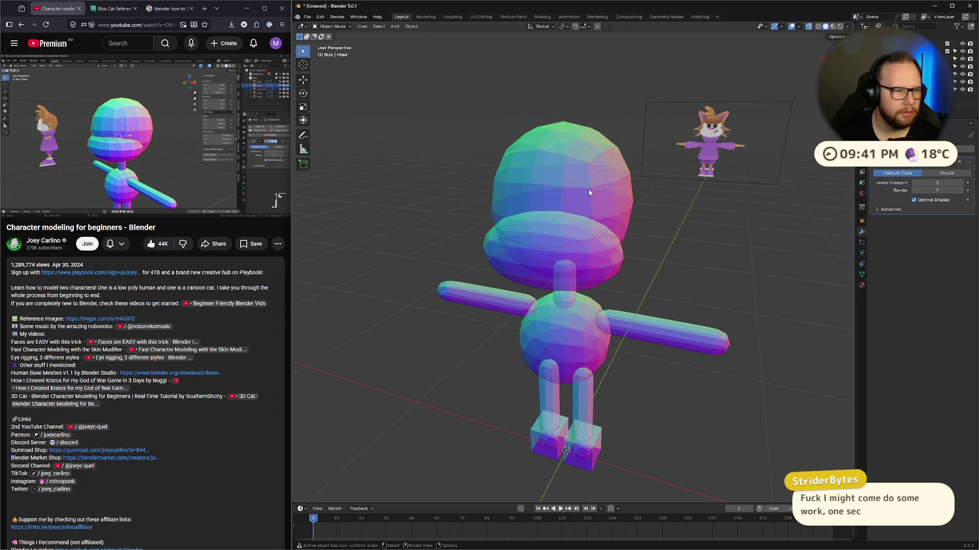
# Step: Select the muzzle sphere Head.001 and apply its transforms with Ctrl+A
pyautogui.click(117, 152)
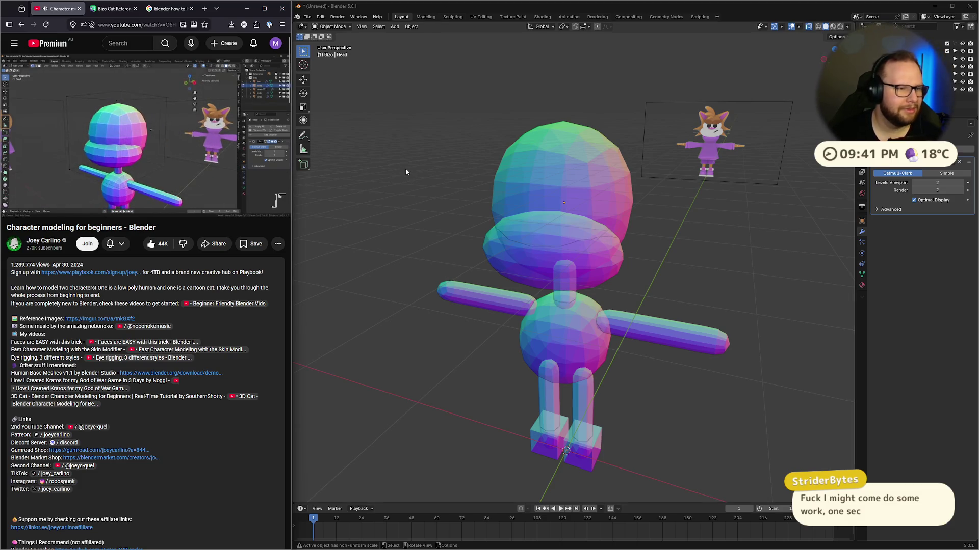
pyautogui.press('KP_1')
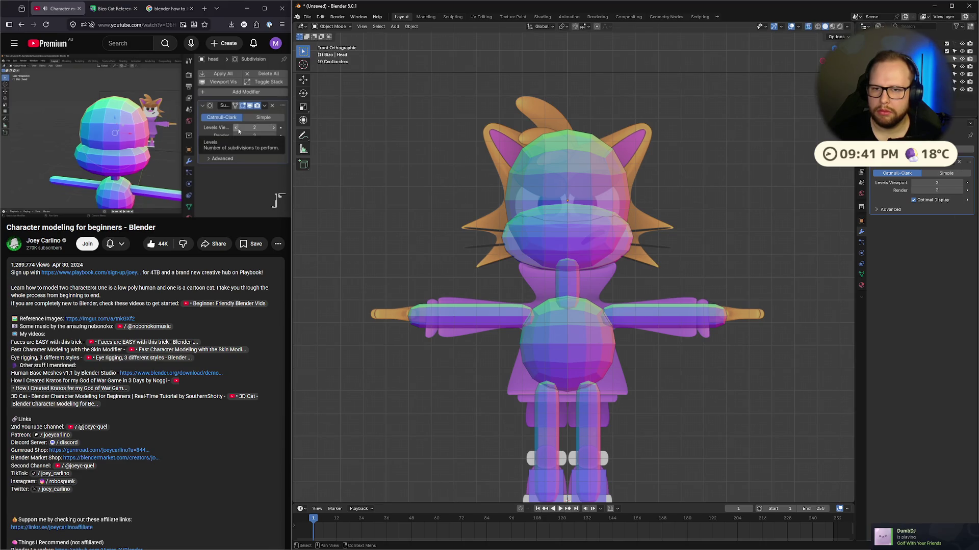
pyautogui.click(579, 227)
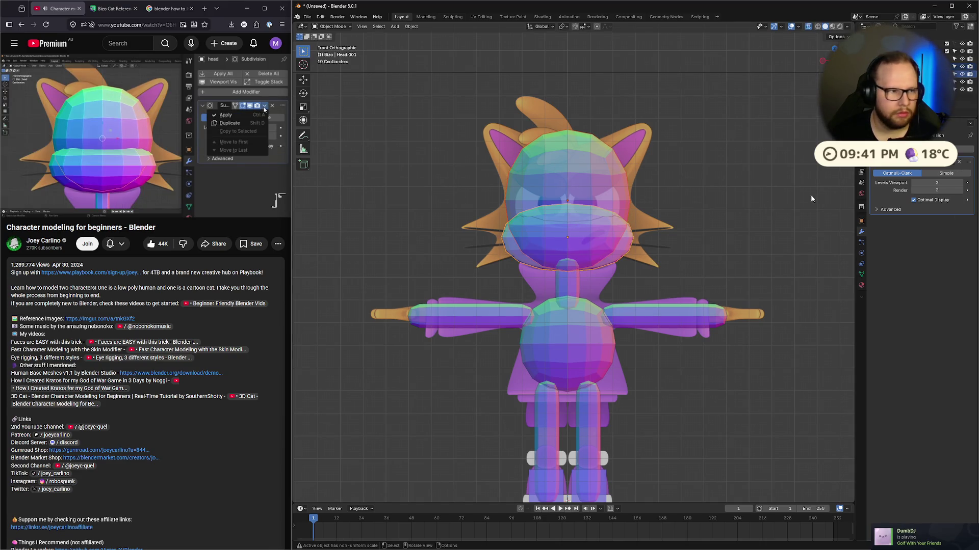
pyautogui.click(223, 165)
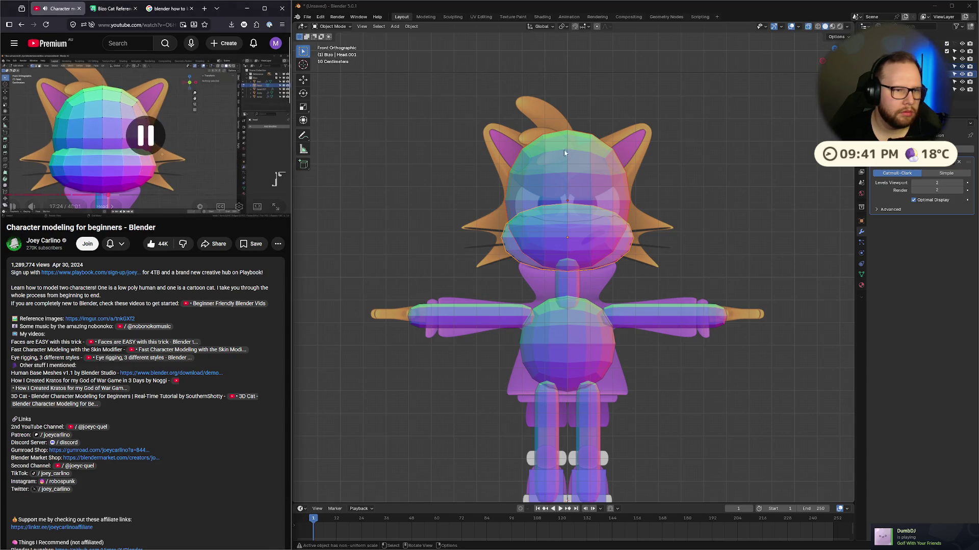
pyautogui.moveTo(748, 246); pyautogui.dragTo(742, 234, button='middle')
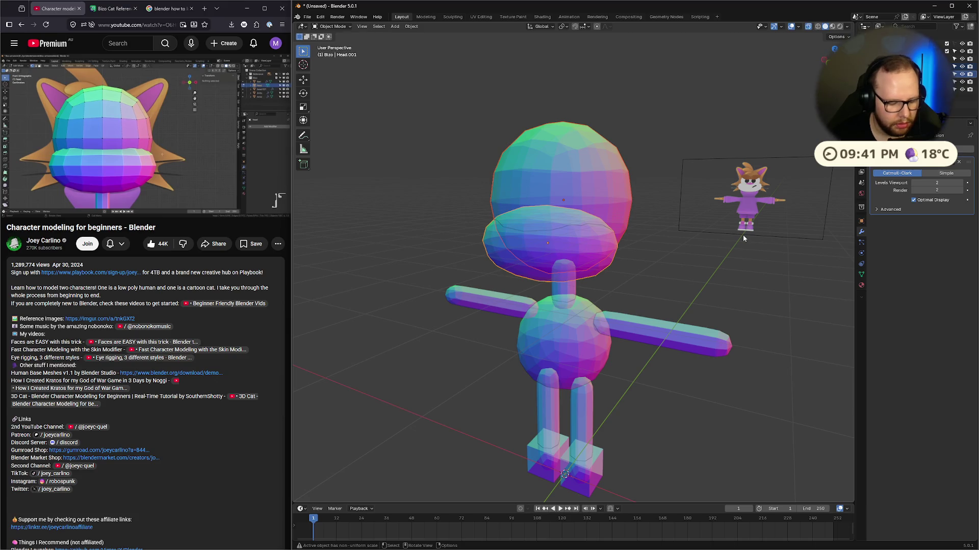
pyautogui.hotkey('ctrl', 'a')
pyautogui.click(743, 234)
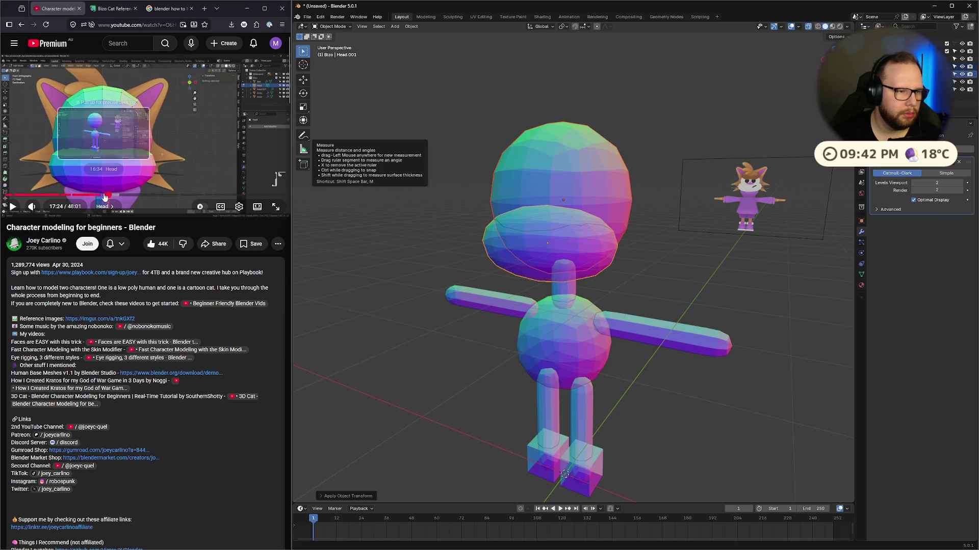
# Step: Apply the Head's Subdivision modifier and switch the head into Edit Mode
pyautogui.click(92, 173)
pyautogui.click(609, 161)
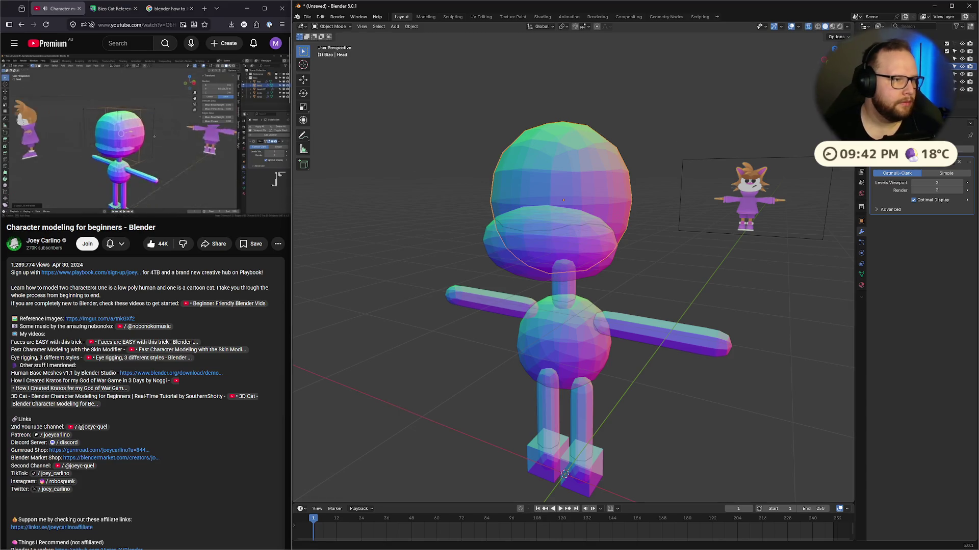
pyautogui.moveTo(169, 107)
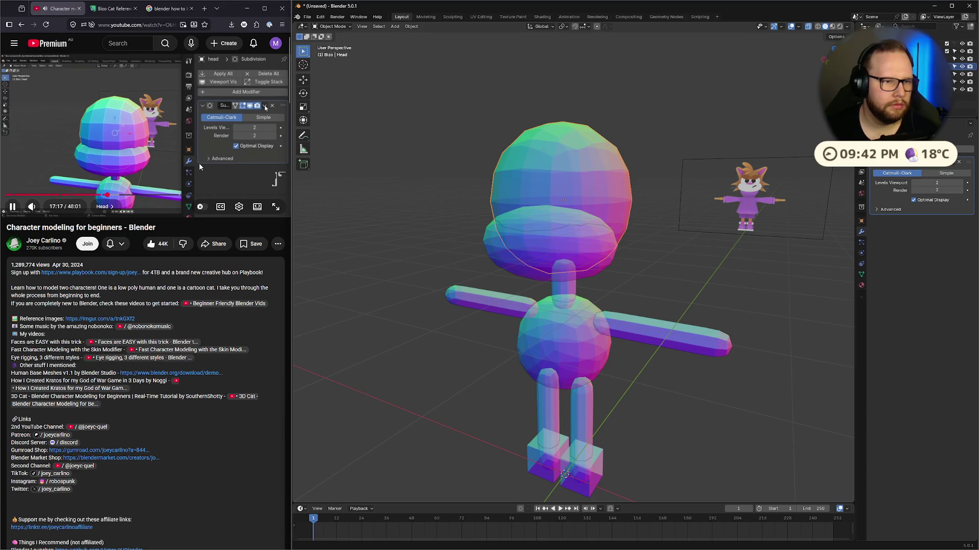
pyautogui.click(936, 164)
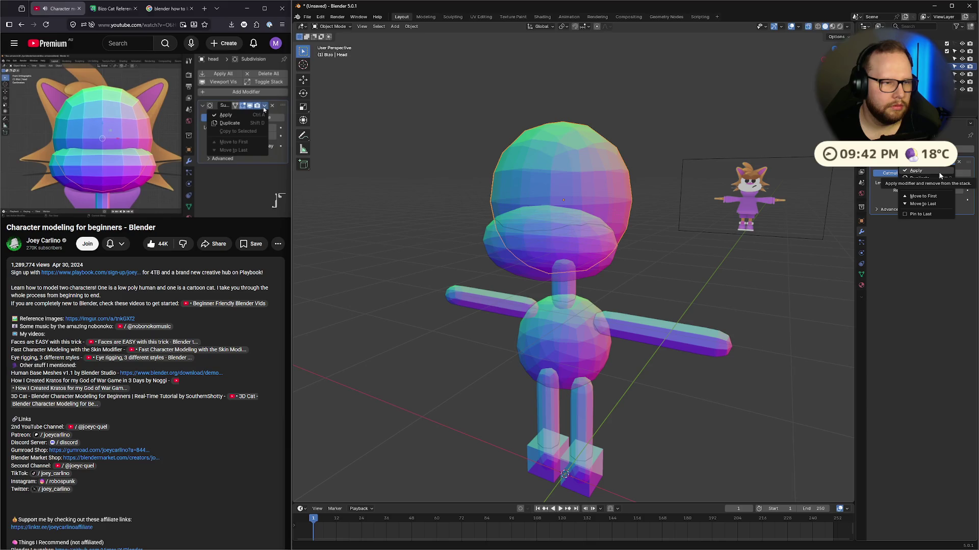
pyautogui.click(940, 173)
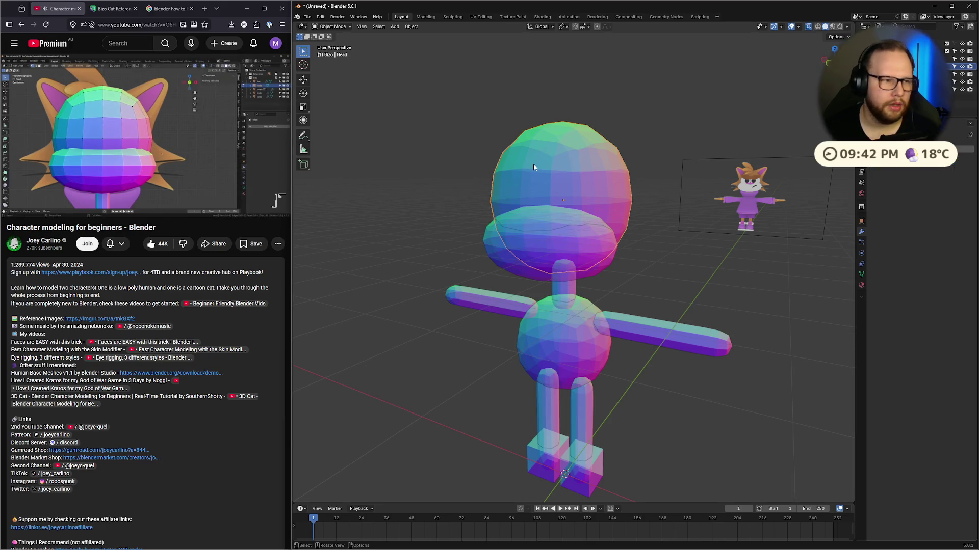
pyautogui.press('Tab')
pyautogui.moveTo(736, 166)
pyautogui.mouseDown(button='middle')
pyautogui.moveTo(660, 179)
pyautogui.moveTo(678, 148)
pyautogui.moveTo(678, 160)
pyautogui.mouseUp(button='middle')
pyautogui.press('KP_3')
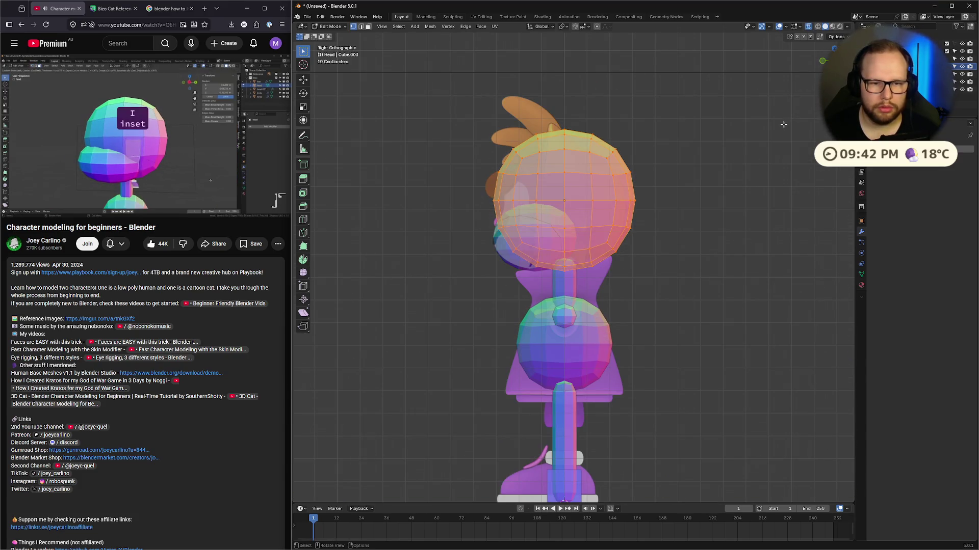
pyautogui.scroll(2, 723, 173)
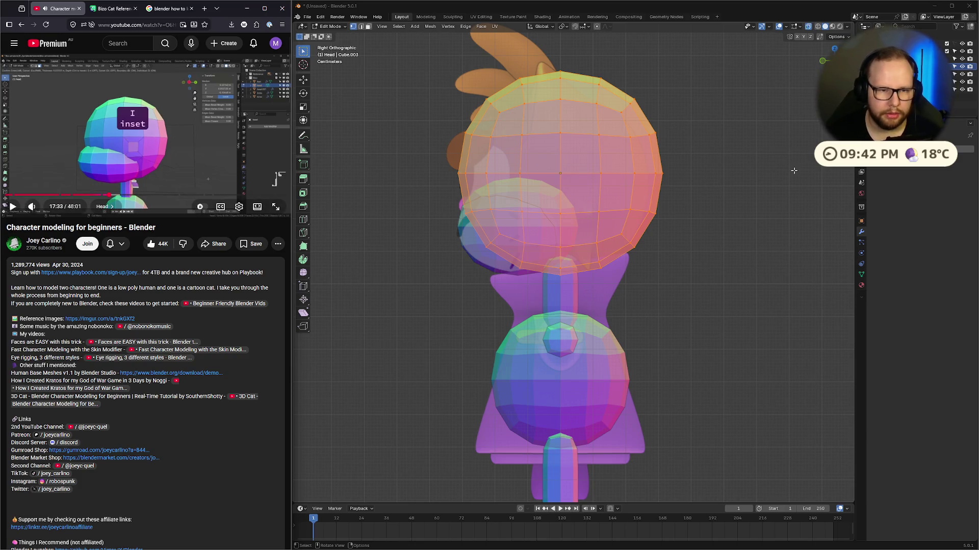
pyautogui.scroll(-4, 780, 174)
pyautogui.moveTo(780, 173)
pyautogui.mouseDown(button='middle')
pyautogui.moveTo(711, 250)
pyautogui.moveTo(683, 239)
pyautogui.mouseUp(button='middle')
pyautogui.click(471, 163)
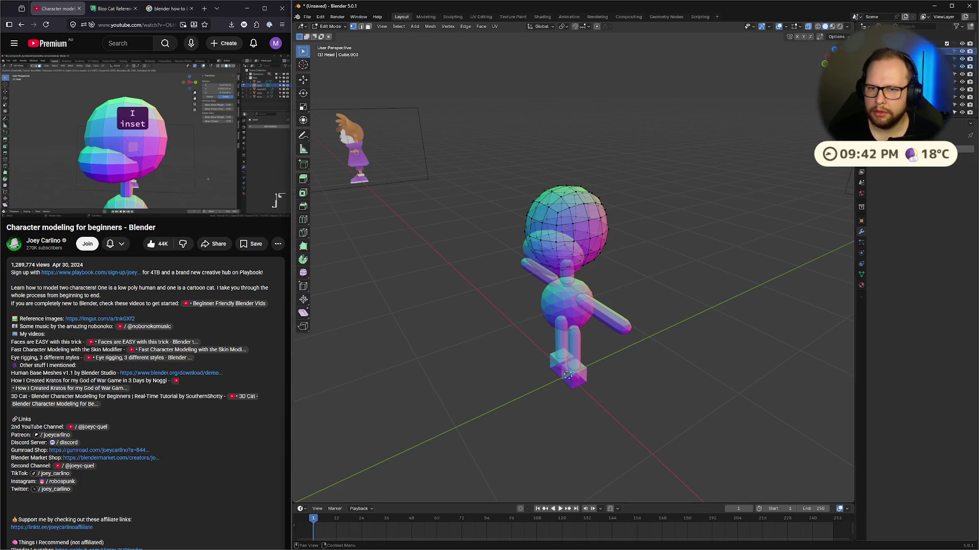
# Step: Browse the Properties tabs: material, world, tool, render, object, scene, view layer and output
pyautogui.click(861, 286)
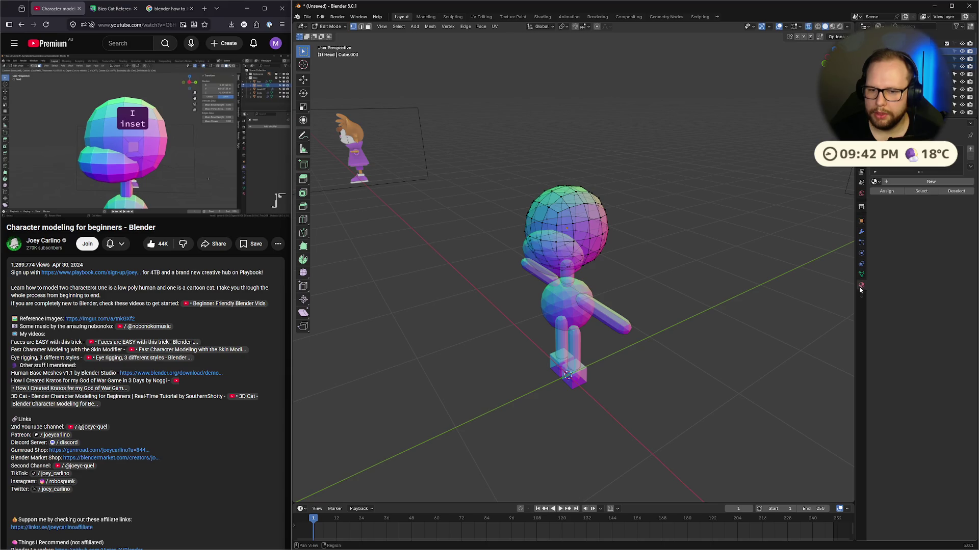
pyautogui.click(860, 196)
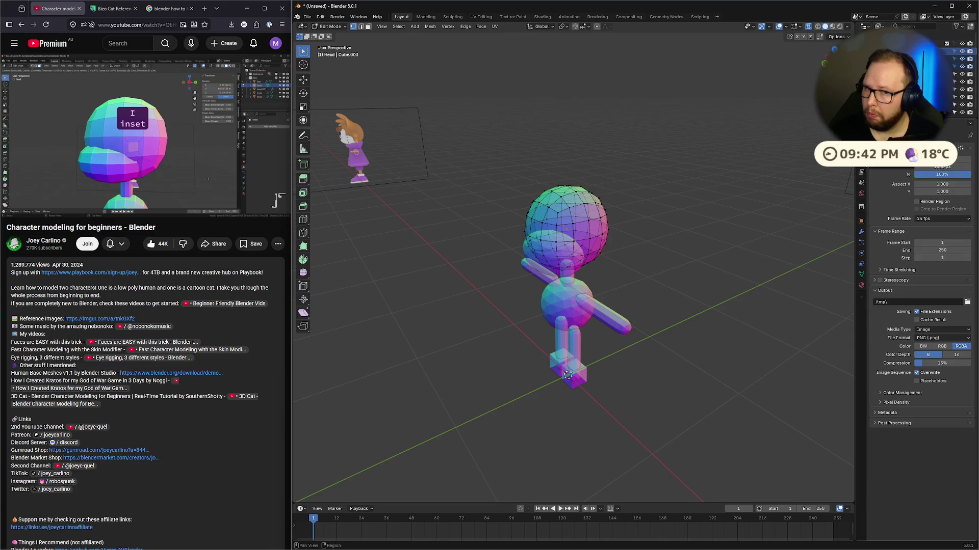
pyautogui.click(861, 173)
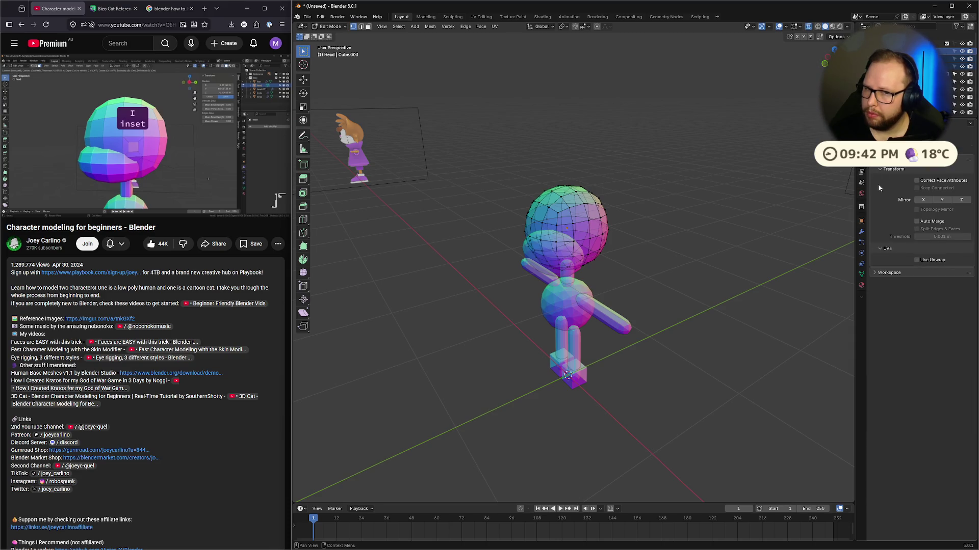
pyautogui.click(861, 149)
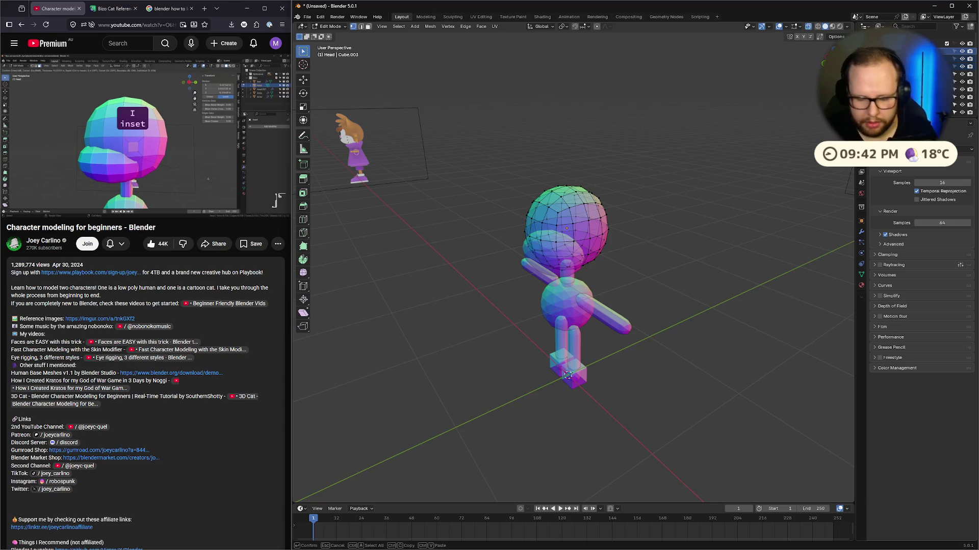
pyautogui.click(862, 221)
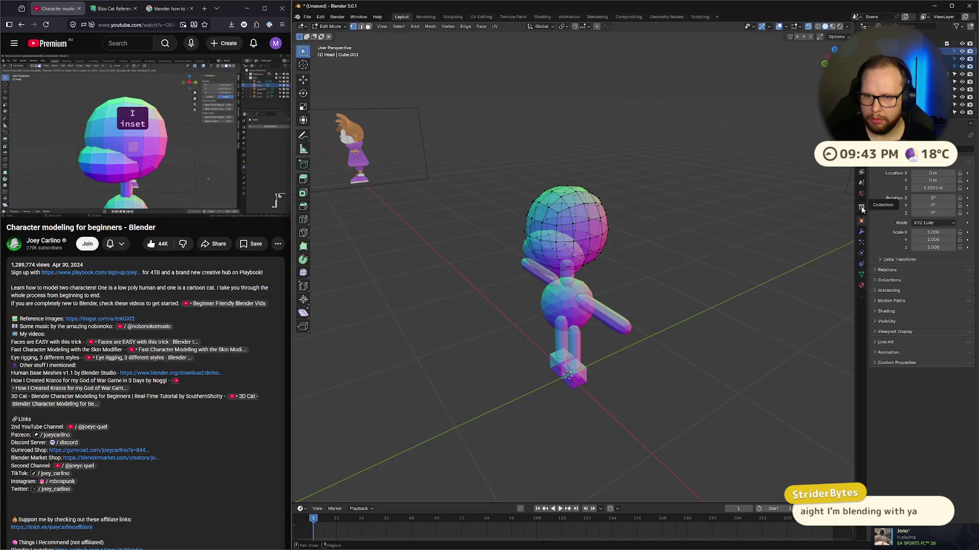
pyautogui.click(861, 208)
pyautogui.click(861, 194)
pyautogui.click(861, 205)
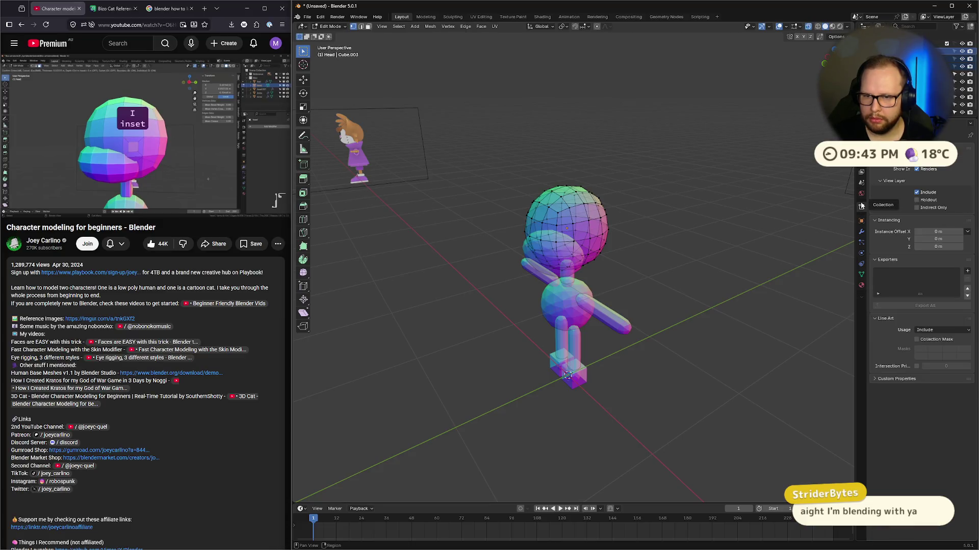
pyautogui.click(861, 184)
pyautogui.click(861, 179)
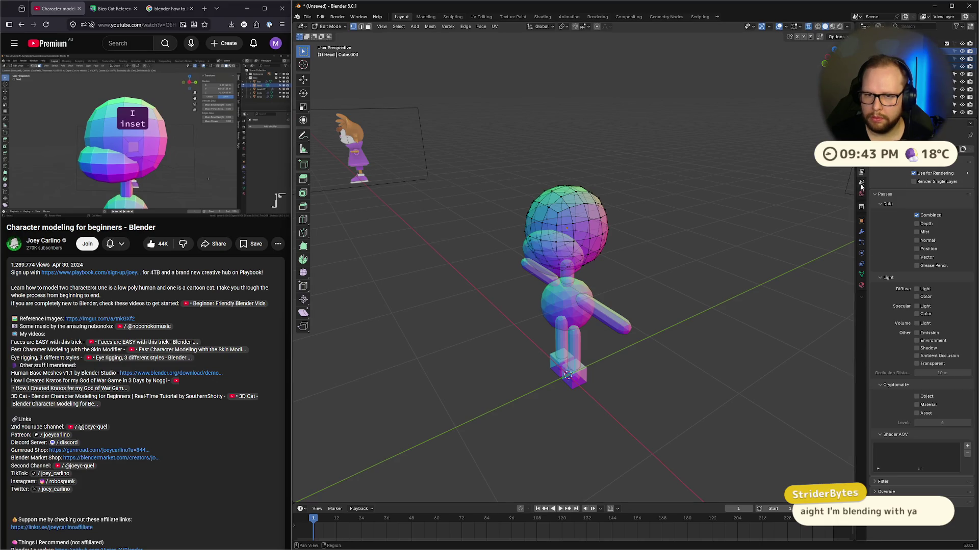
pyautogui.click(861, 183)
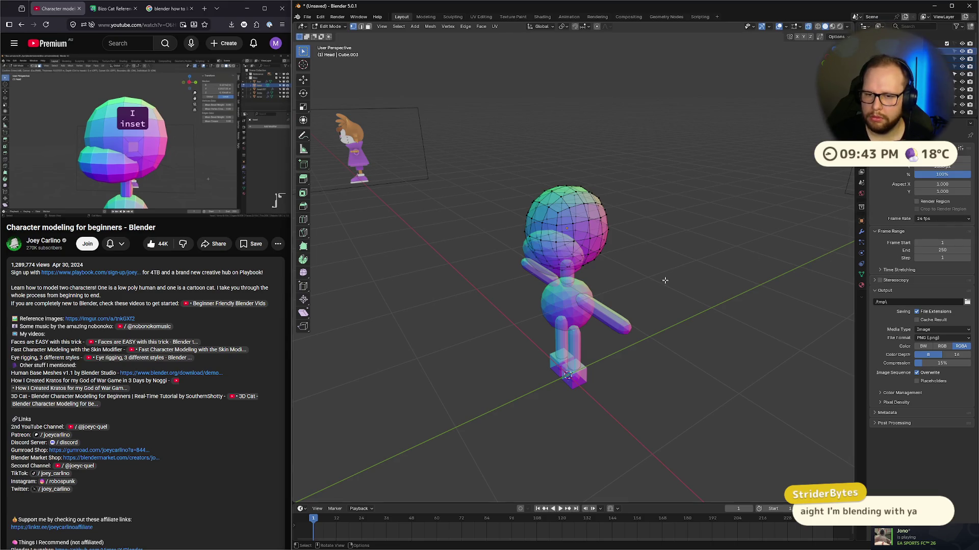
pyautogui.click(860, 172)
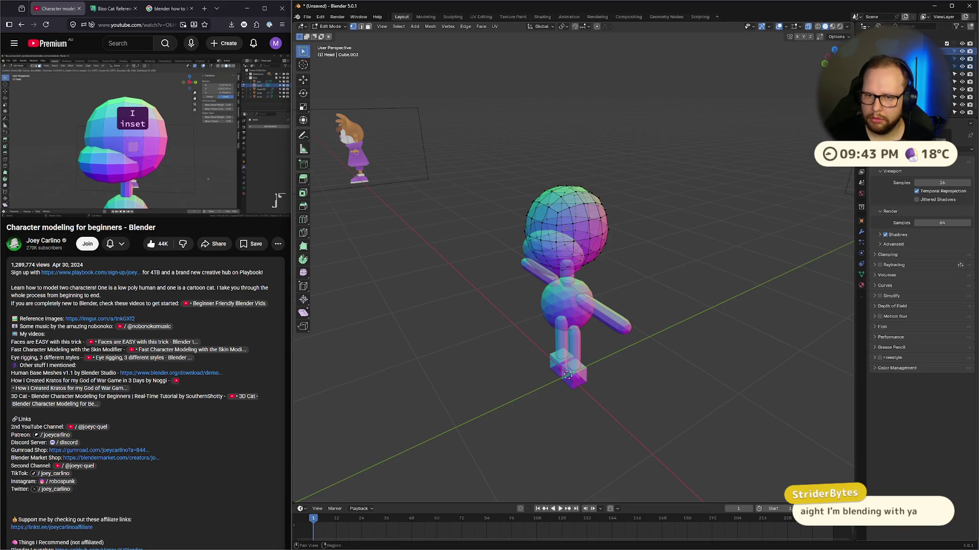
# Step: Orbit to a front view of the whole cat and select the reference image
pyautogui.moveTo(677, 215); pyautogui.dragTo(739, 209, button='middle')
pyautogui.scroll(-4, 739, 208)
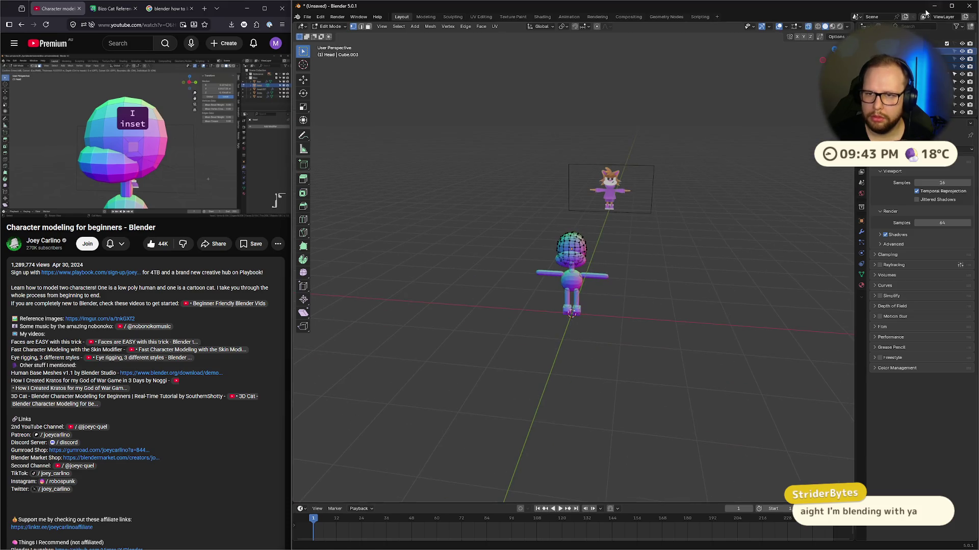
pyautogui.click(917, 51)
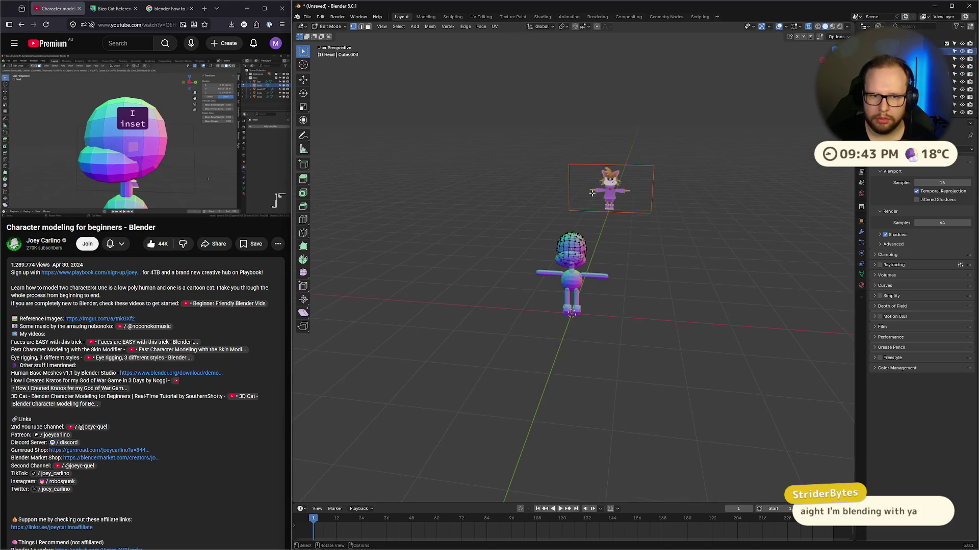
pyautogui.click(861, 161)
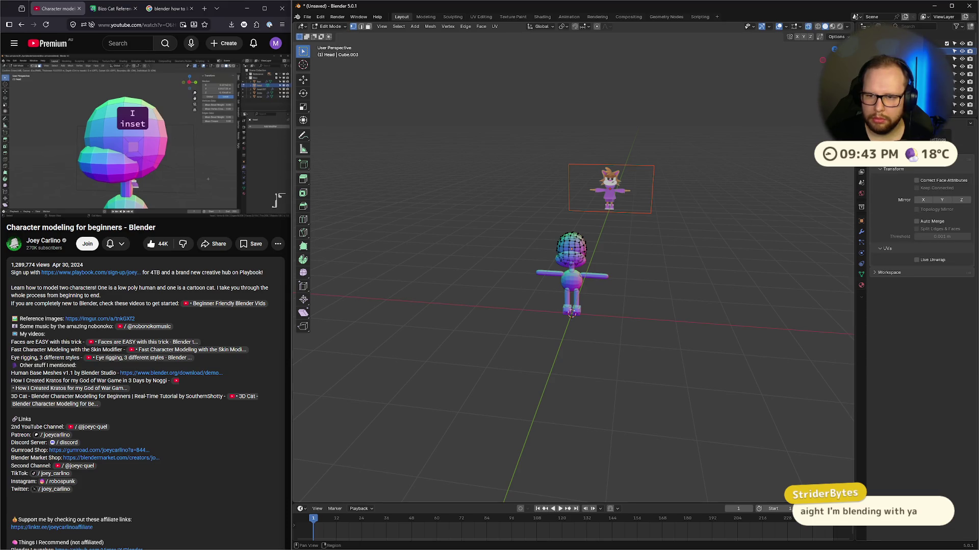
pyautogui.click(861, 161)
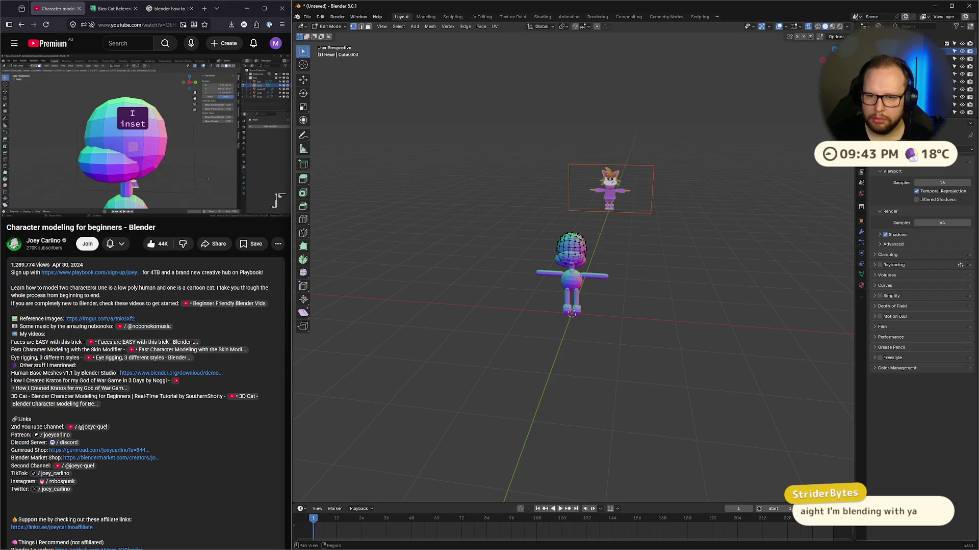
pyautogui.click(862, 172)
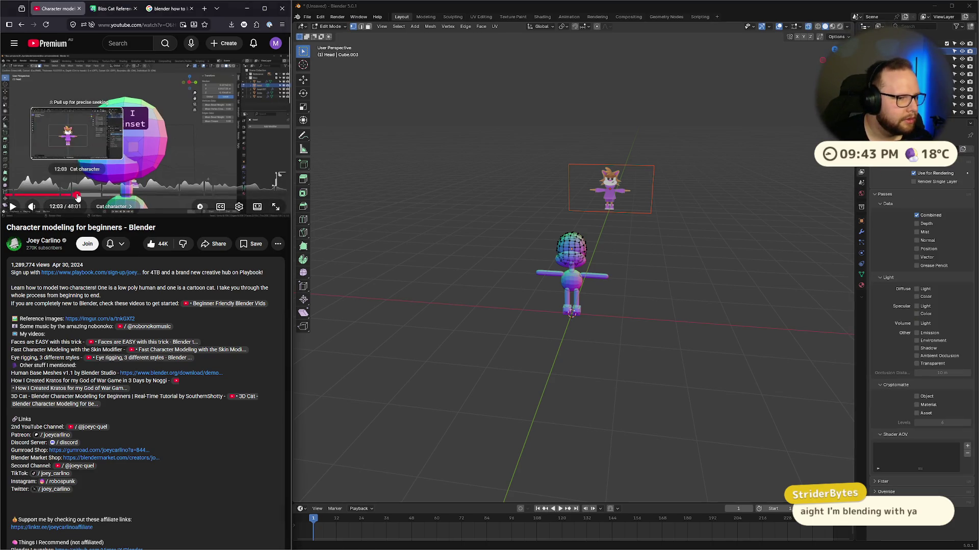
# Step: Jump the tutorial to its Head chapter, deselect the reference image and return to Object Mode
pyautogui.click(77, 195)
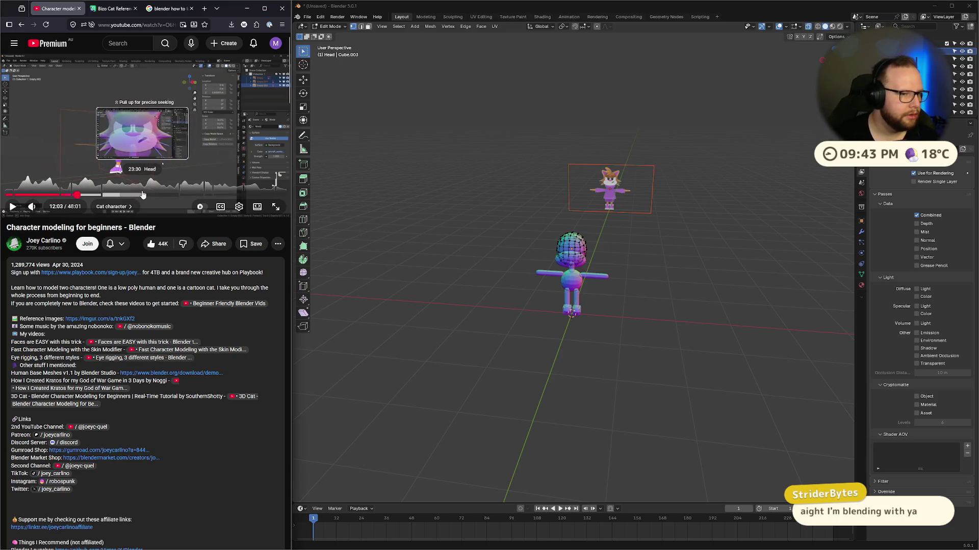
pyautogui.click(111, 195)
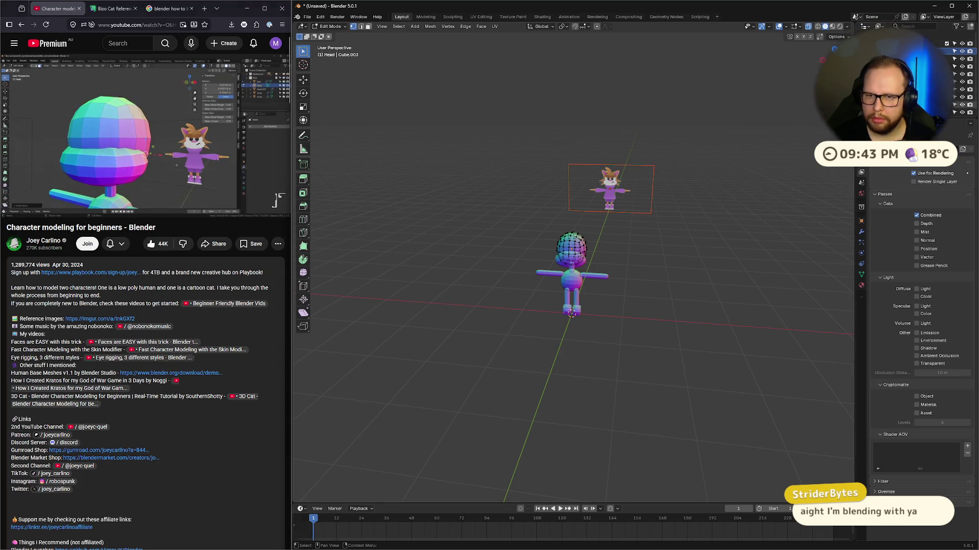
pyautogui.hotkey('alt', 'a')
pyautogui.hotkey('ctrl', 'z')
pyautogui.hotkey('alt', 'a')
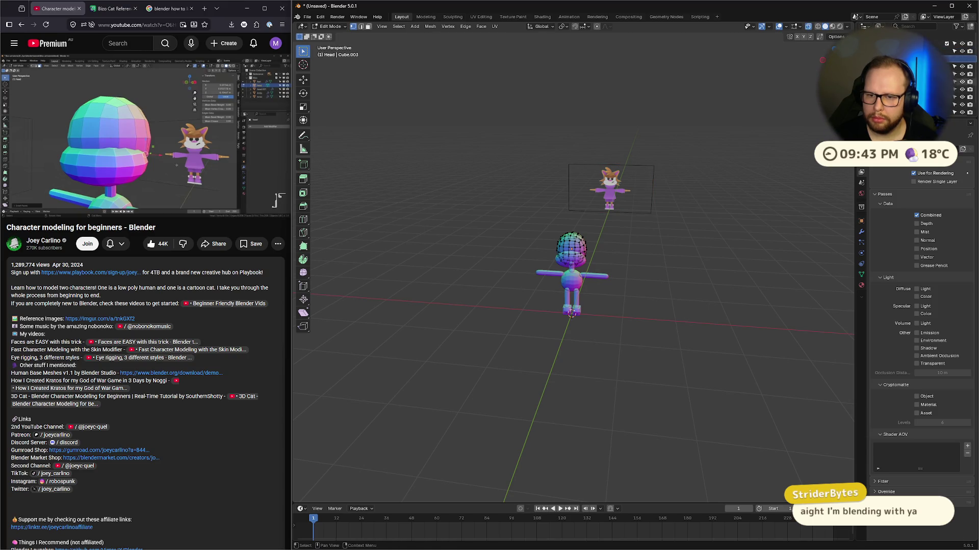
pyautogui.click(861, 194)
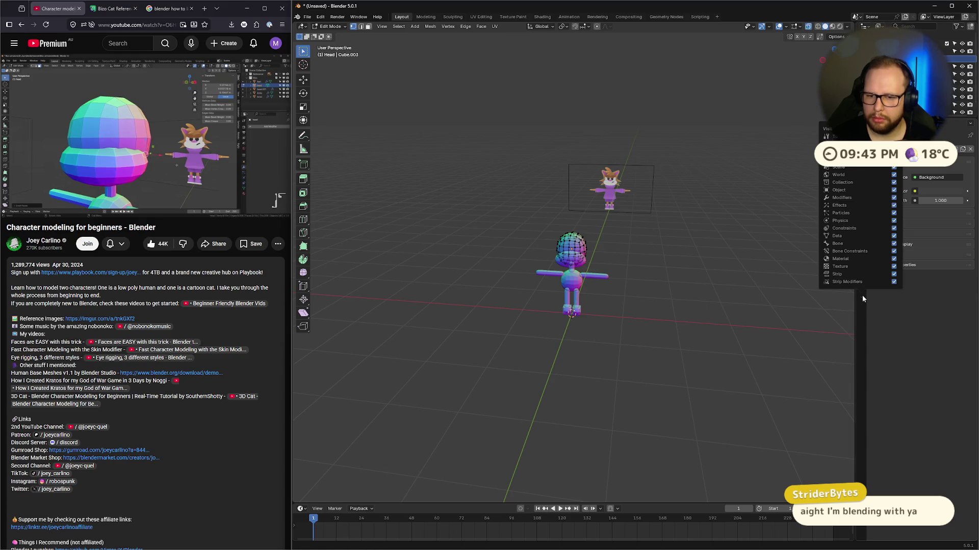
pyautogui.press('Tab')
# Step: Set the first reference image's opacity to 1 in its Object Data properties
pyautogui.click(937, 51)
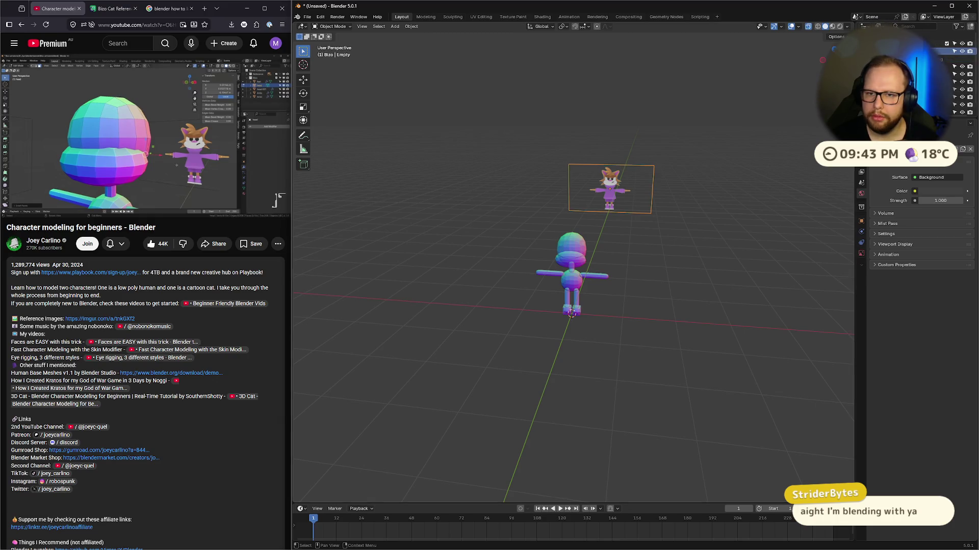
pyautogui.click(861, 254)
pyautogui.click(942, 238)
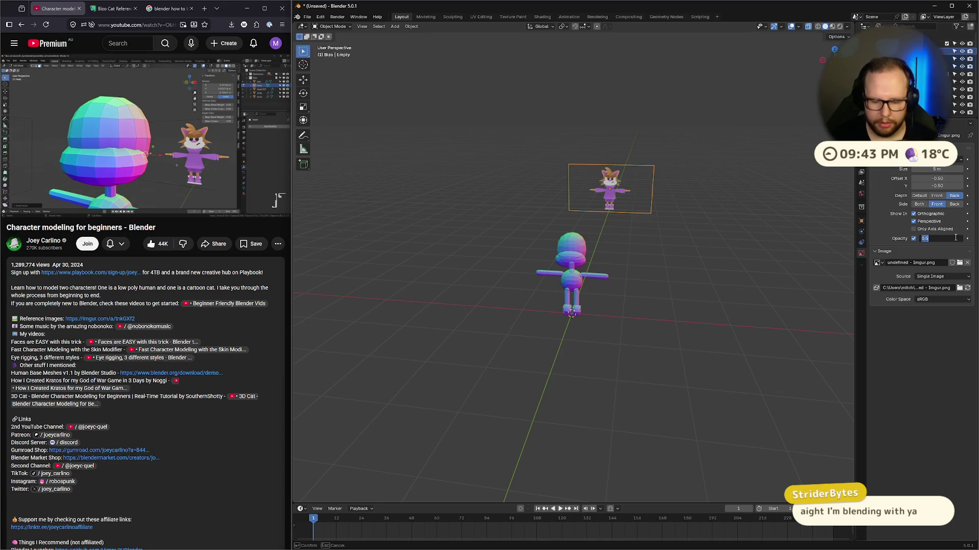
pyautogui.write('1')
pyautogui.press('Return')
pyautogui.click(944, 238)
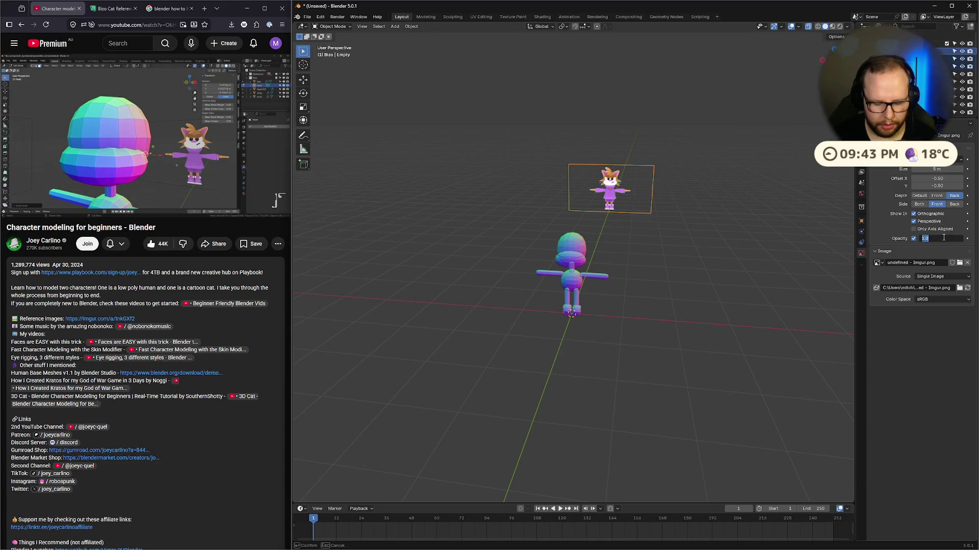
pyautogui.press('Return')
pyautogui.moveTo(714, 214)
pyautogui.mouseDown(button='middle')
pyautogui.moveTo(645, 205)
pyautogui.moveTo(725, 204)
pyautogui.mouseUp(button='middle')
pyautogui.click(954, 238)
pyautogui.write('1')
pyautogui.press('Return')
pyautogui.moveTo(668, 217)
pyautogui.mouseDown(button='middle')
pyautogui.moveTo(613, 219)
pyautogui.moveTo(815, 210)
pyautogui.moveTo(815, 246)
pyautogui.moveTo(765, 283)
pyautogui.moveTo(611, 214)
pyautogui.moveTo(667, 209)
pyautogui.mouseUp(button='middle')
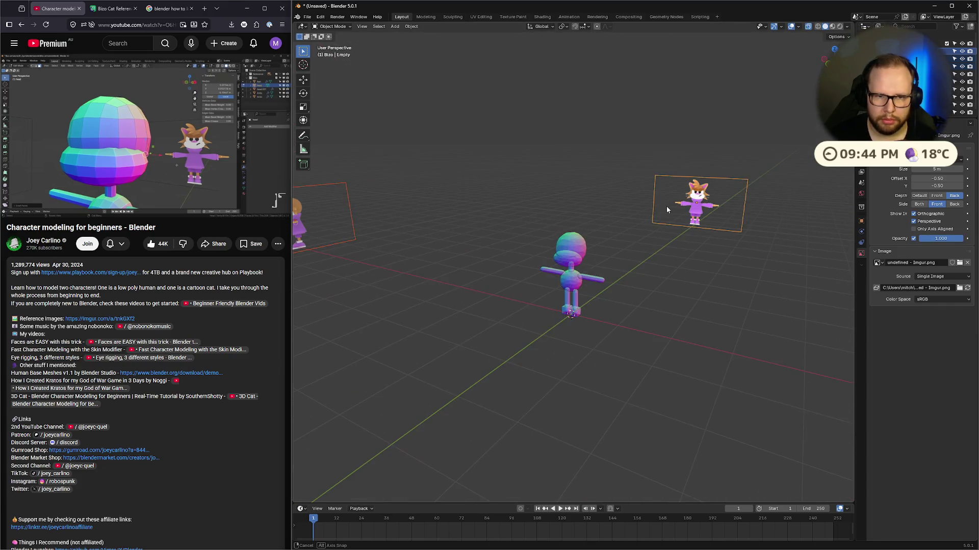
# Step: Set the second reference image's opacity to 1, then deselect all and select the head mesh
pyautogui.click(933, 66)
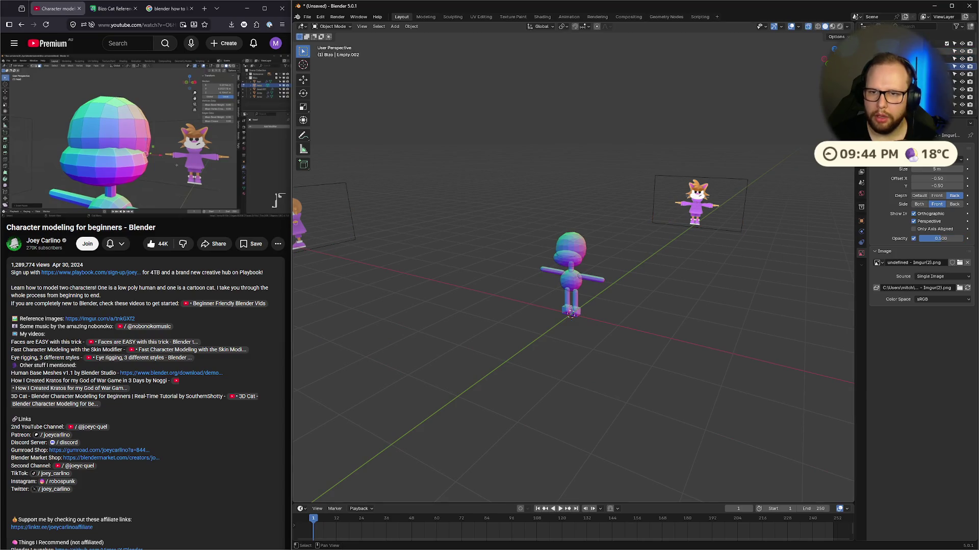
pyautogui.click(941, 240)
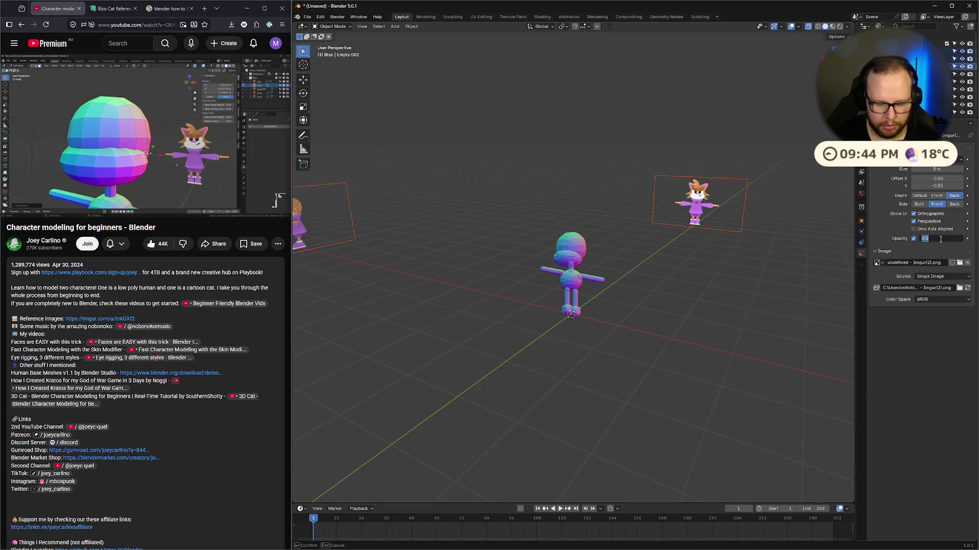
pyautogui.write('1')
pyautogui.press('Return')
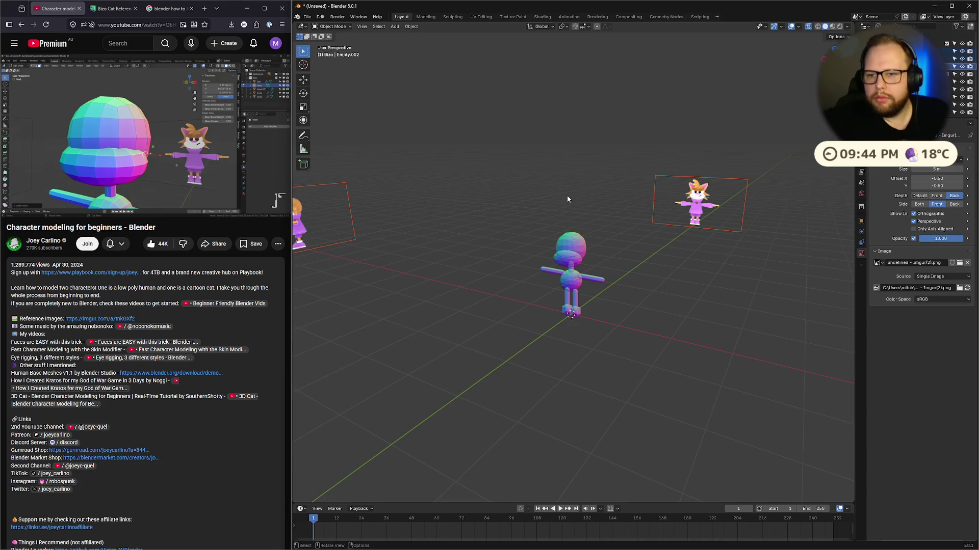
pyautogui.click(756, 174)
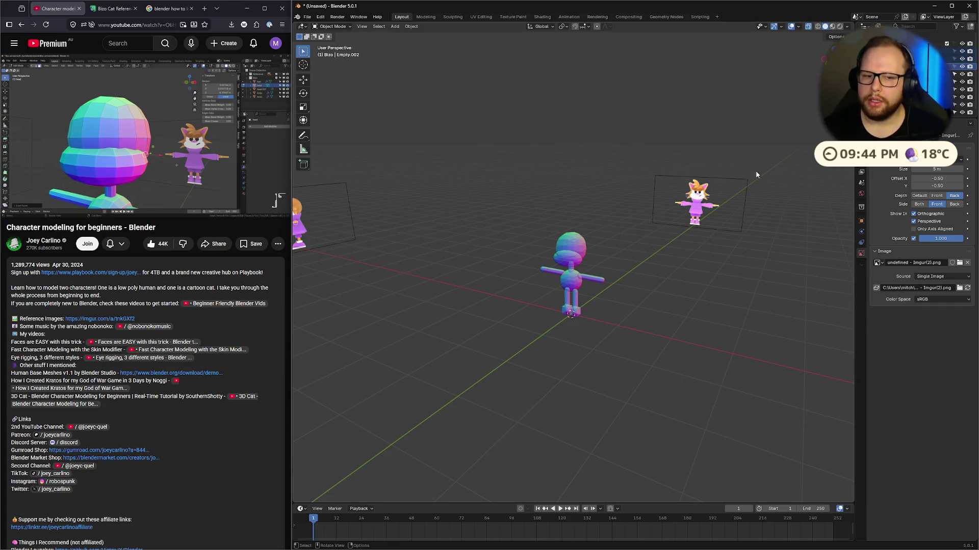
pyautogui.click(568, 250)
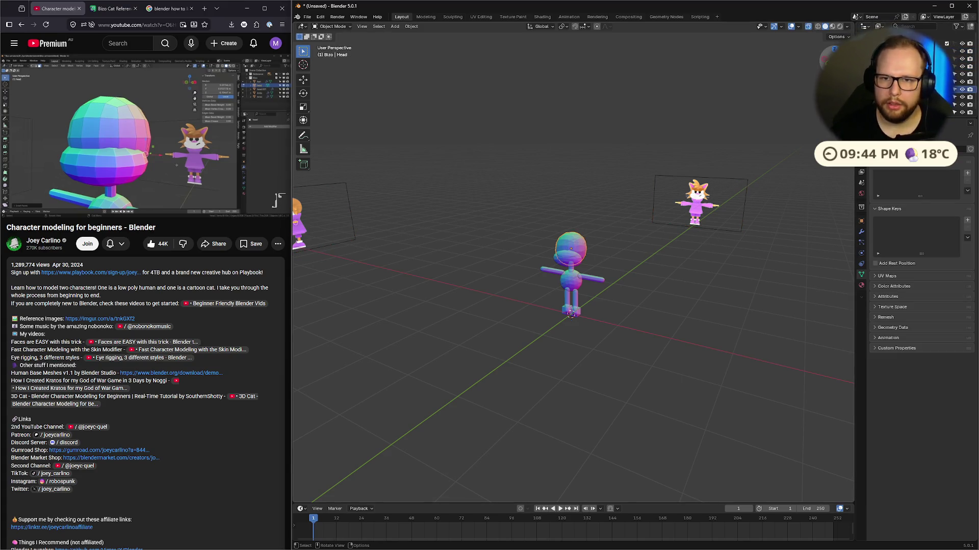
# Step: In right side view, narrow the head along Y to 0.8805 and stretch and raise it vertically
pyautogui.press('KP_3')
pyautogui.press('KP_Decimal')
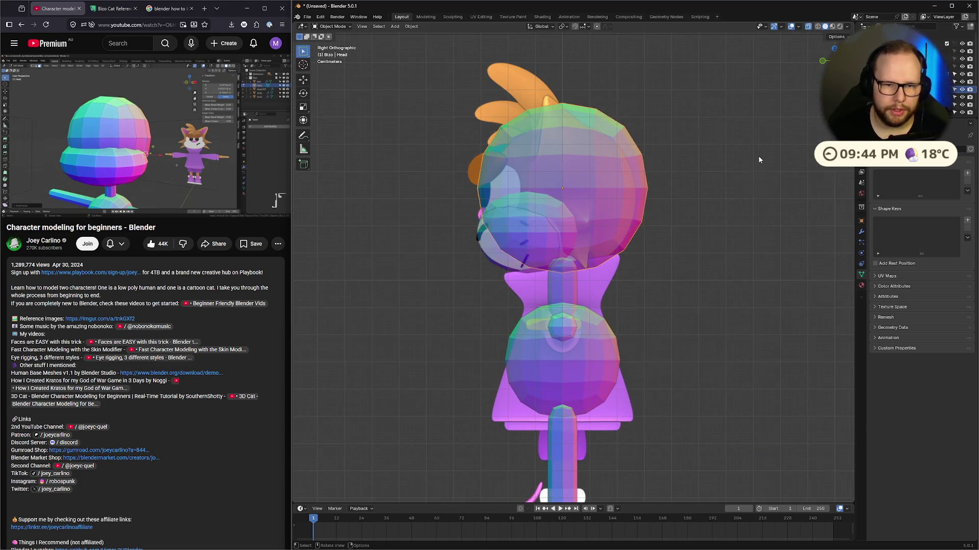
pyautogui.press('s')
pyautogui.press('x')
pyautogui.press('y')
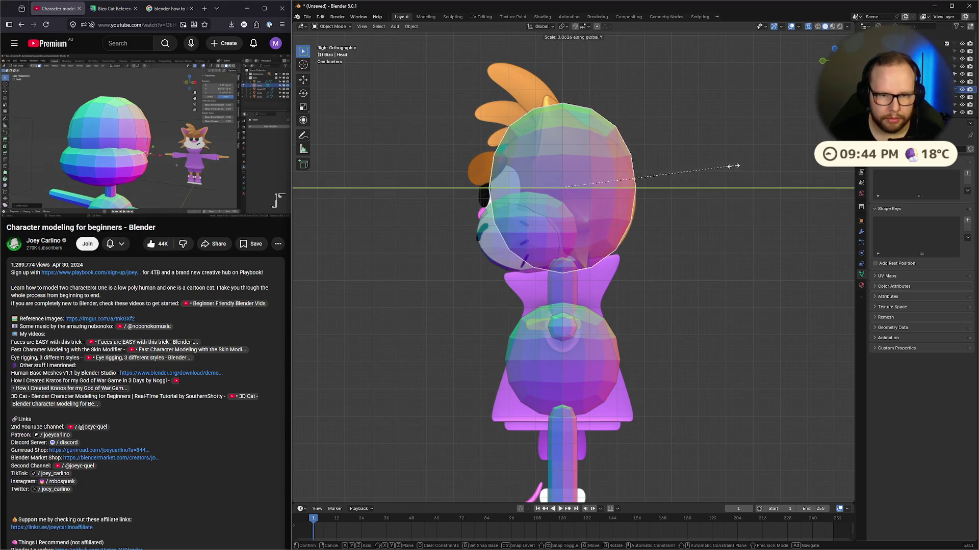
pyautogui.click(734, 169)
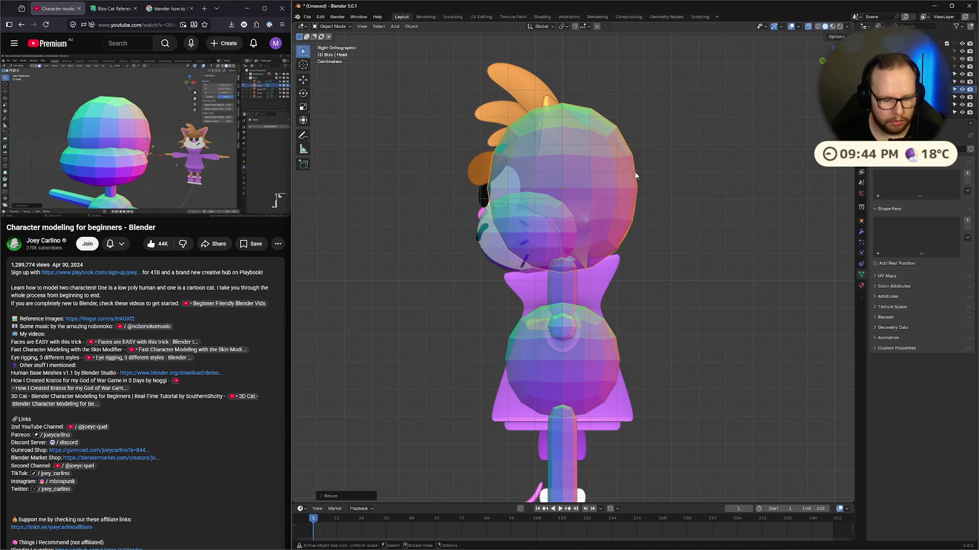
pyautogui.press('s')
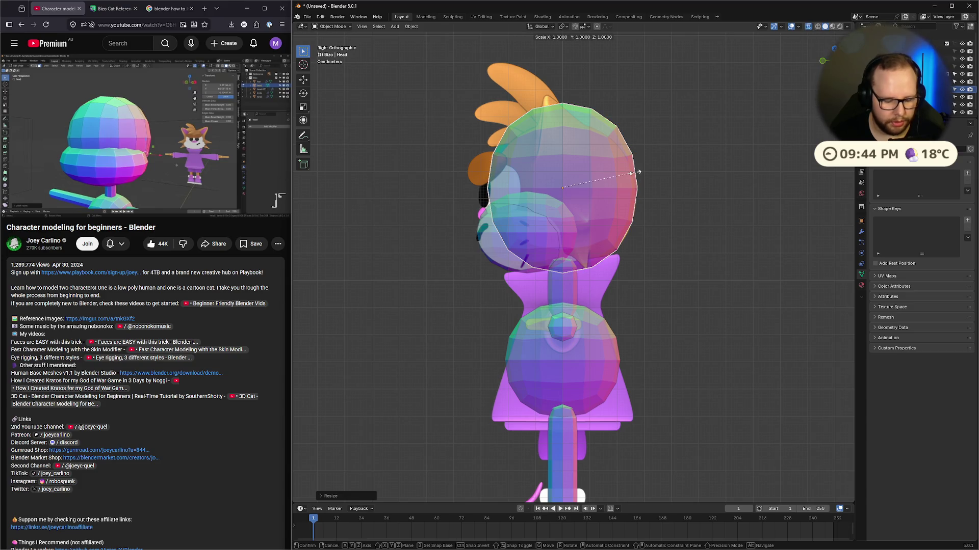
pyautogui.press('z')
pyautogui.click(625, 178)
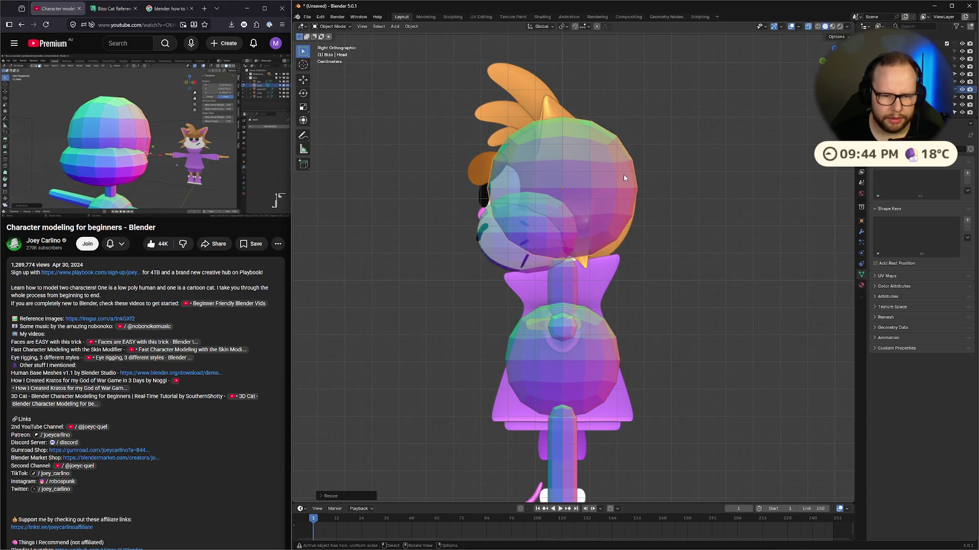
pyautogui.press('g')
pyautogui.press('z')
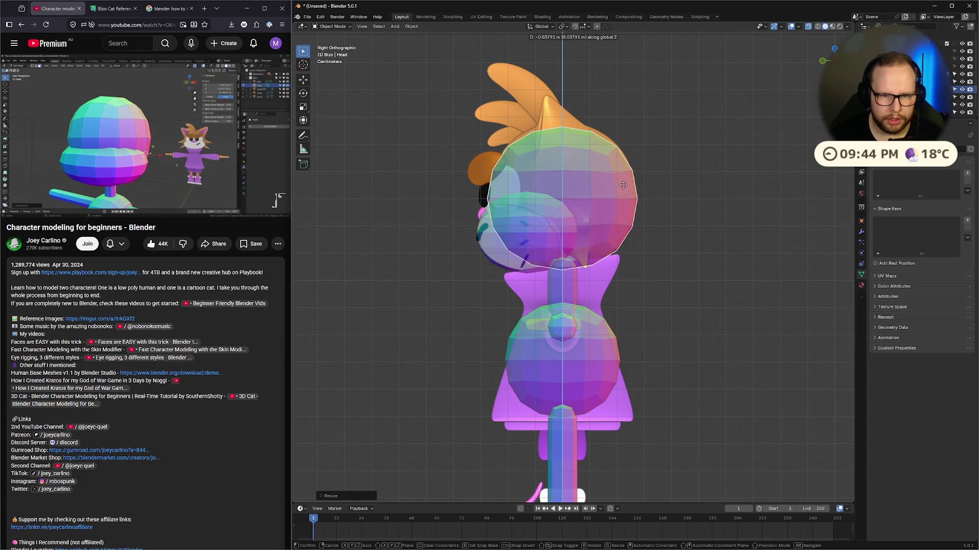
pyautogui.click(623, 183)
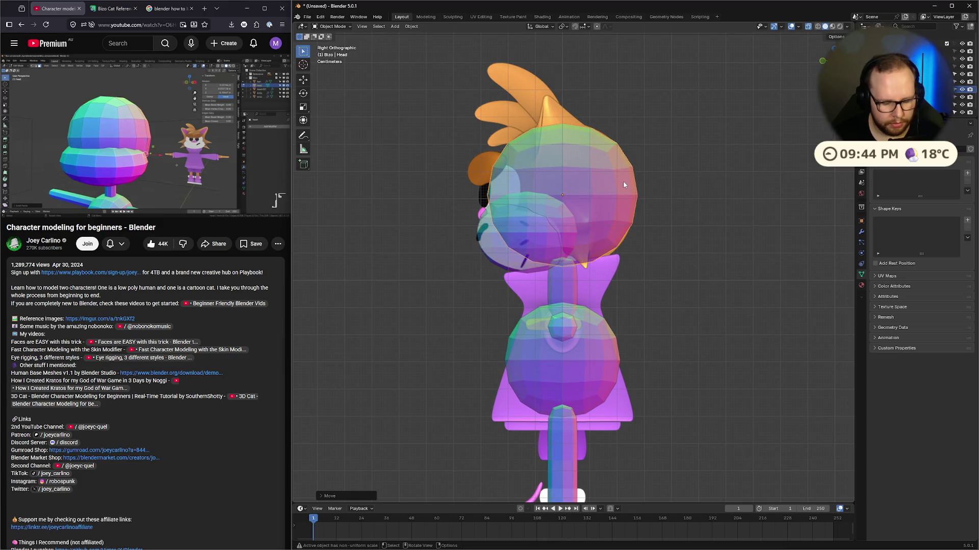
pyautogui.press('s')
pyautogui.press('z')
pyautogui.click(627, 184)
# Step: Lower the head slightly, then resize its width along X from the front view
pyautogui.scroll(5, 616, 139)
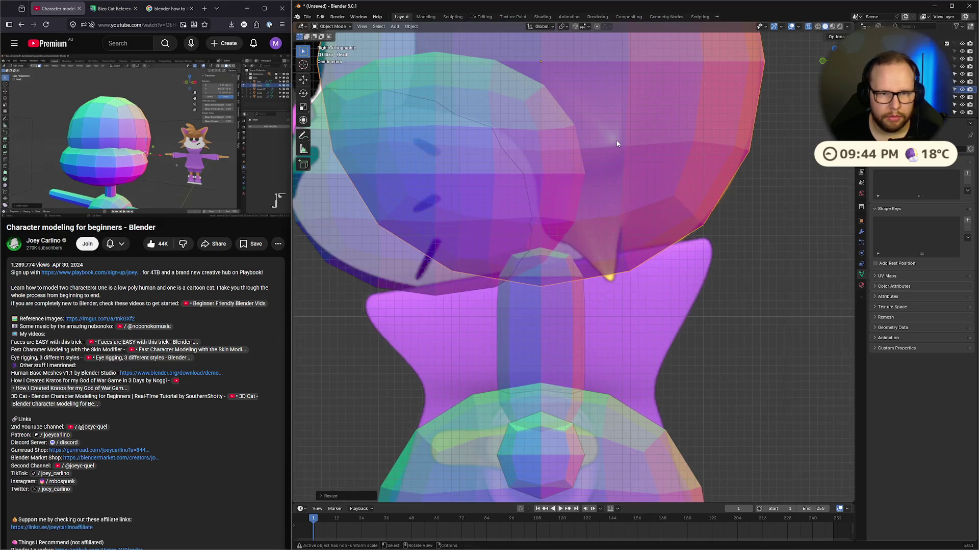
pyautogui.scroll(-2, 611, 68)
pyautogui.keyDown('shift'); pyautogui.moveTo(611, 68); pyautogui.dragTo(611, 145, button='middle'); pyautogui.keyUp('shift')
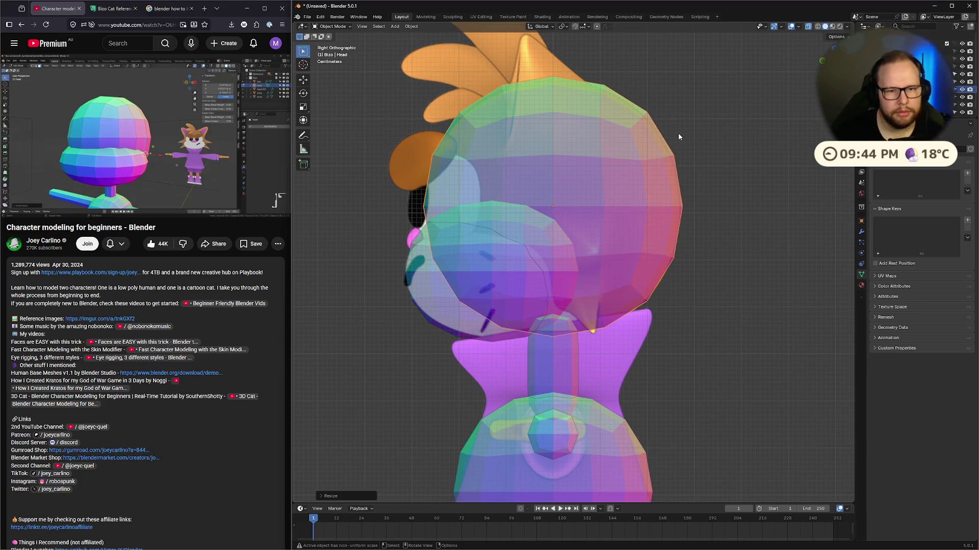
pyautogui.press('s')
pyautogui.press('z')
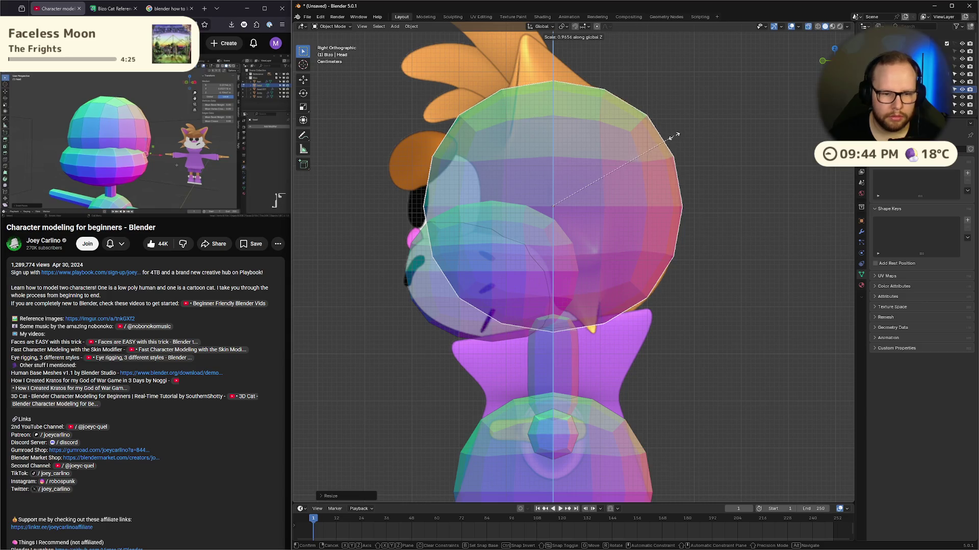
pyautogui.press('Escape')
pyautogui.press('g')
pyautogui.press('z')
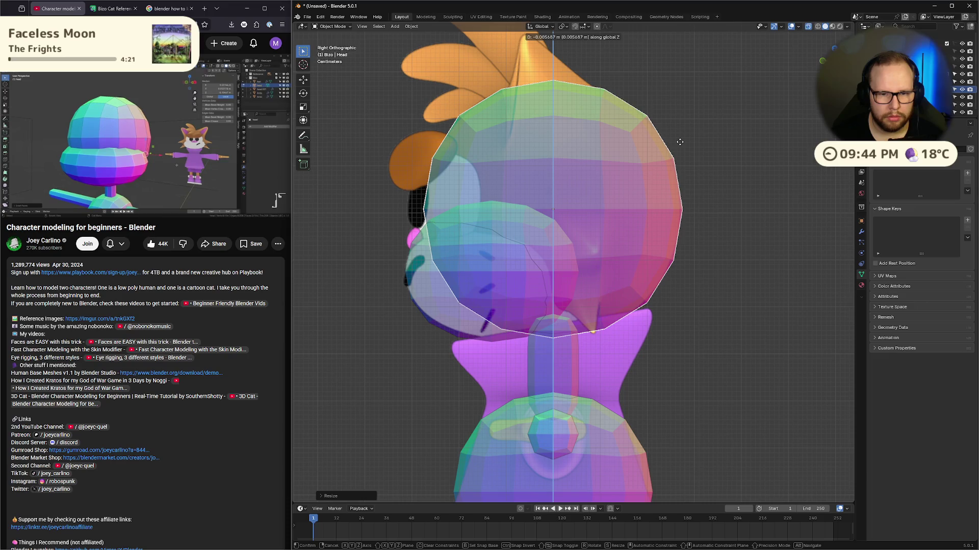
pyautogui.click(679, 141)
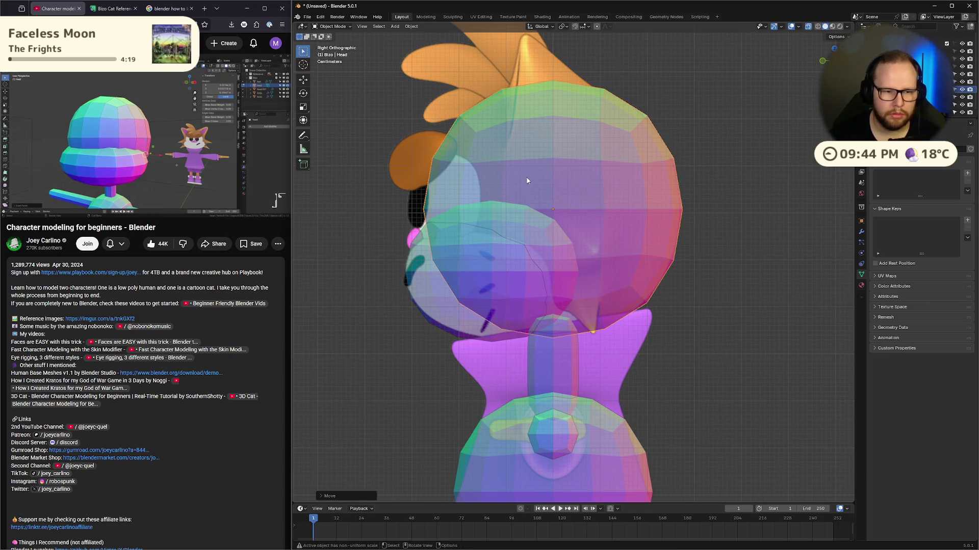
pyautogui.click(448, 301)
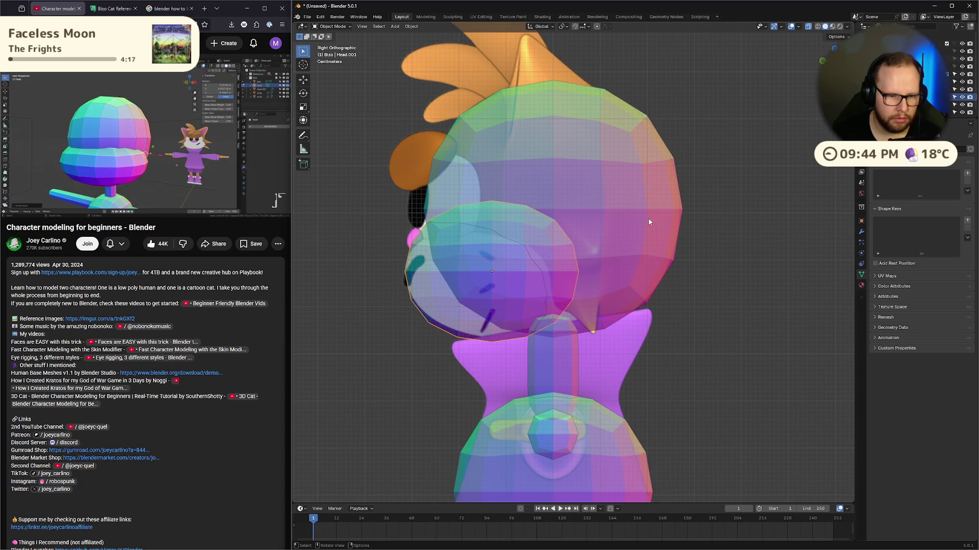
pyautogui.click(818, 63)
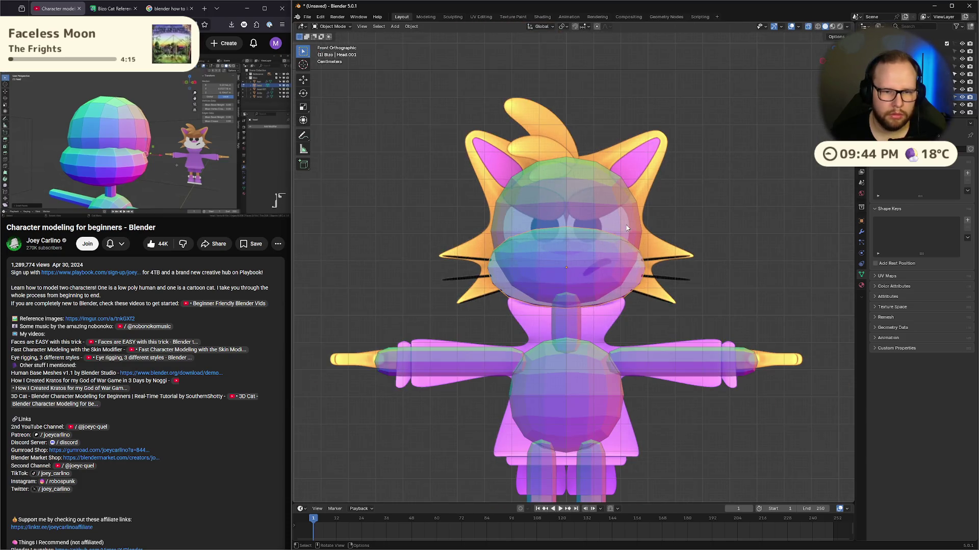
pyautogui.click(600, 209)
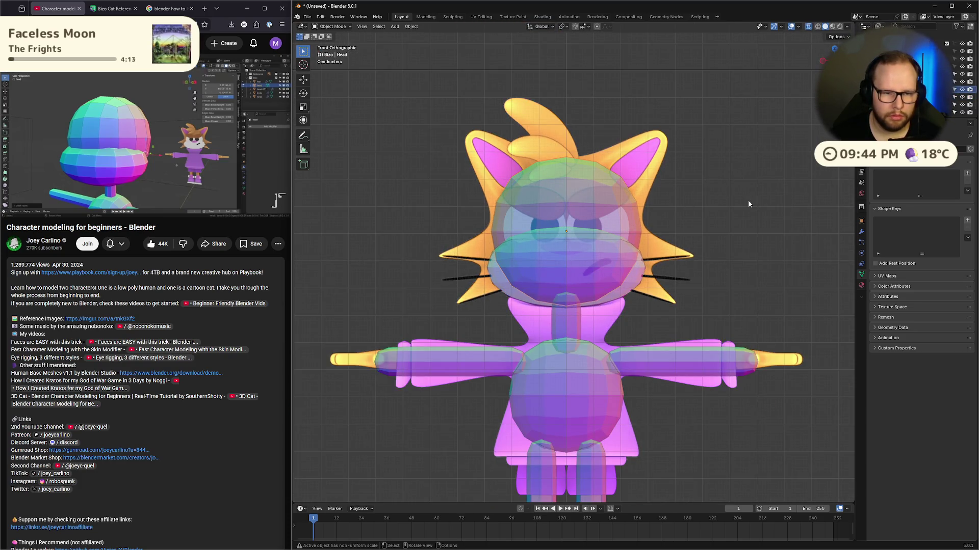
pyautogui.press('s')
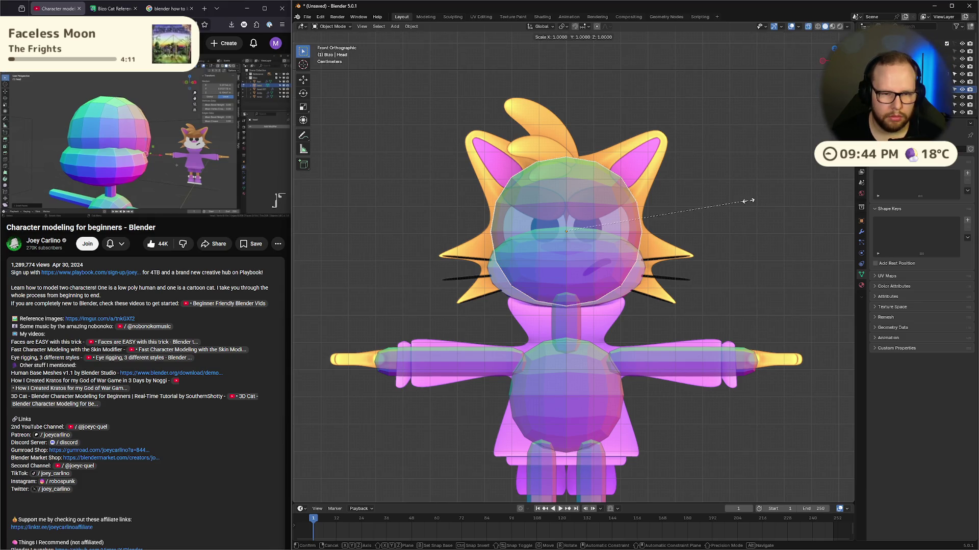
pyautogui.press('x')
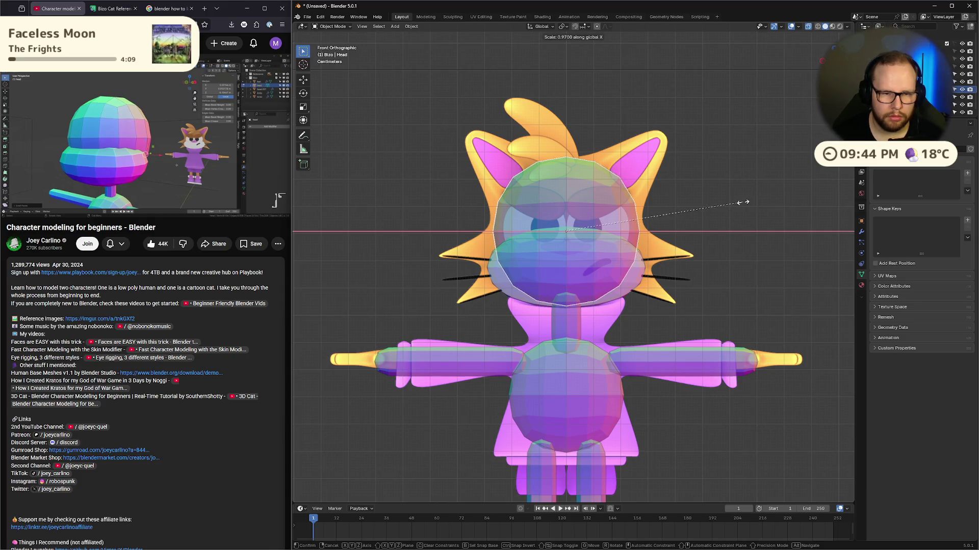
pyautogui.click(738, 203)
# Step: Select the muzzle sphere in front view and widen it slightly along X
pyautogui.moveTo(743, 200)
pyautogui.mouseDown(button='middle')
pyautogui.moveTo(751, 208)
pyautogui.moveTo(617, 239)
pyautogui.mouseUp(button='middle')
pyautogui.click(566, 265)
pyautogui.press('KP_1')
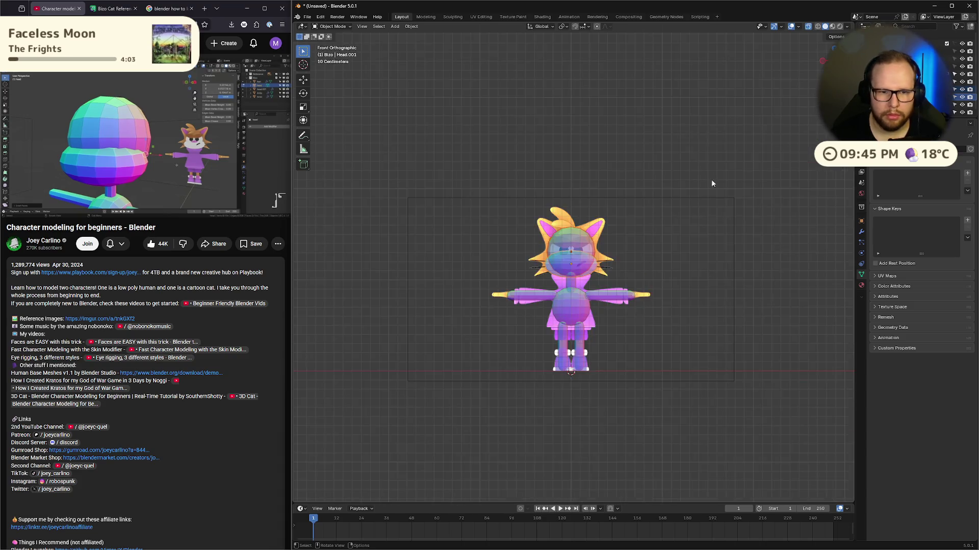
pyautogui.press('KP_Decimal')
pyautogui.scroll(2, 602, 255)
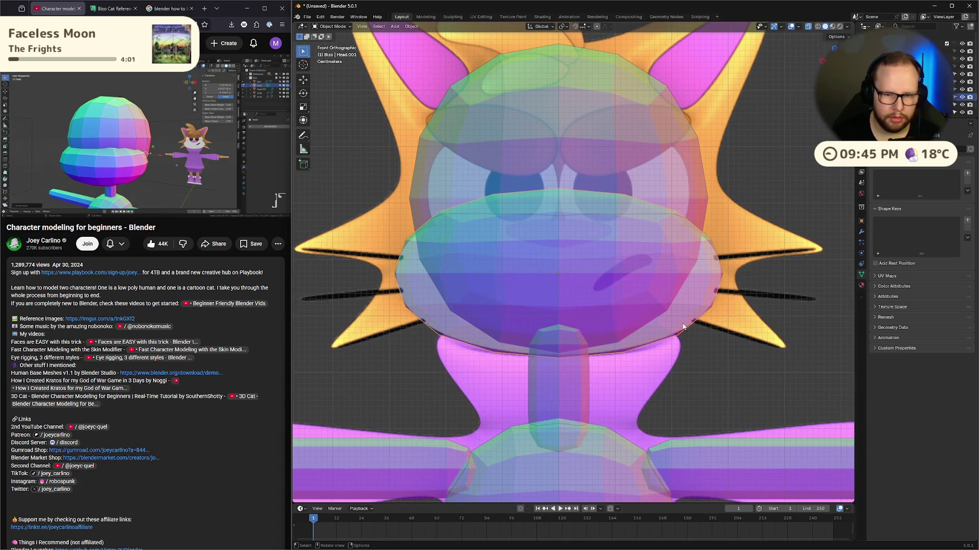
pyautogui.press('s')
pyautogui.press('x')
pyautogui.click(811, 293)
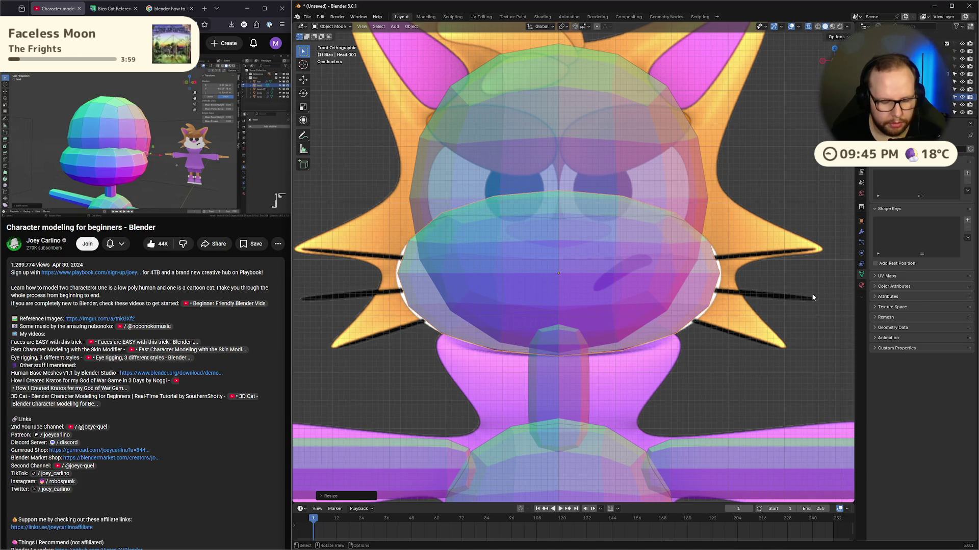
pyautogui.press('g')
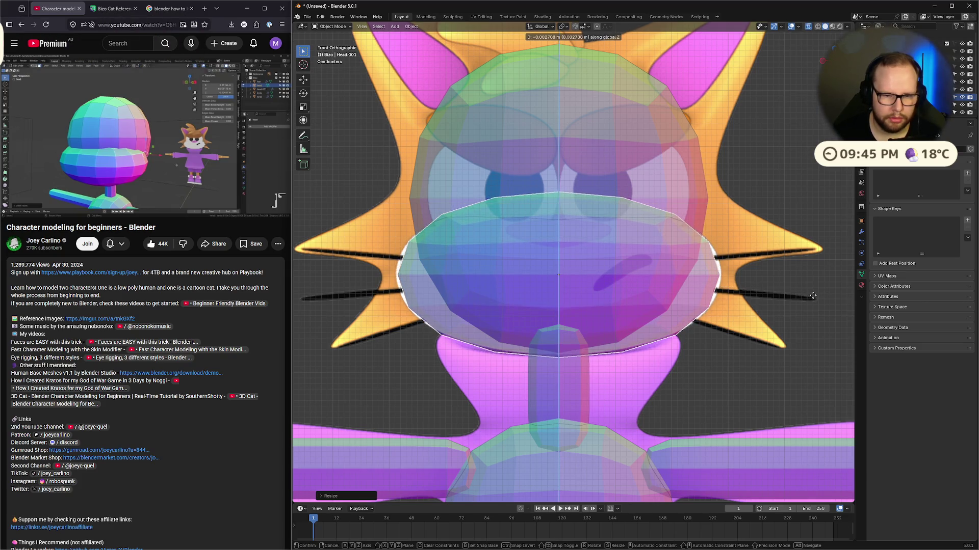
pyautogui.press('Escape')
# Step: Select both head spheres and apply their scale with Ctrl+A
pyautogui.keyDown('shift'); pyautogui.click(613, 250); pyautogui.keyUp('shift')
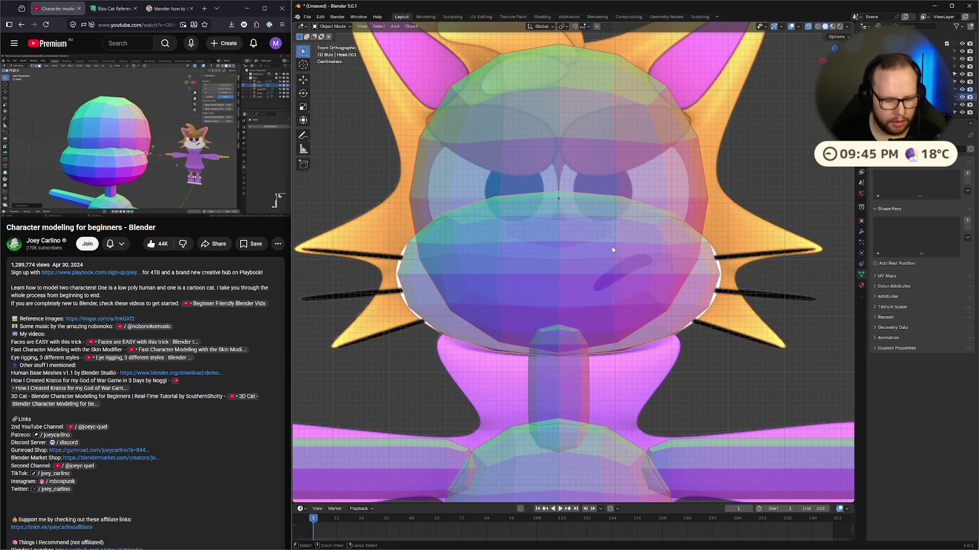
pyautogui.hotkey('ctrl', 'a')
pyautogui.click(611, 246)
pyautogui.moveTo(610, 245)
pyautogui.mouseDown(button='middle')
pyautogui.moveTo(758, 215)
pyautogui.moveTo(678, 295)
pyautogui.moveTo(675, 265)
pyautogui.mouseUp(button='middle')
pyautogui.scroll(-5, 742, 216)
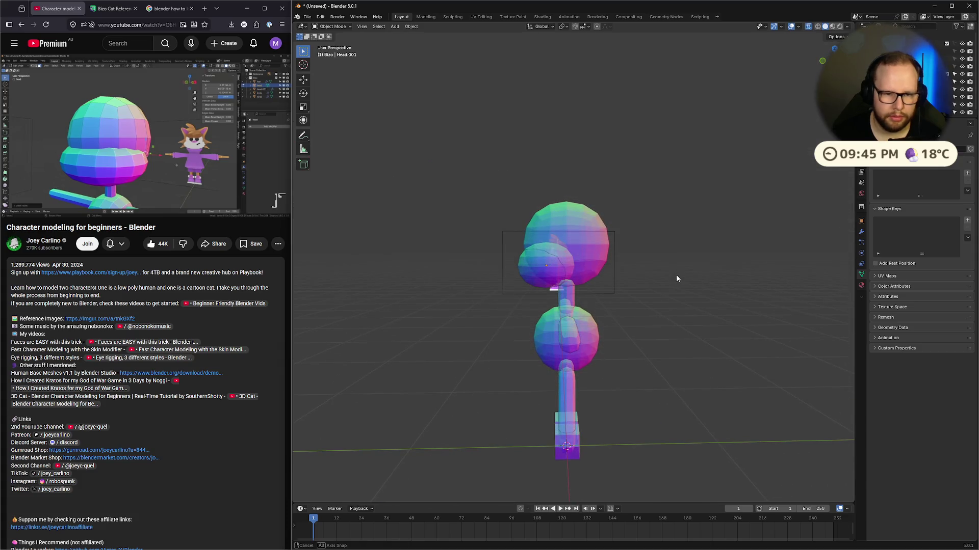
# Step: Resume the tutorial, select the Head sphere, show its wrench Modifier tab and enter Edit Mode
pyautogui.click(157, 136)
pyautogui.moveTo(566, 265); pyautogui.dragTo(553, 232, button='middle')
pyautogui.click(553, 233)
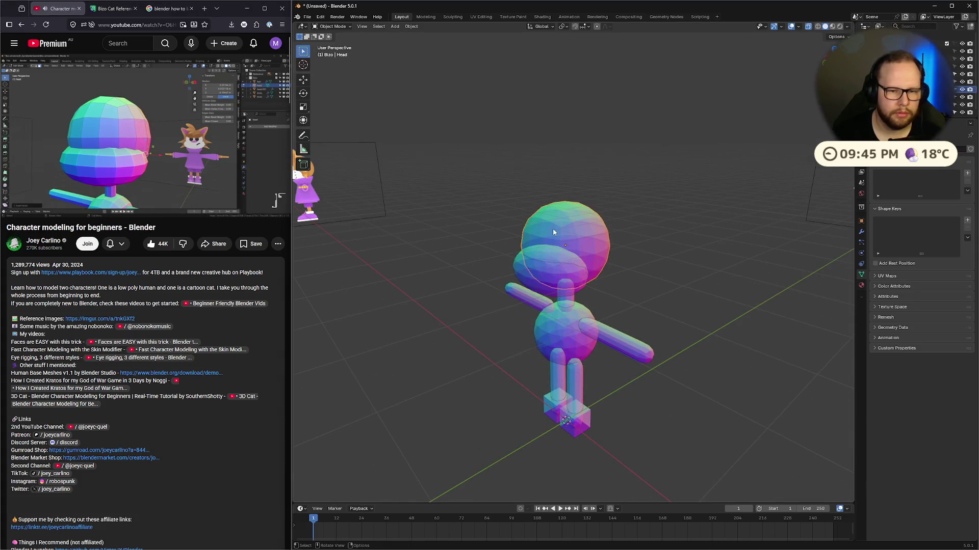
pyautogui.click(861, 231)
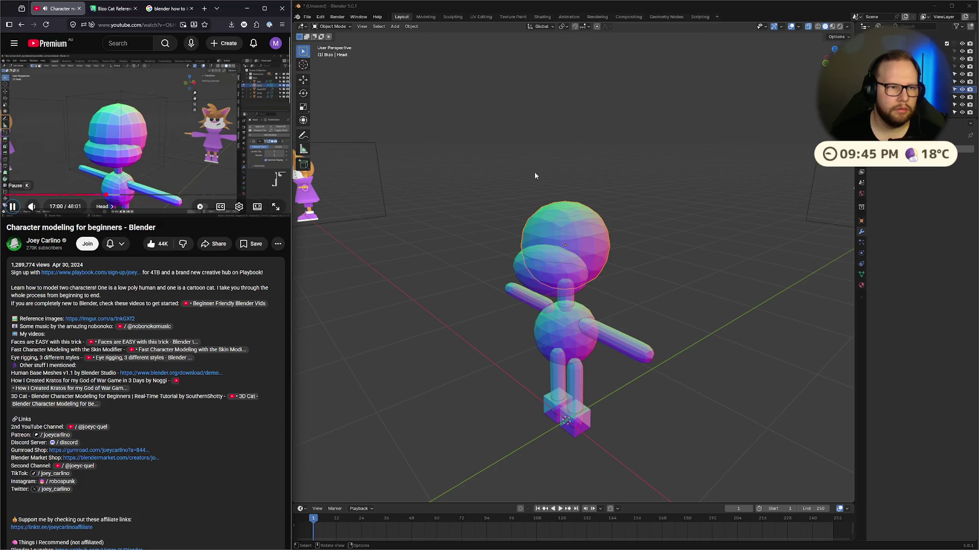
pyautogui.press('Tab')
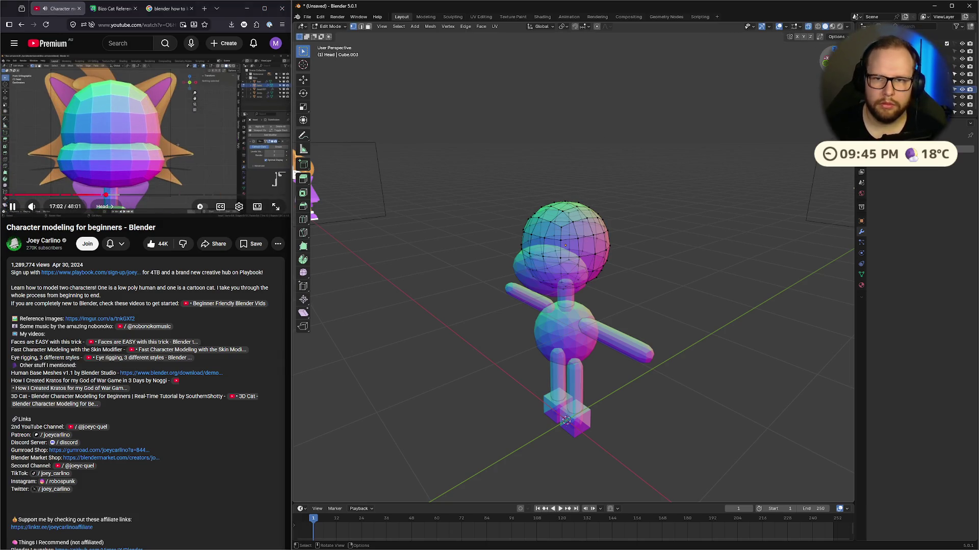
# Step: Frame the head from the front, pause the reference tutorial and orbit to a lower angle
pyautogui.press('KP_1')
pyautogui.press('KP_Decimal')
pyautogui.moveTo(713, 179)
pyautogui.mouseDown(button='middle')
pyautogui.moveTo(516, 171)
pyautogui.moveTo(610, 220)
pyautogui.mouseUp(button='middle')
pyautogui.scroll(-5, 516, 171)
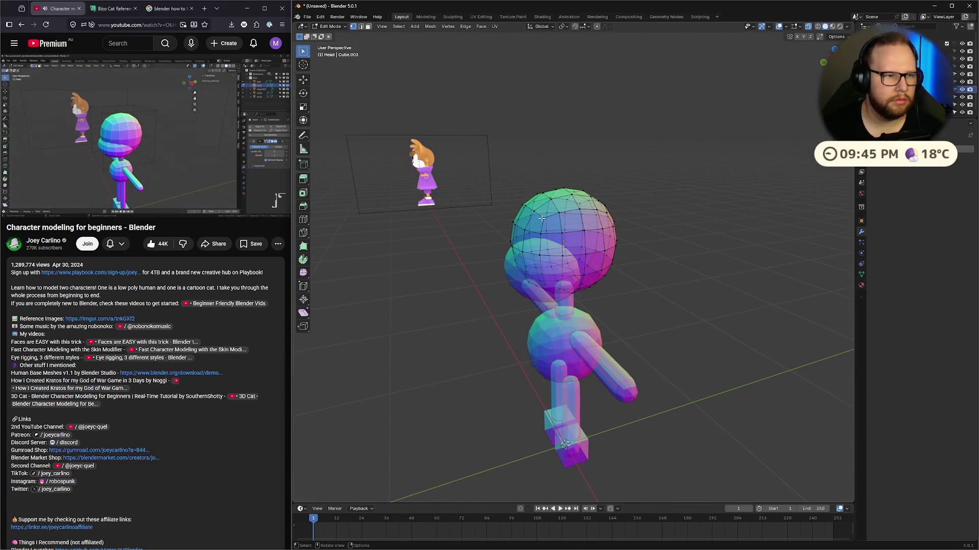
pyautogui.moveTo(73, 149)
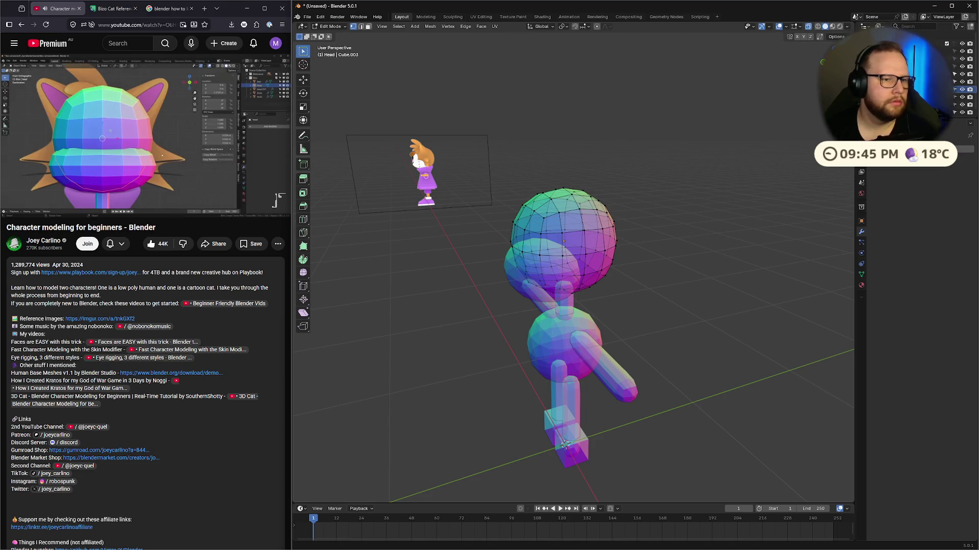
pyautogui.moveTo(27, 138)
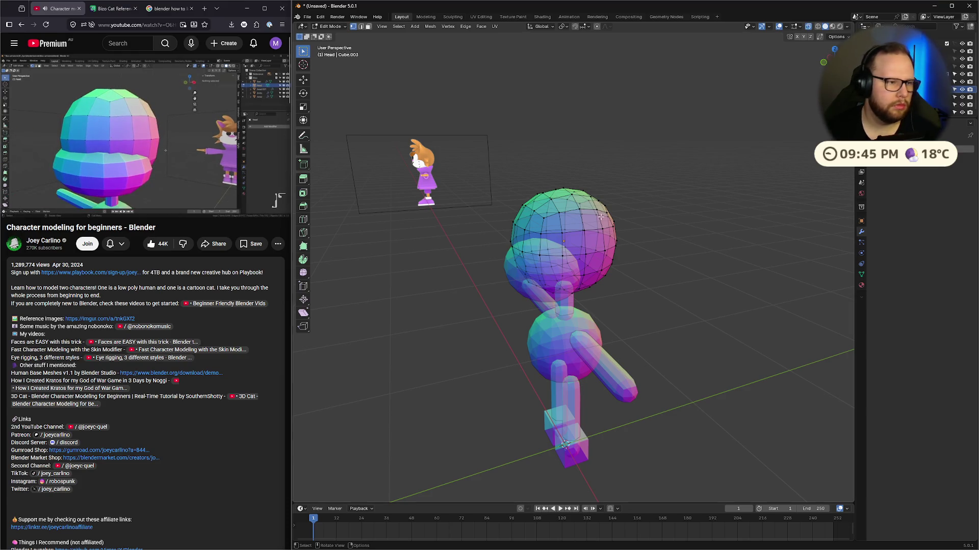
pyautogui.moveTo(158, 141)
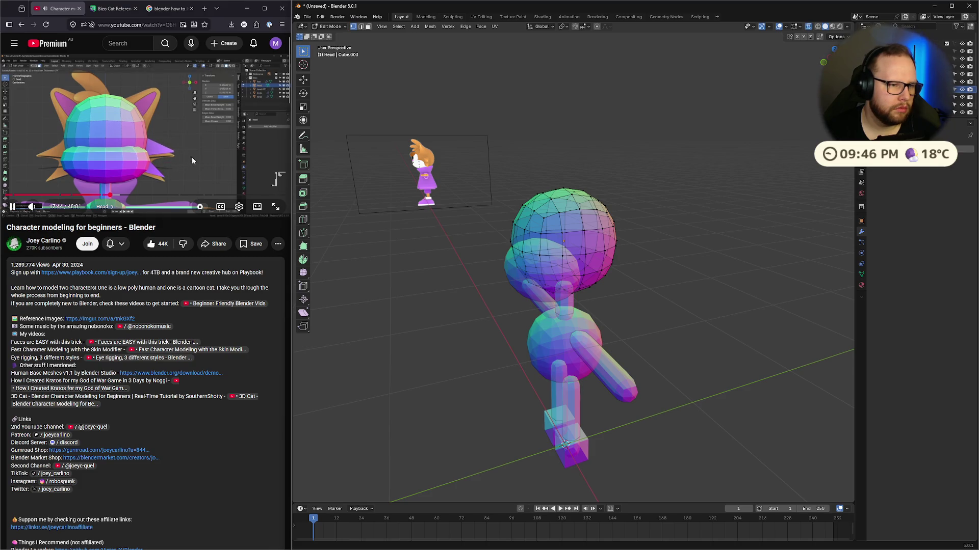
pyautogui.click(192, 157)
pyautogui.scroll(3, 640, 325)
pyautogui.moveTo(640, 325)
pyautogui.mouseDown(button='middle')
pyautogui.moveTo(561, 192)
pyautogui.moveTo(609, 249)
pyautogui.moveTo(693, 254)
pyautogui.mouseUp(button='middle')
# Step: Switch to face select mode, pick a face on the head's side and turn off X-ray
pyautogui.press('2')
pyautogui.press('3')
pyautogui.click(587, 226)
pyautogui.hotkey('alt', 'z')
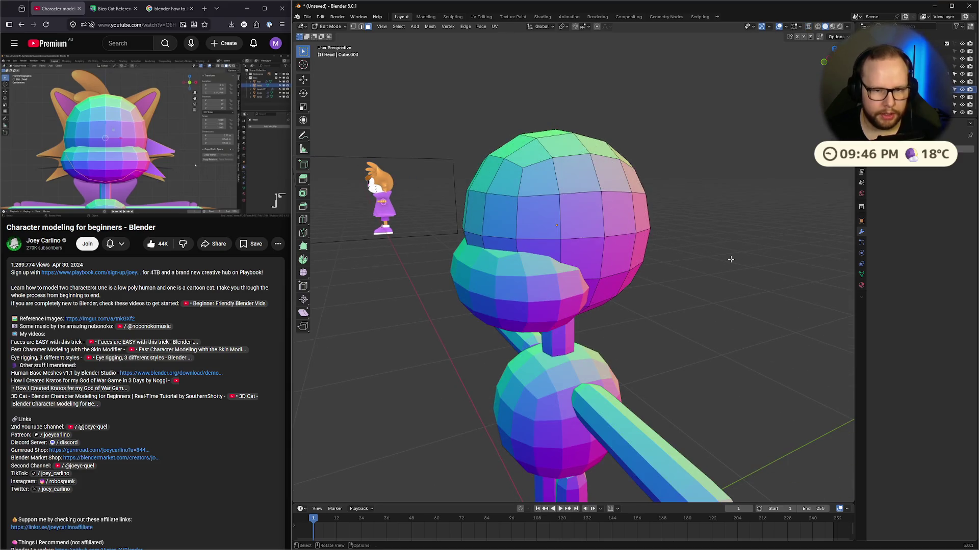
# Step: Select a face on the side of the head and inset it
pyautogui.click(581, 264)
pyautogui.moveTo(582, 264); pyautogui.dragTo(620, 335, button='middle')
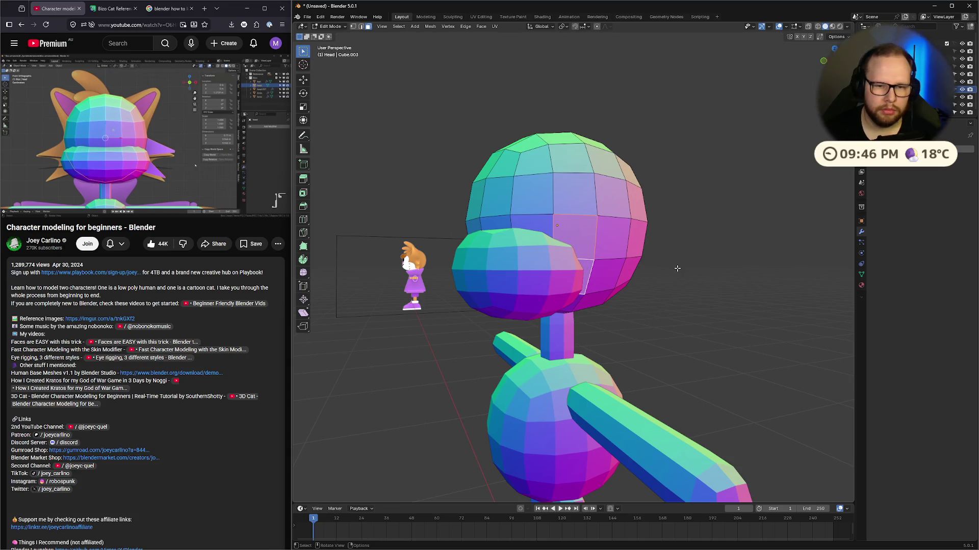
pyautogui.moveTo(677, 268); pyautogui.dragTo(670, 269, button='middle')
pyautogui.press('i')
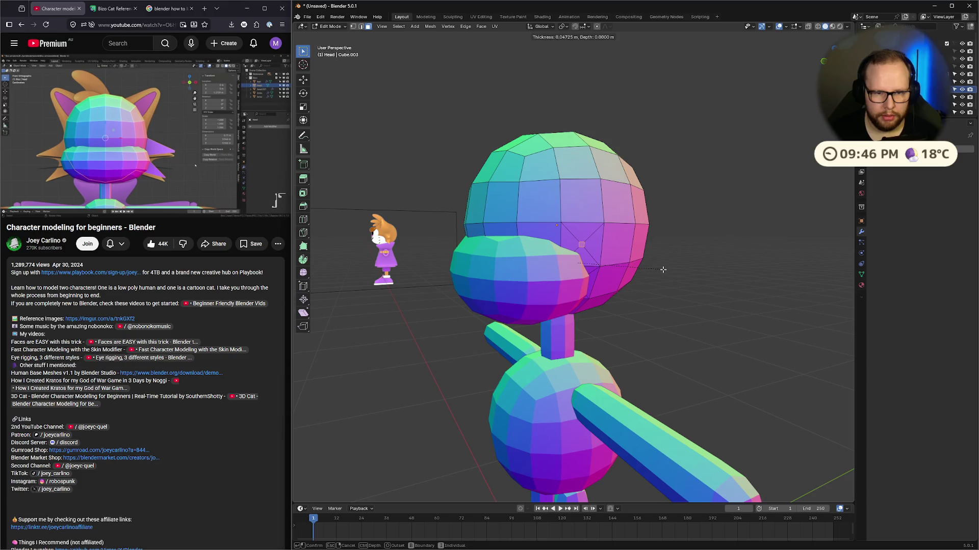
pyautogui.click(664, 270)
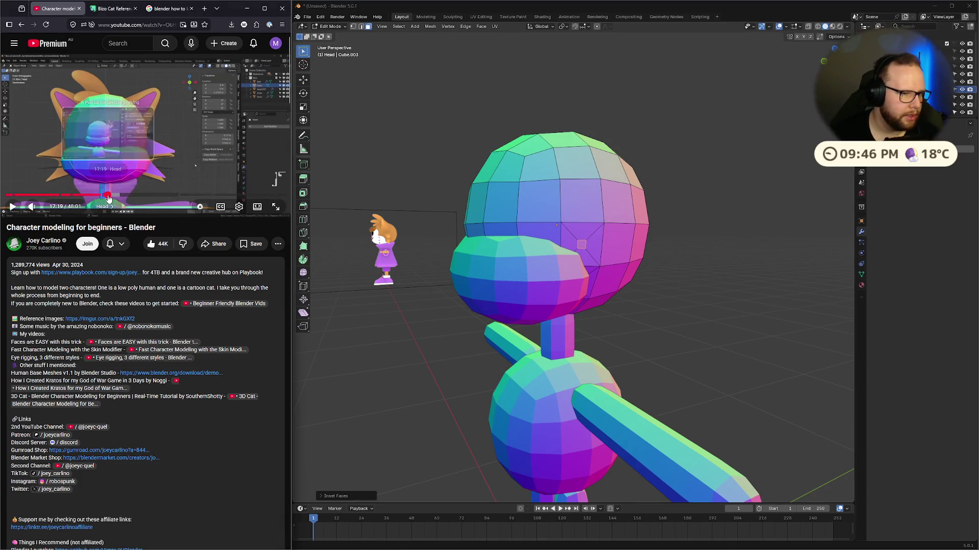
# Step: Push the inset face outward with Shrink/Fatten into a pointed cheek spike, checking the front view
pyautogui.click(163, 147)
pyautogui.click(164, 147)
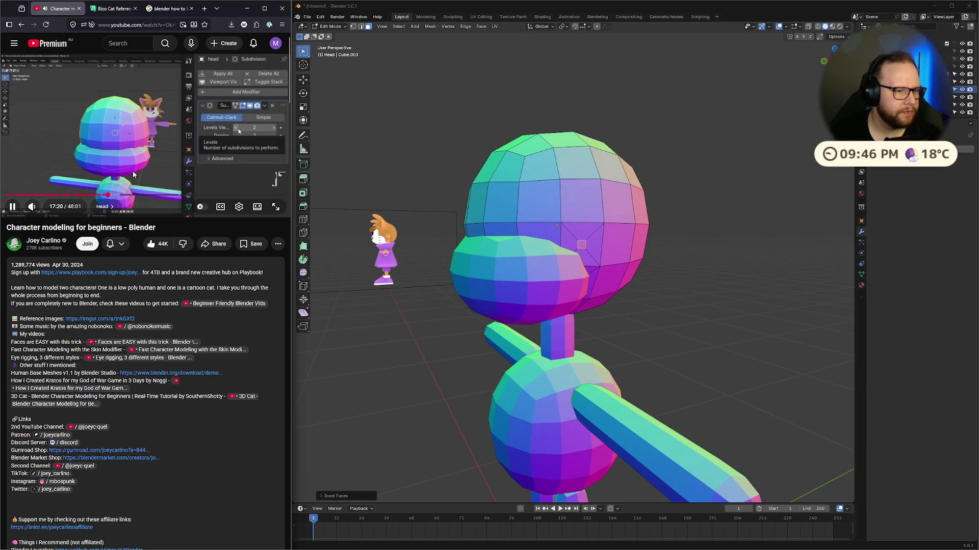
pyautogui.press('Right')
pyautogui.press('Right')
pyautogui.press('Right')
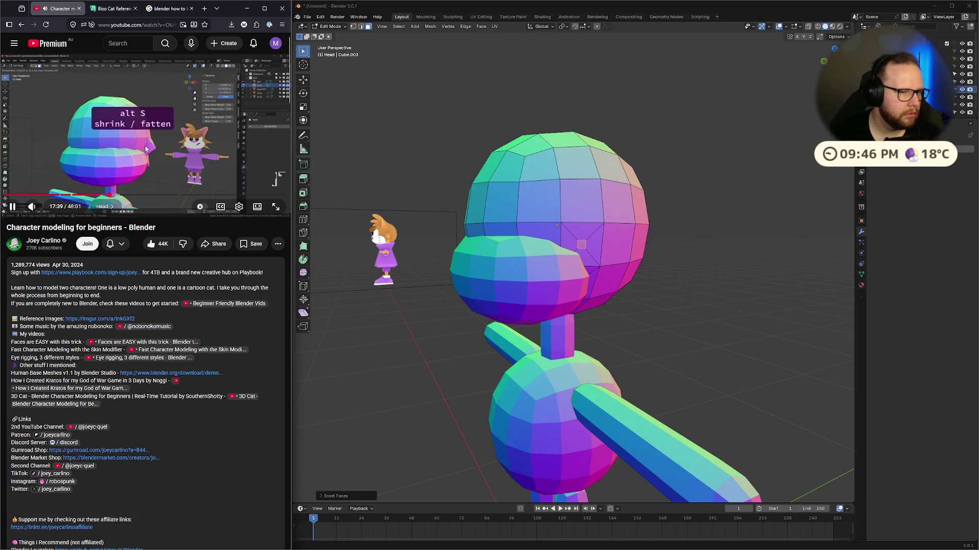
pyautogui.click(253, 149)
pyautogui.moveTo(662, 254); pyautogui.dragTo(793, 255, button='middle')
pyautogui.hotkey('alt', 's')
pyautogui.click(745, 152)
pyautogui.press('KP_1')
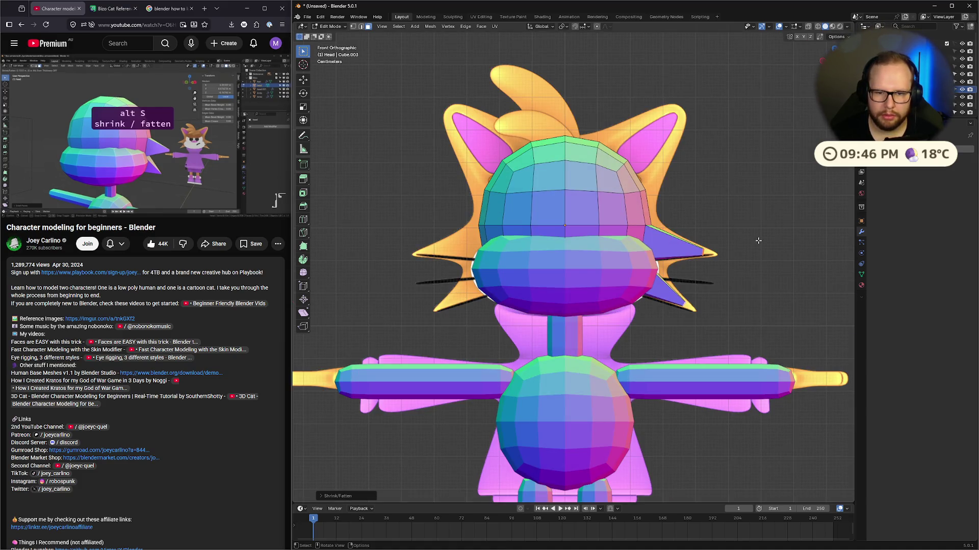
pyautogui.hotkey('alt', 's')
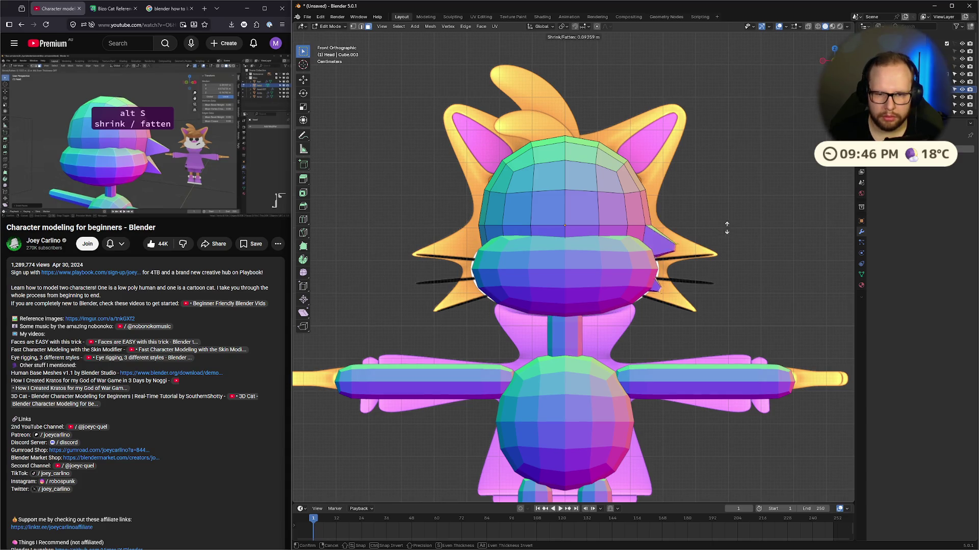
pyautogui.click(675, 207)
# Step: Resume the tutorial and return the head to Object Mode
pyautogui.click(137, 135)
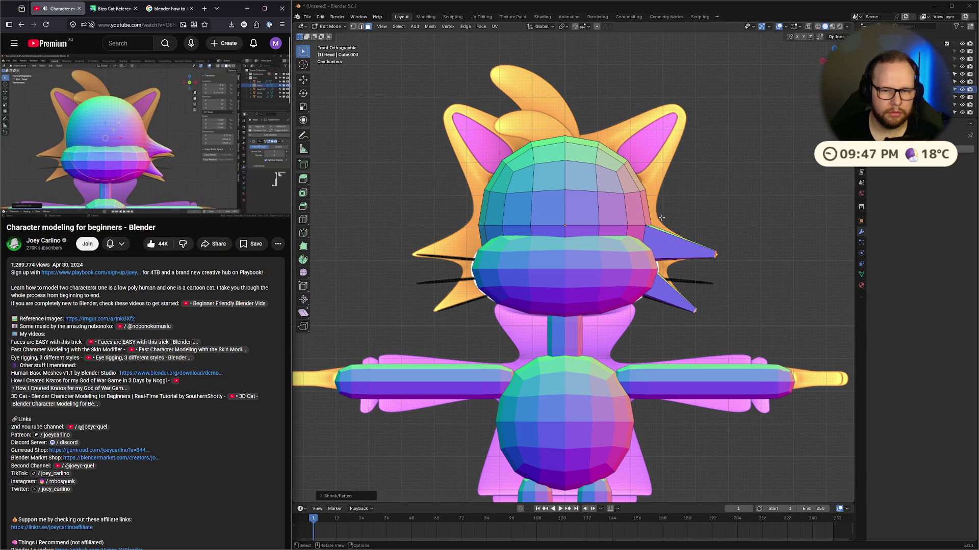
pyautogui.press('Tab')
pyautogui.press('super')
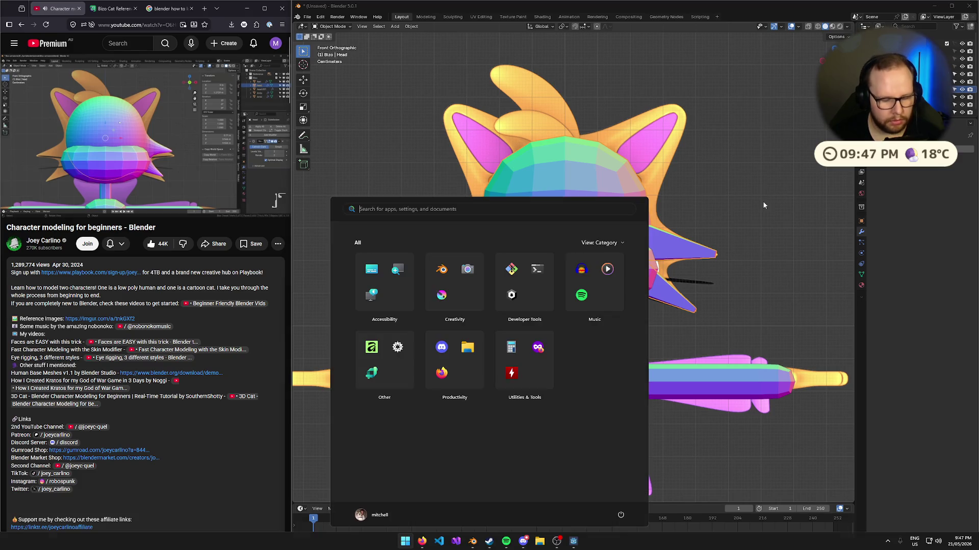
# Step: Add a level 2 Subdivision Surface to the head with Ctrl+2 and jump the tutorial back to 17:32
pyautogui.press('Escape')
pyautogui.hotkey('ctrl', '2')
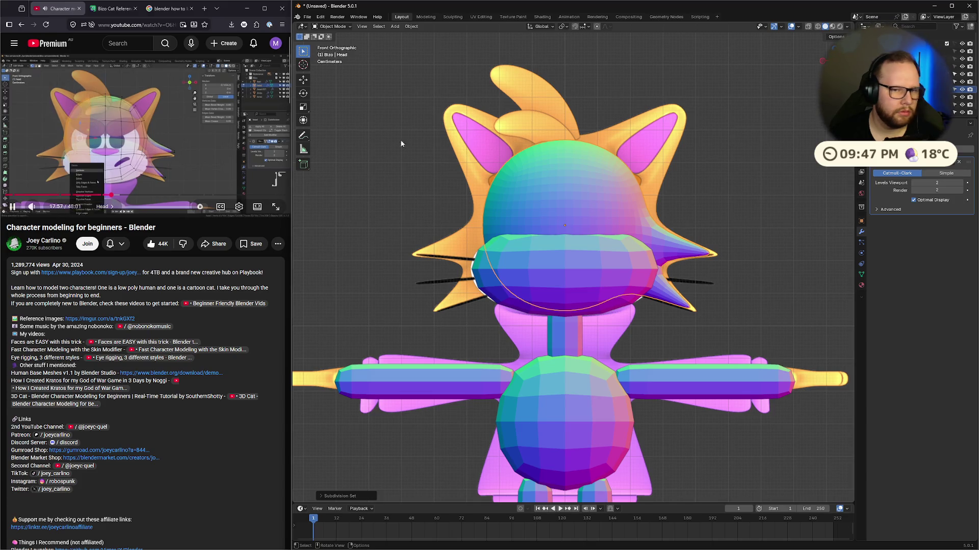
pyautogui.click(109, 194)
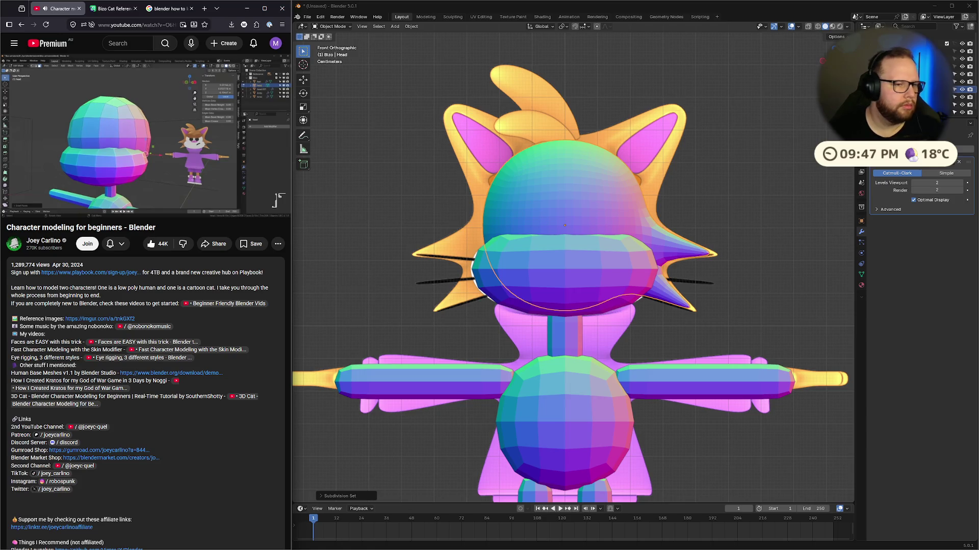
# Step: Deselect the muzzle, select the head sphere and enter Edit Mode
pyautogui.click(527, 175)
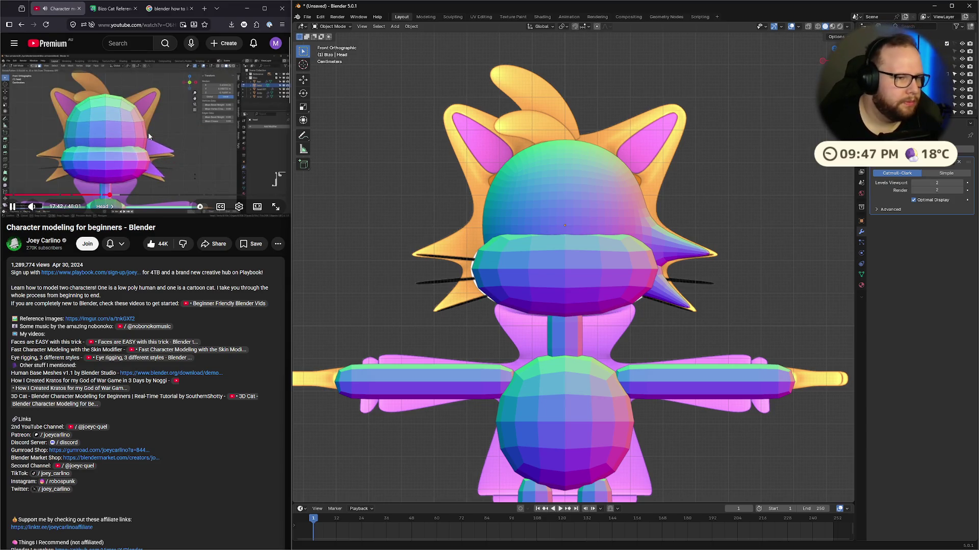
pyautogui.click(553, 158)
pyautogui.press('Tab')
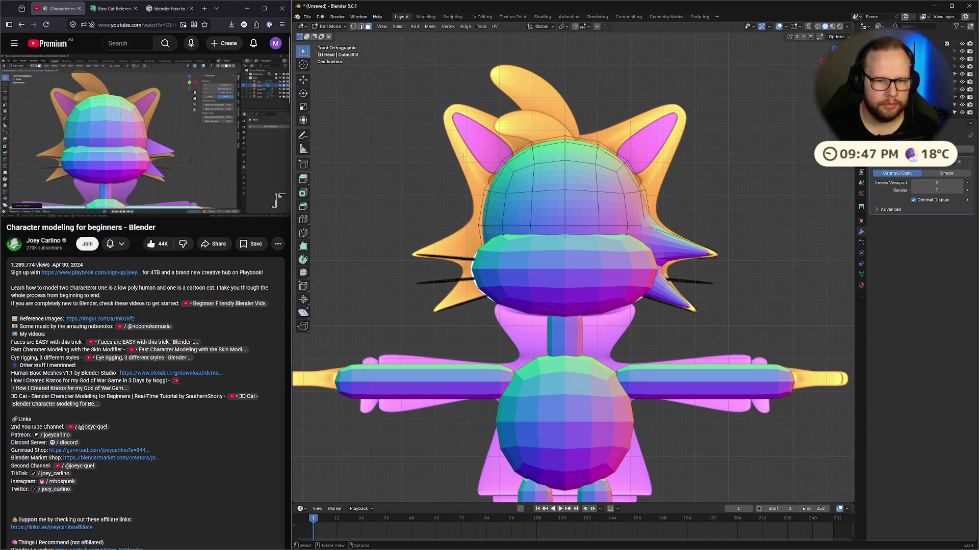
# Step: Delete all left-half vertices of the head, using X-ray to catch the back ones
pyautogui.press('1')
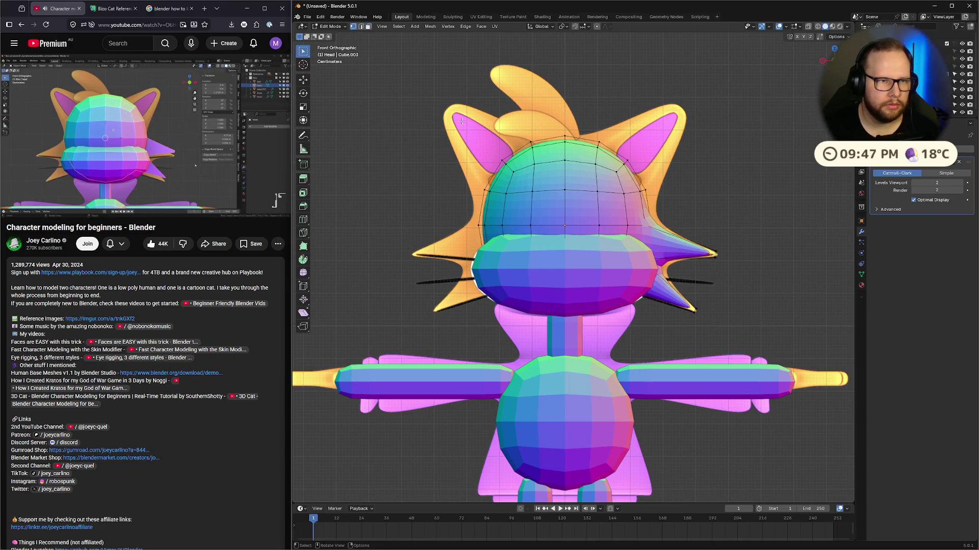
pyautogui.moveTo(345, 70)
pyautogui.mouseDown()
pyautogui.moveTo(424, 229)
pyautogui.moveTo(562, 357)
pyautogui.moveTo(561, 397)
pyautogui.mouseUp()
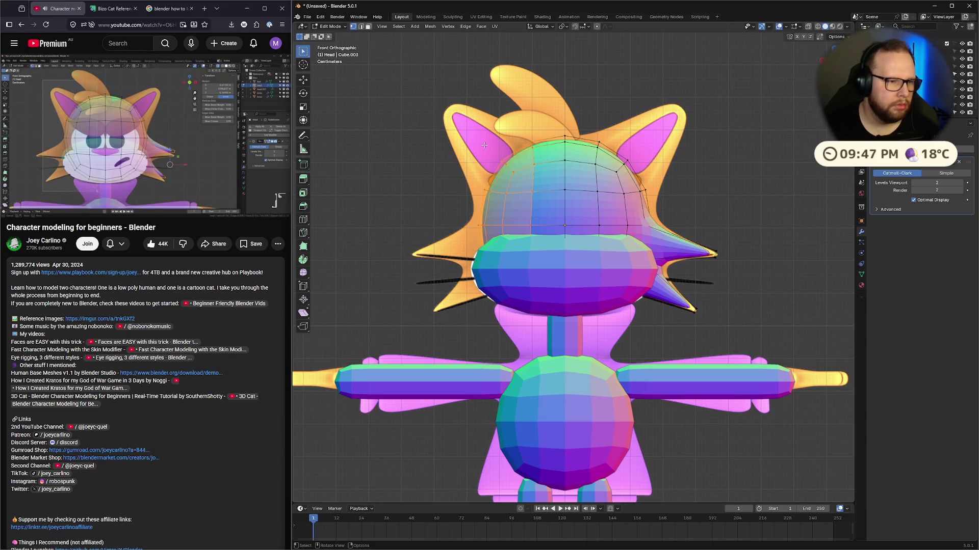
pyautogui.press('x')
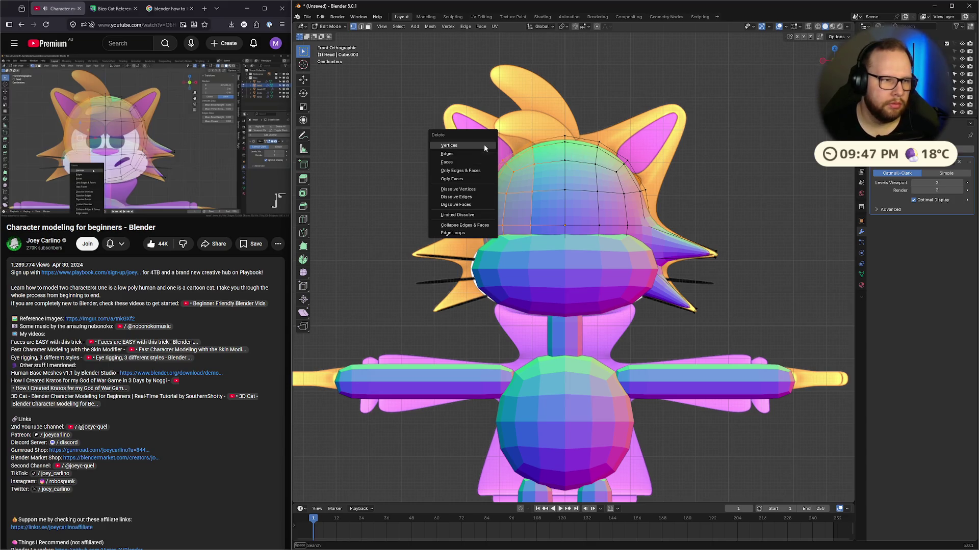
pyautogui.click(485, 144)
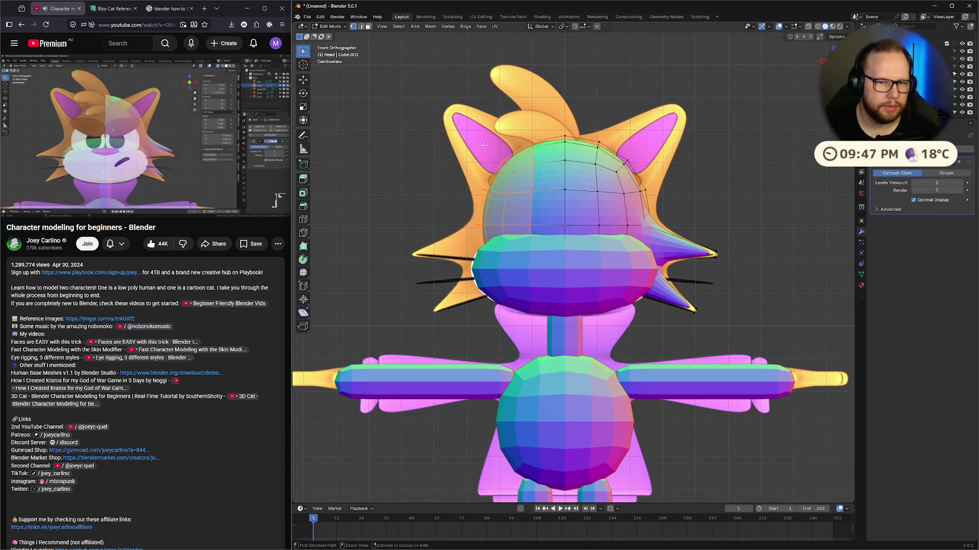
pyautogui.hotkey('alt', 'z')
pyautogui.moveTo(429, 120)
pyautogui.mouseDown()
pyautogui.moveTo(518, 363)
pyautogui.moveTo(558, 367)
pyautogui.mouseUp()
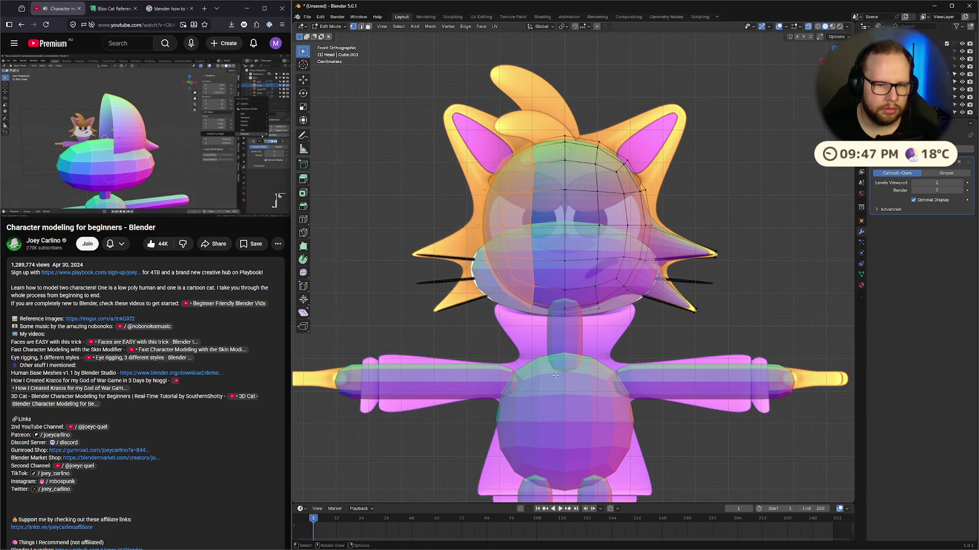
pyautogui.press('x')
pyautogui.click(555, 375)
# Step: Add a Mirror modifier to the half head in Object Mode
pyautogui.press('Tab')
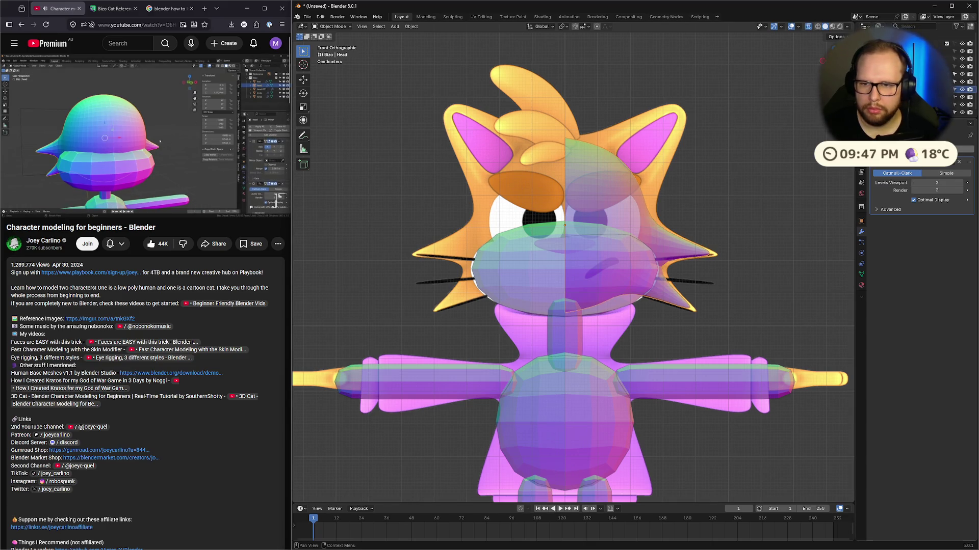
pyautogui.click(897, 152)
pyautogui.click(836, 239)
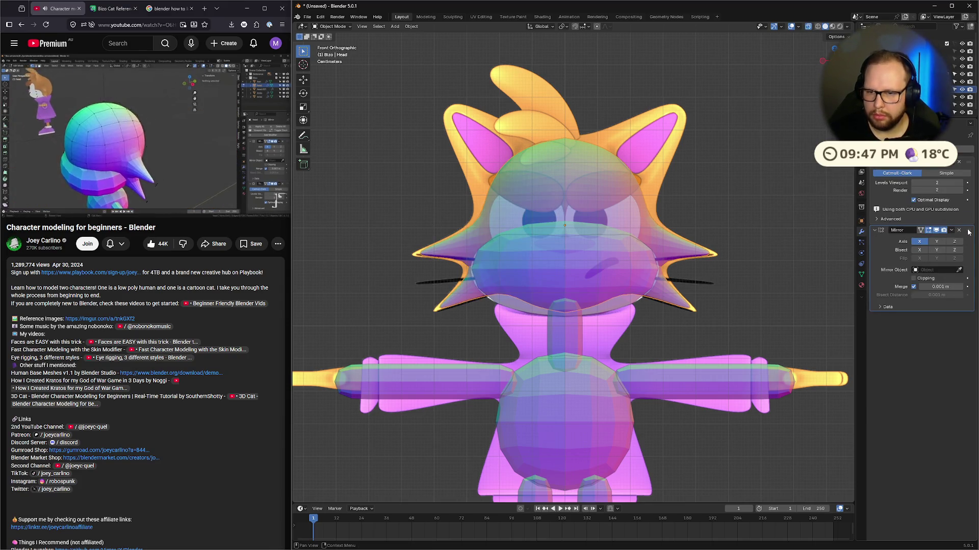
# Step: Move the Mirror modifier above Subdivision and enter Edit Mode on the head
pyautogui.moveTo(969, 232); pyautogui.dragTo(969, 164)
pyautogui.press('Tab')
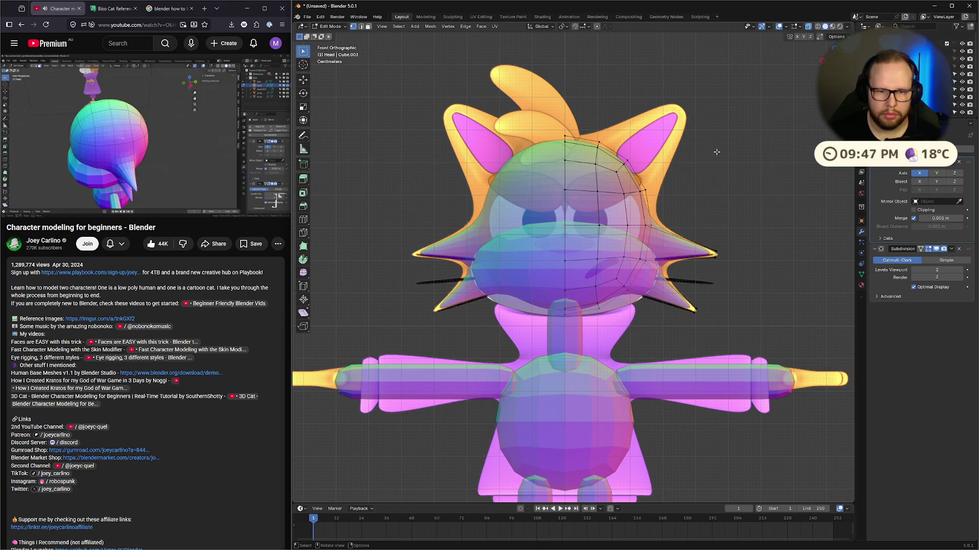
pyautogui.moveTo(716, 152); pyautogui.dragTo(645, 193, button='middle')
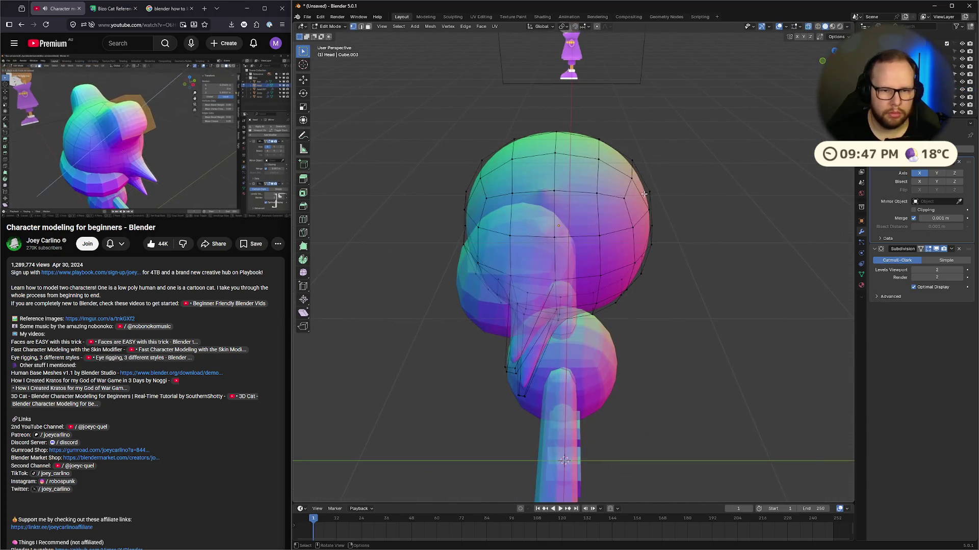
# Step: Select four adjacent faces on the front of the head in face select mode
pyautogui.press('3')
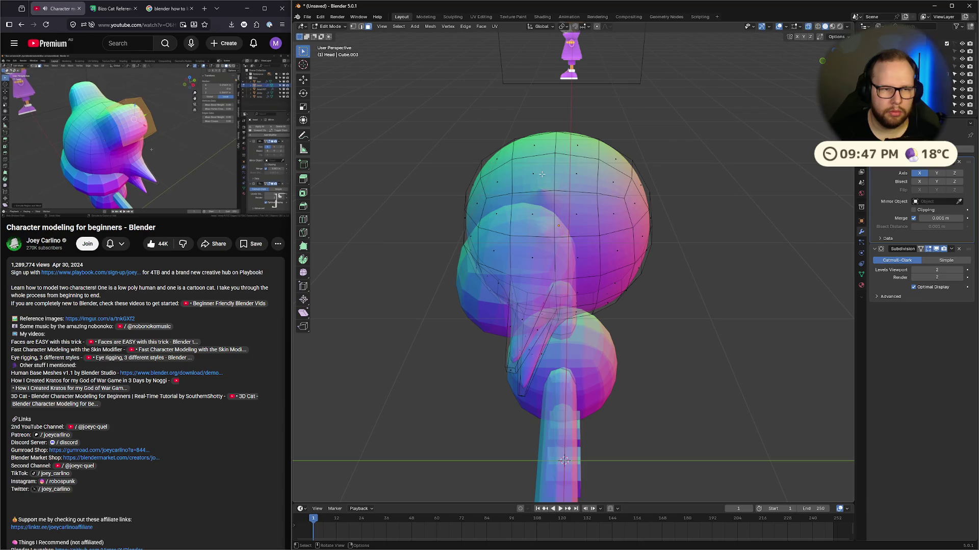
pyautogui.click(532, 173)
pyautogui.keyDown('shift'); pyautogui.click(576, 174); pyautogui.keyUp('shift')
pyautogui.keyDown('shift'); pyautogui.click(533, 217); pyautogui.keyUp('shift')
pyautogui.keyDown('shift'); pyautogui.click(576, 214); pyautogui.keyUp('shift')
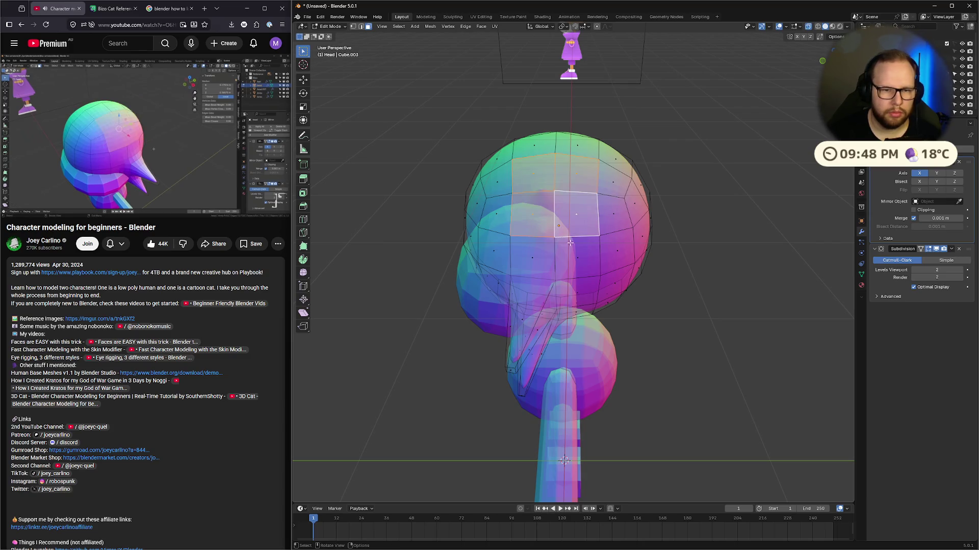
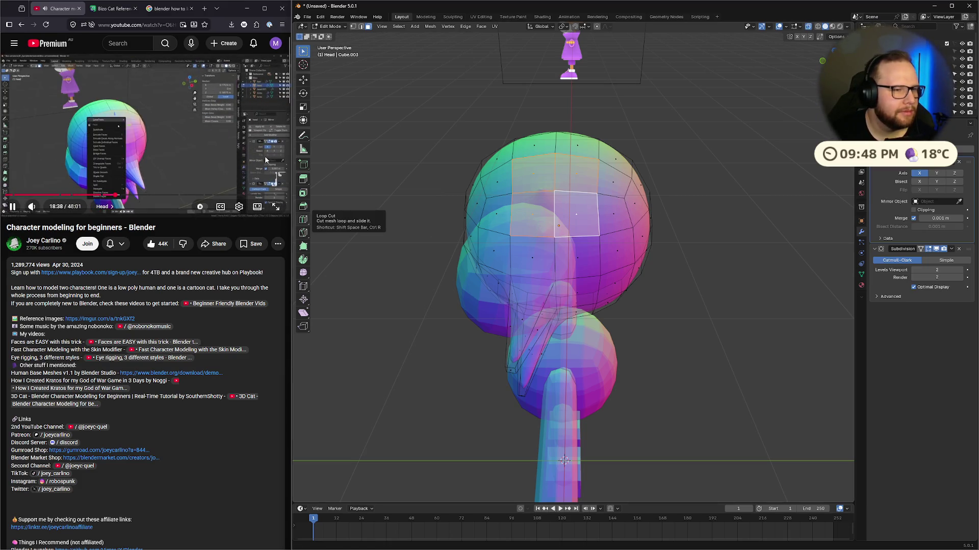
# Step: Round the top face into a circle with LoopTools Circle and scale it up
pyautogui.rightClick(589, 202)
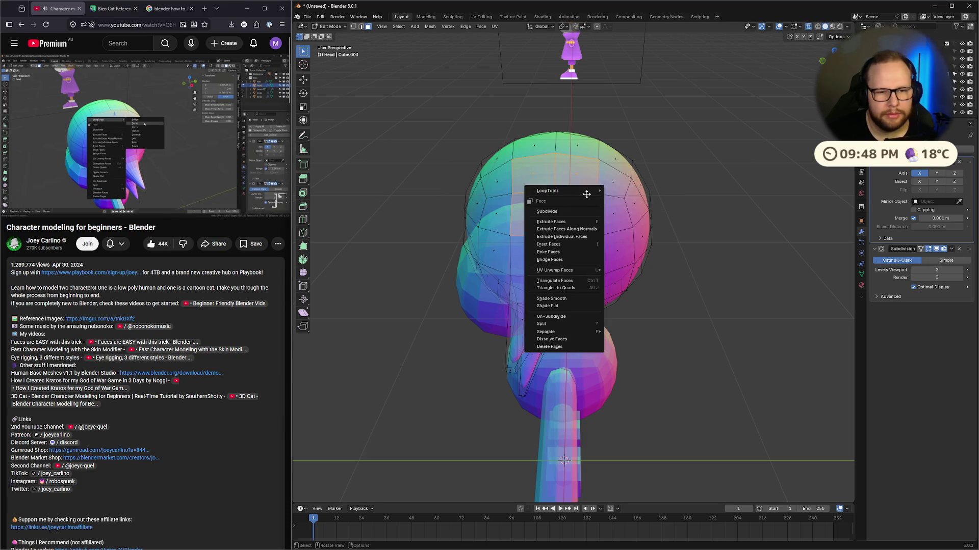
pyautogui.moveTo(592, 189)
pyautogui.click(637, 200)
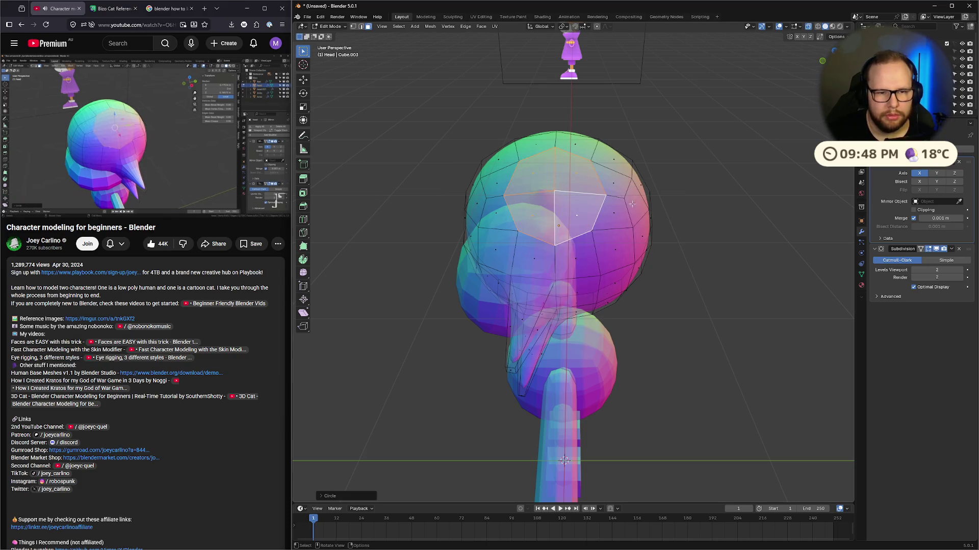
pyautogui.moveTo(598, 192)
pyautogui.mouseDown(button='middle')
pyautogui.moveTo(688, 175)
pyautogui.moveTo(603, 191)
pyautogui.mouseUp(button='middle')
pyautogui.press('s')
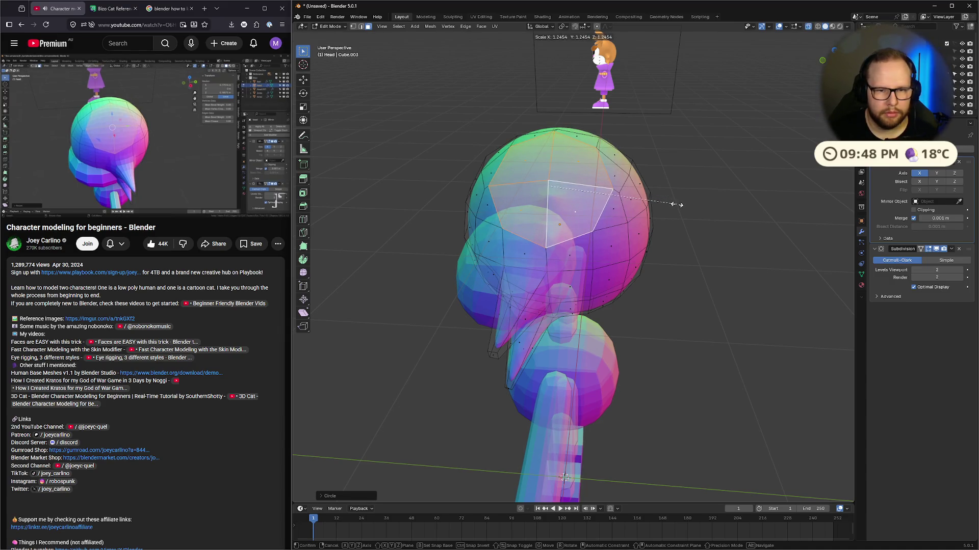
pyautogui.click(676, 204)
# Step: From the front view, extrude the enlarged face for the ear, cancelling the extrusion's move
pyautogui.moveTo(673, 205)
pyautogui.mouseDown(button='middle')
pyautogui.moveTo(655, 227)
pyautogui.moveTo(734, 163)
pyautogui.moveTo(768, 152)
pyautogui.mouseUp(button='middle')
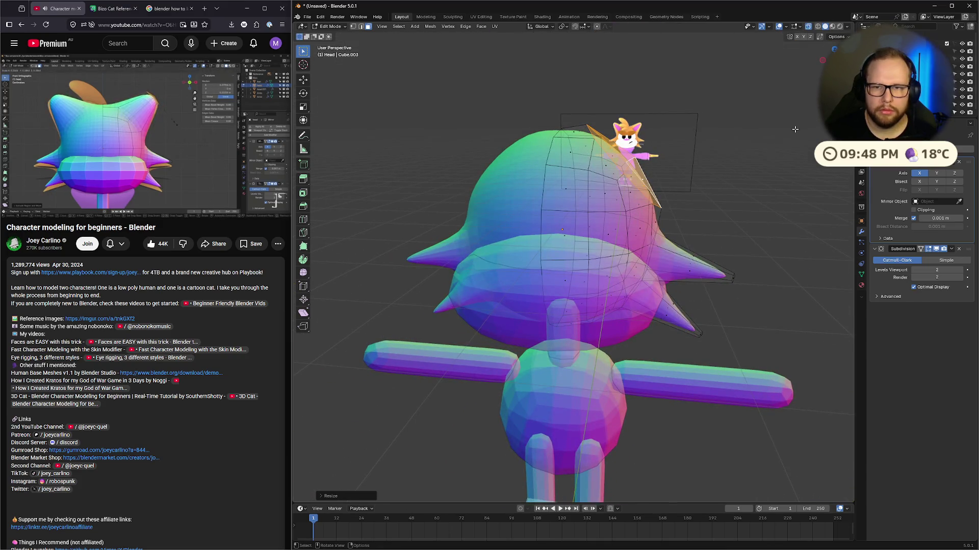
pyautogui.press('KP_1')
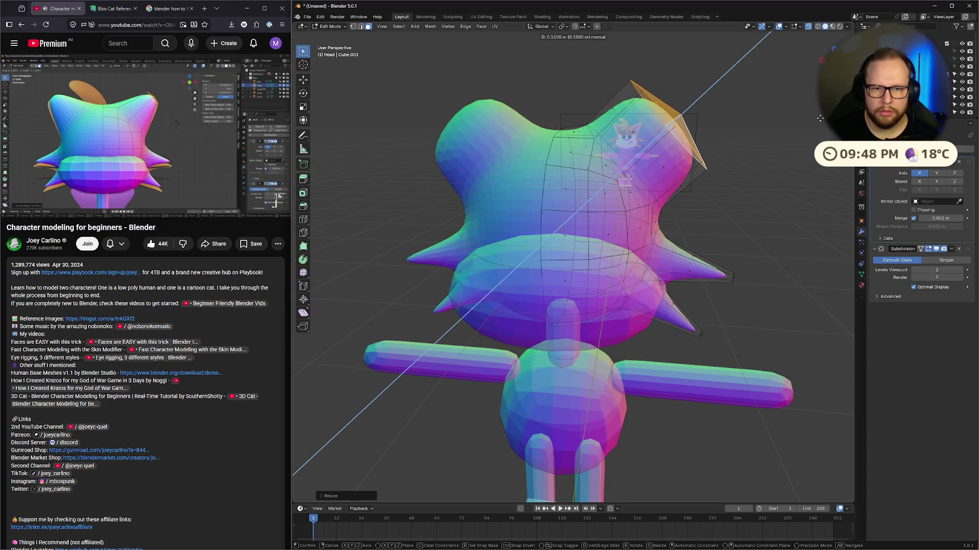
pyautogui.press('e')
pyautogui.rightClick(807, 102)
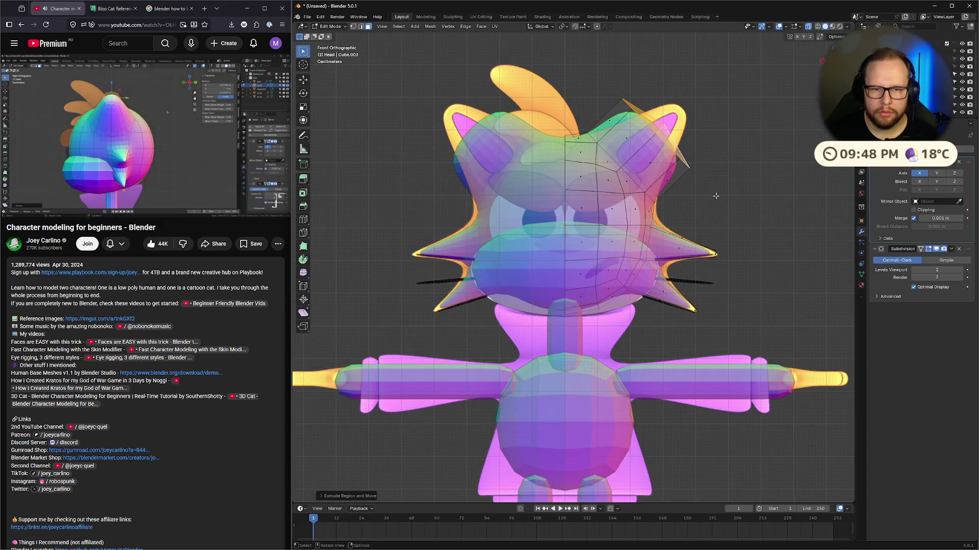
# Step: Undo the first extrusion, then re-extrude the ear face along its normal and shrink the tip
pyautogui.hotkey('shift', 'v')
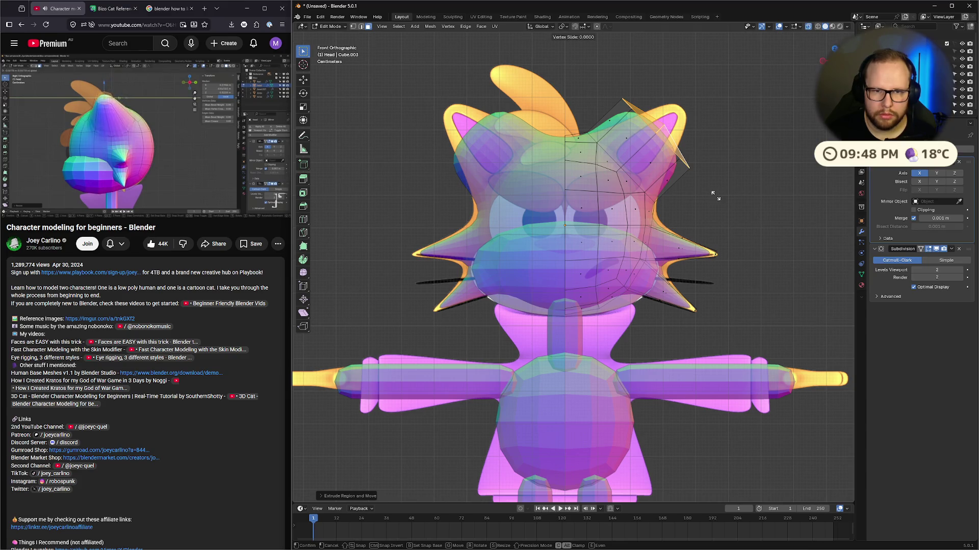
pyautogui.press('Escape')
pyautogui.hotkey('ctrl', 'z')
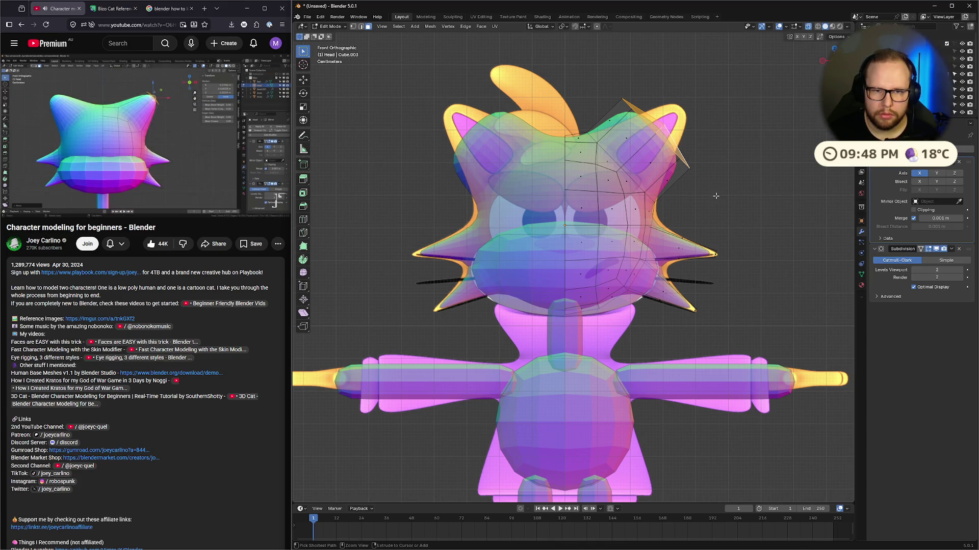
pyautogui.press('e')
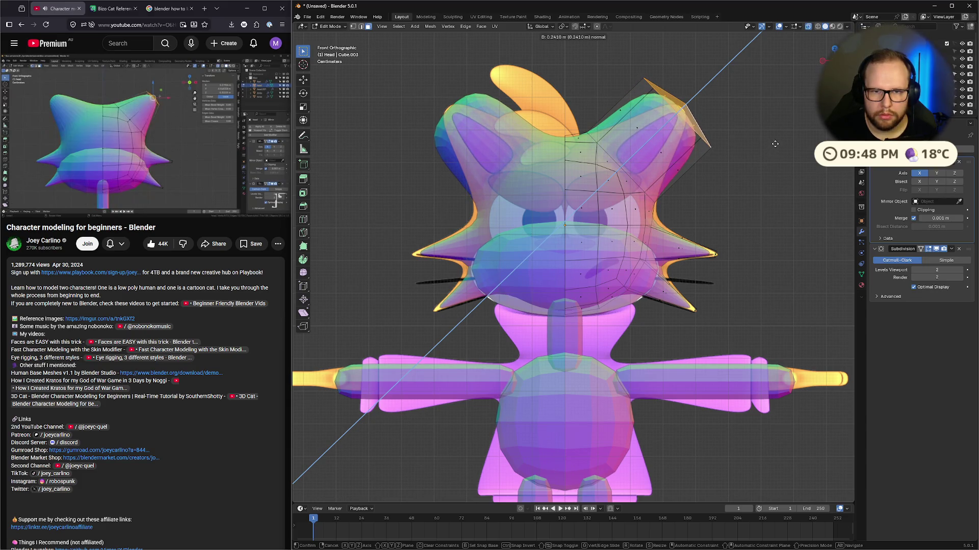
pyautogui.click(772, 147)
pyautogui.press('s')
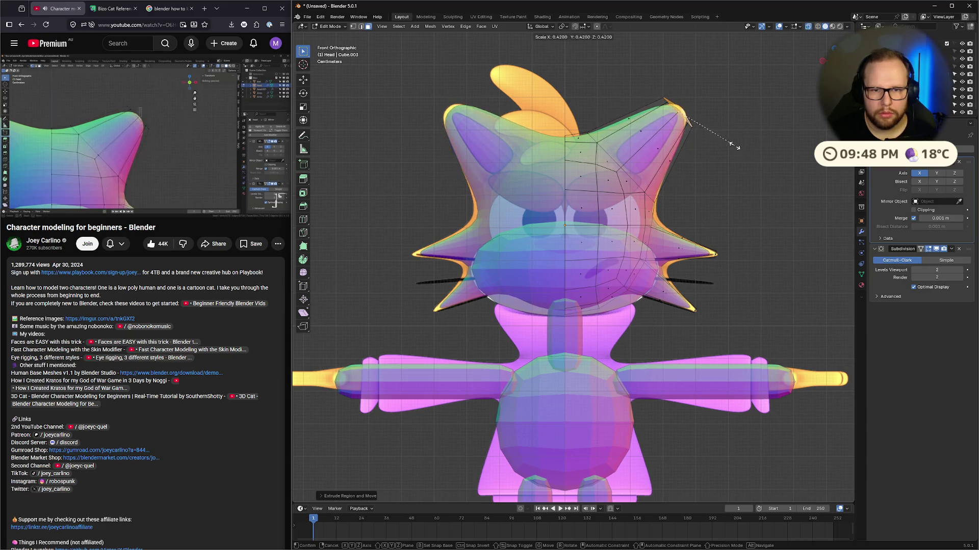
pyautogui.click(727, 142)
pyautogui.press('XF86AudioPlay')
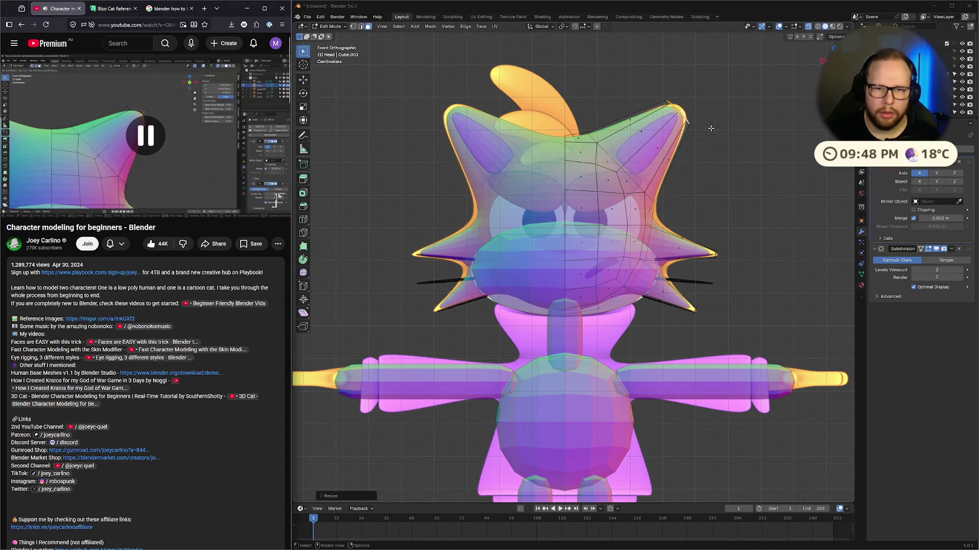
pyautogui.press('XF86AudioPlay')
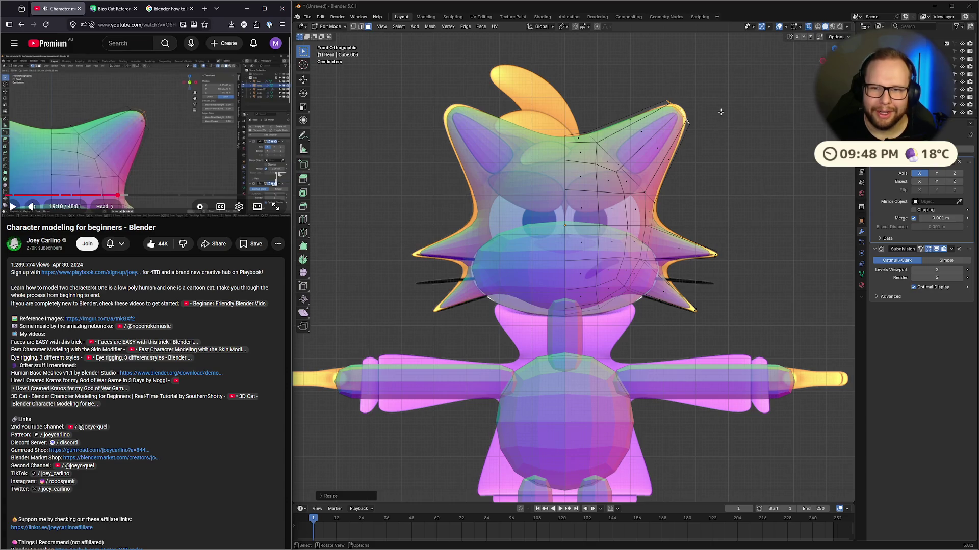
pyautogui.moveTo(758, 114); pyautogui.dragTo(714, 91, button='middle')
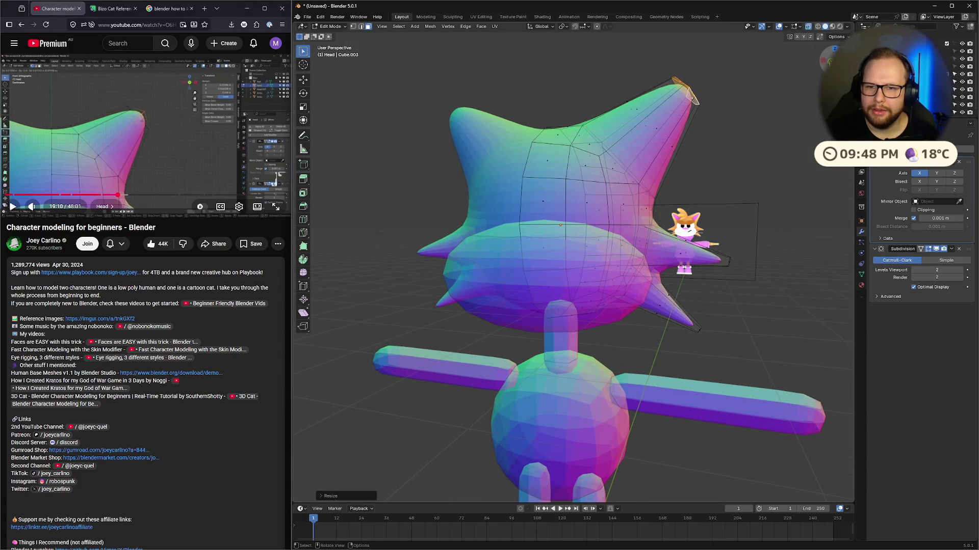
pyautogui.press('KP_1')
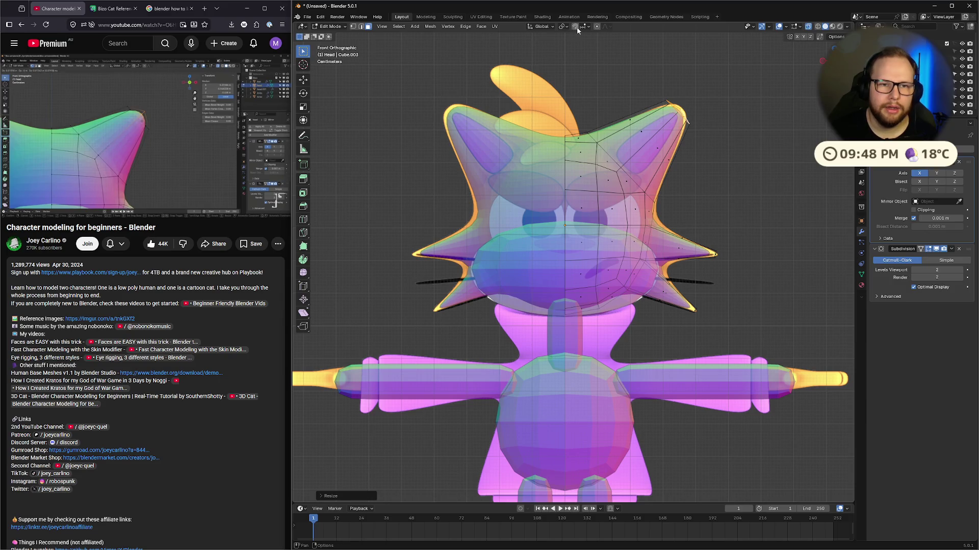
# Step: Set Transform Orientation to Normal and move the ear tip along its normal Z axis
pyautogui.click(544, 27)
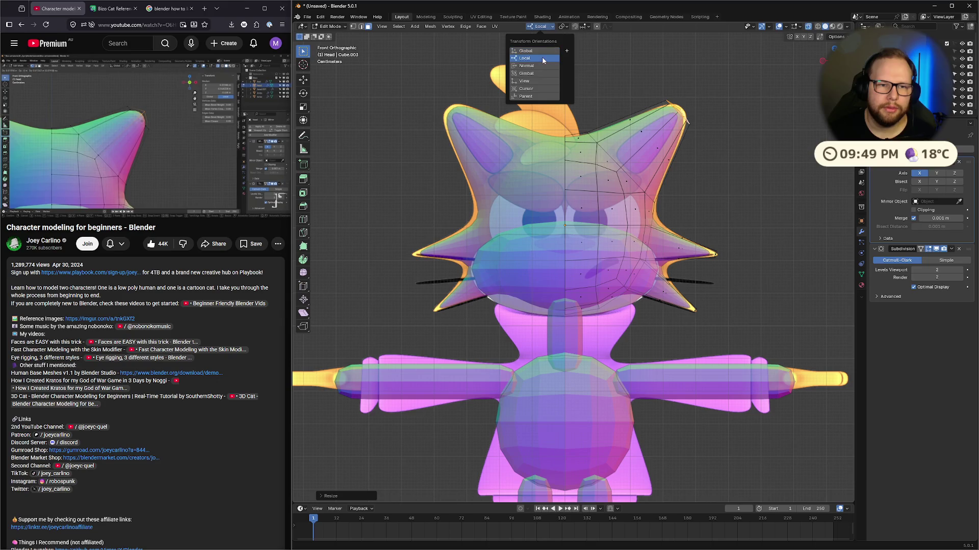
pyautogui.press('g')
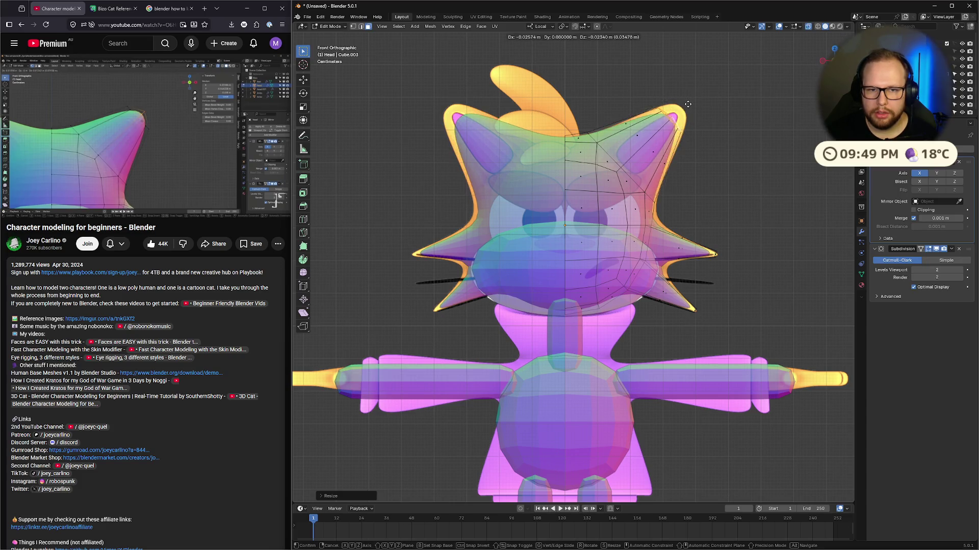
pyautogui.press('Escape')
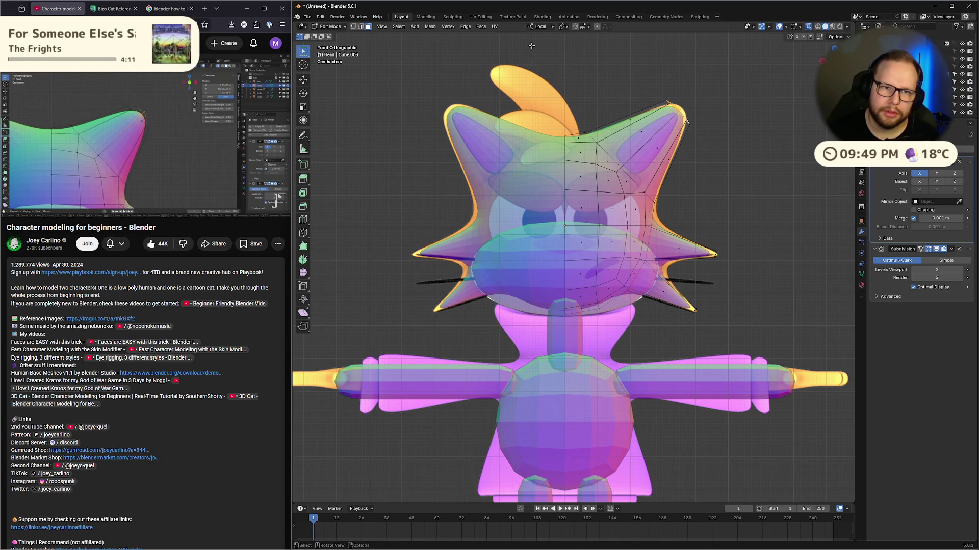
pyautogui.click(541, 27)
pyautogui.click(527, 65)
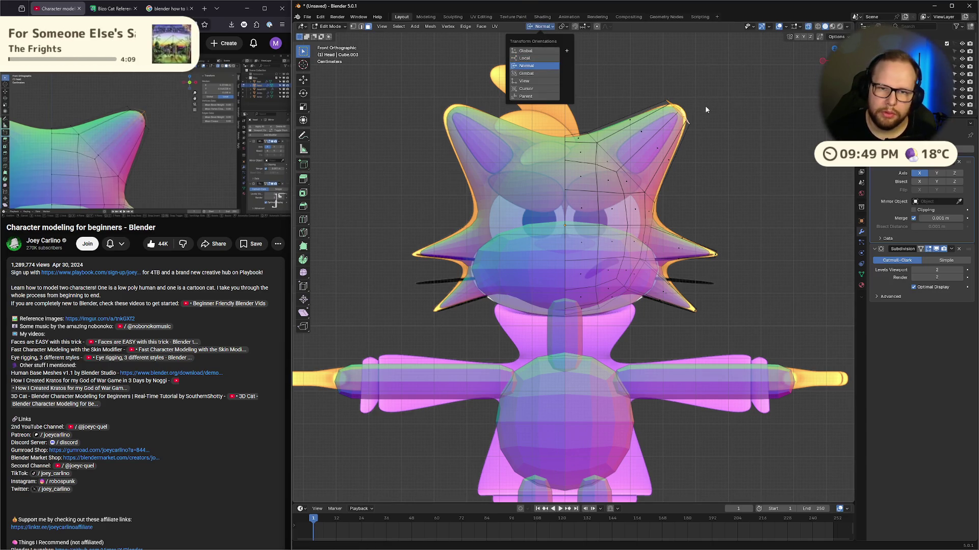
pyautogui.press('g')
pyautogui.press('z')
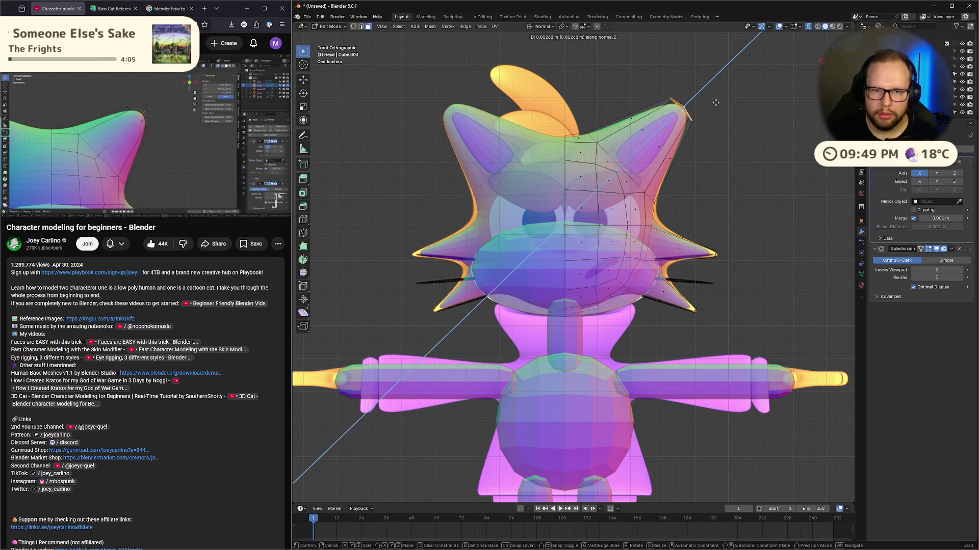
pyautogui.click(716, 102)
pyautogui.press('x')
pyautogui.press('Escape')
# Step: Shrink the ear tip further and check it from the front view
pyautogui.press('s')
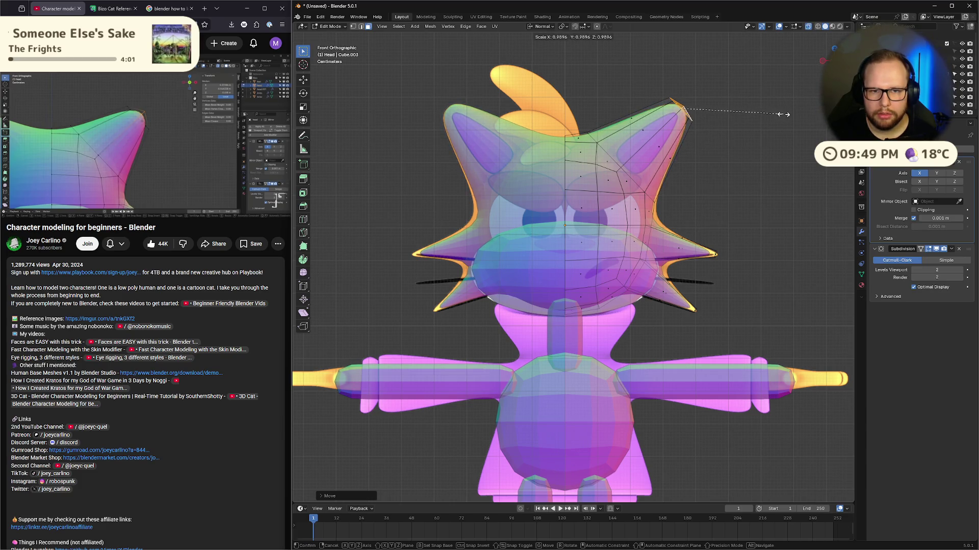
pyautogui.click(784, 115)
pyautogui.moveTo(776, 120)
pyautogui.mouseDown(button='middle')
pyautogui.moveTo(663, 130)
pyautogui.moveTo(755, 138)
pyautogui.mouseUp(button='middle')
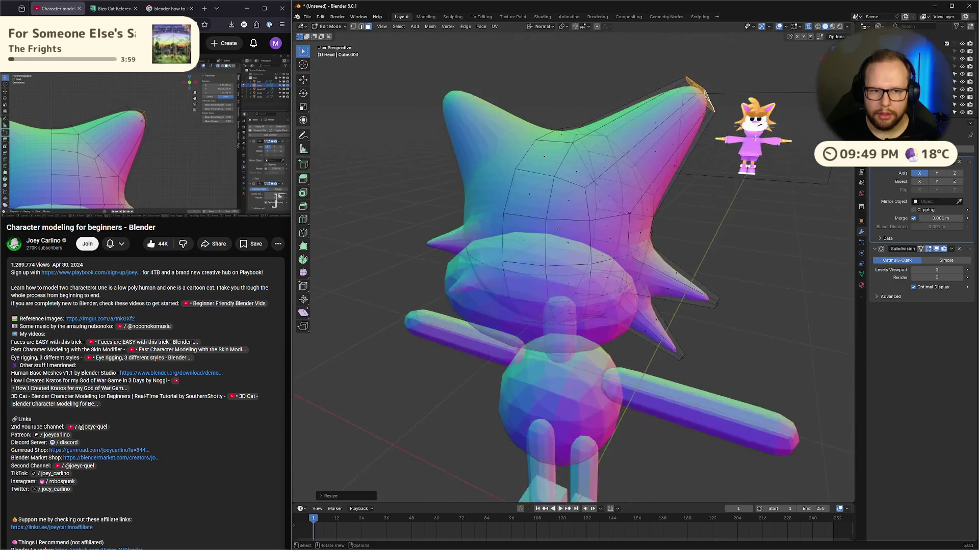
pyautogui.press('KP_1')
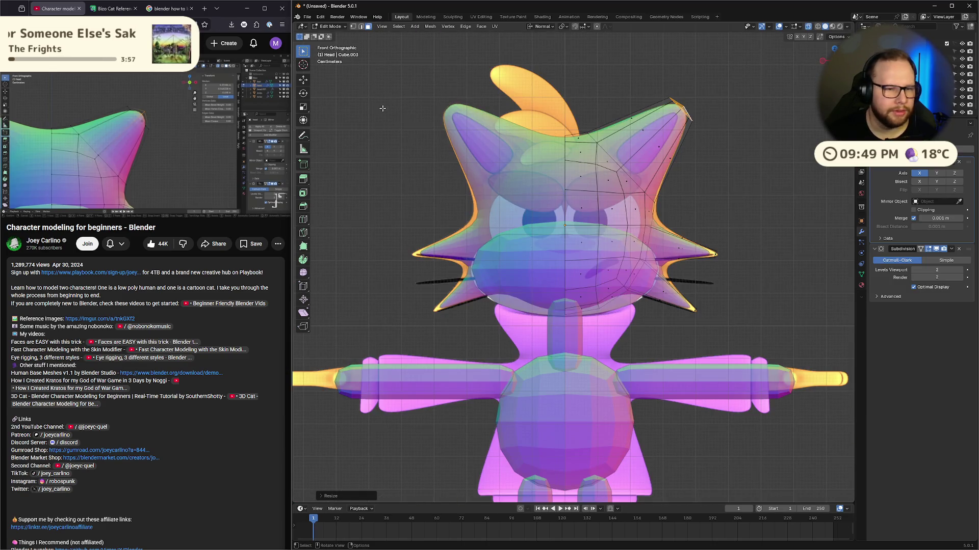
pyautogui.click(108, 137)
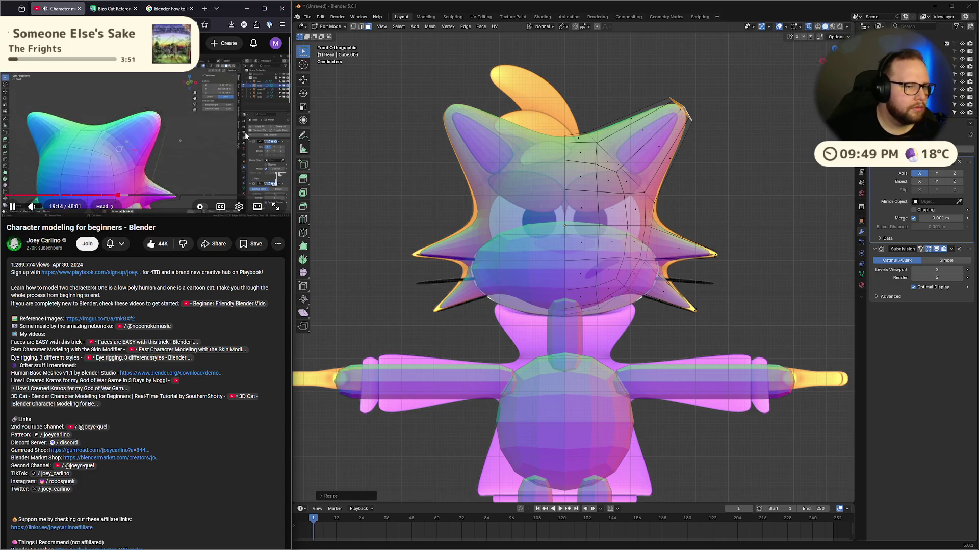
pyautogui.click(115, 195)
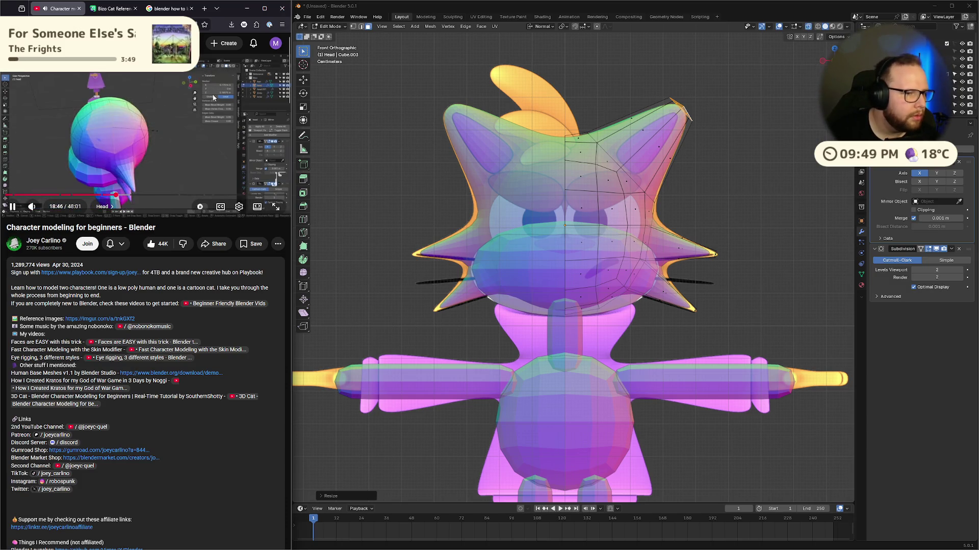
# Step: Select the whole head mesh and begin scaling it along X
pyautogui.click(664, 216)
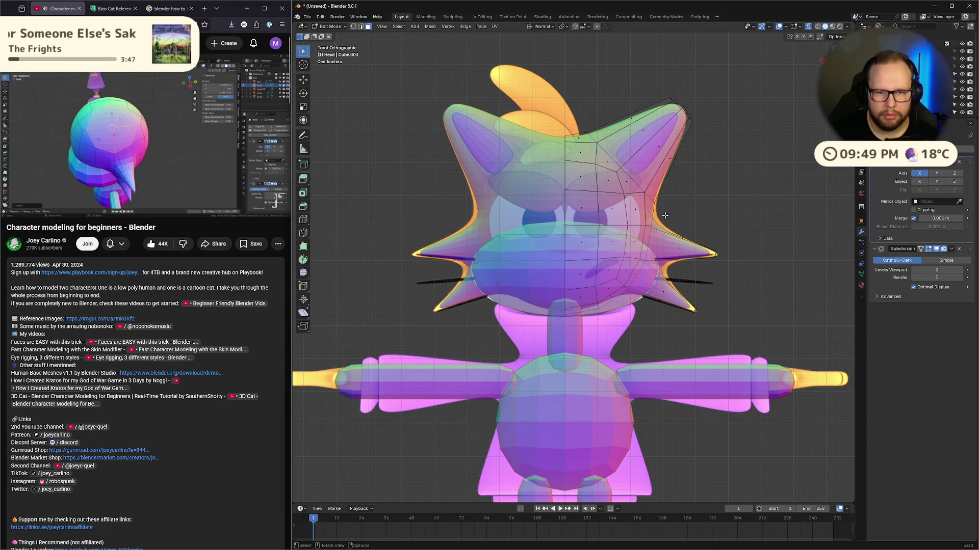
pyautogui.press('a')
pyautogui.press('s')
pyautogui.press('x')
pyautogui.press('x')
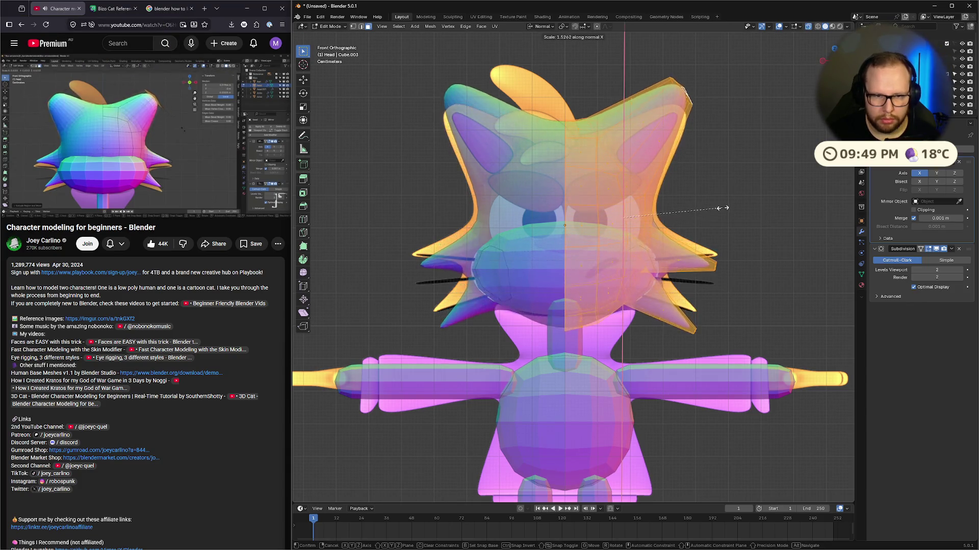
# Step: Confirm the widened head, switch orientation to Global, and rescale the head along global X
pyautogui.click(706, 212)
pyautogui.click(541, 26)
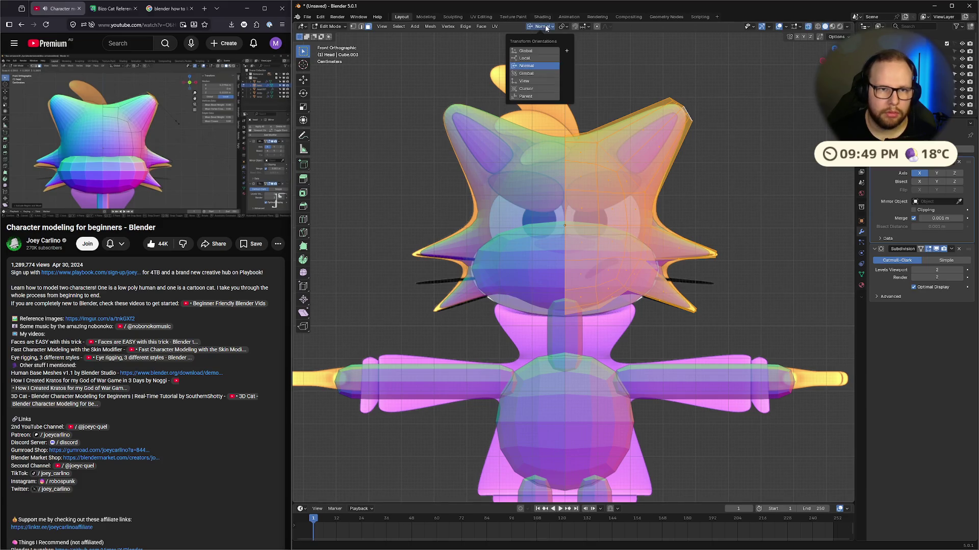
pyautogui.click(535, 37)
pyautogui.press('s')
pyautogui.press('x')
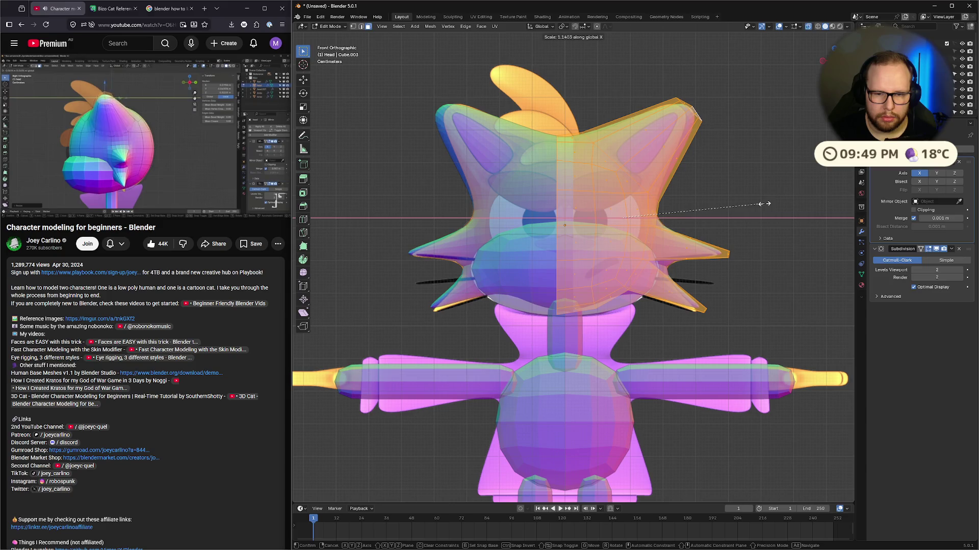
pyautogui.click(759, 190)
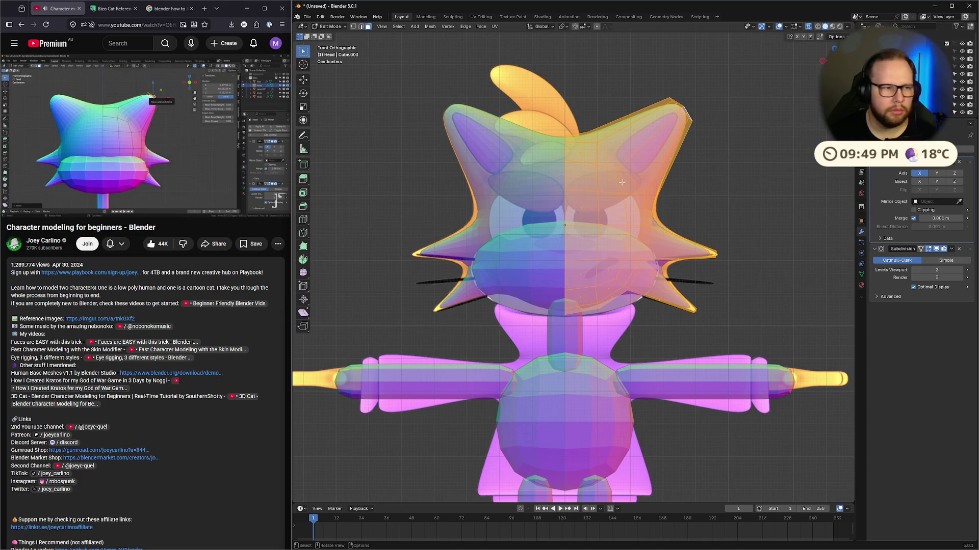
# Step: In vertex select mode, edge-slide the ear-tip vertex to sharpen the ear's point
pyautogui.moveTo(169, 136)
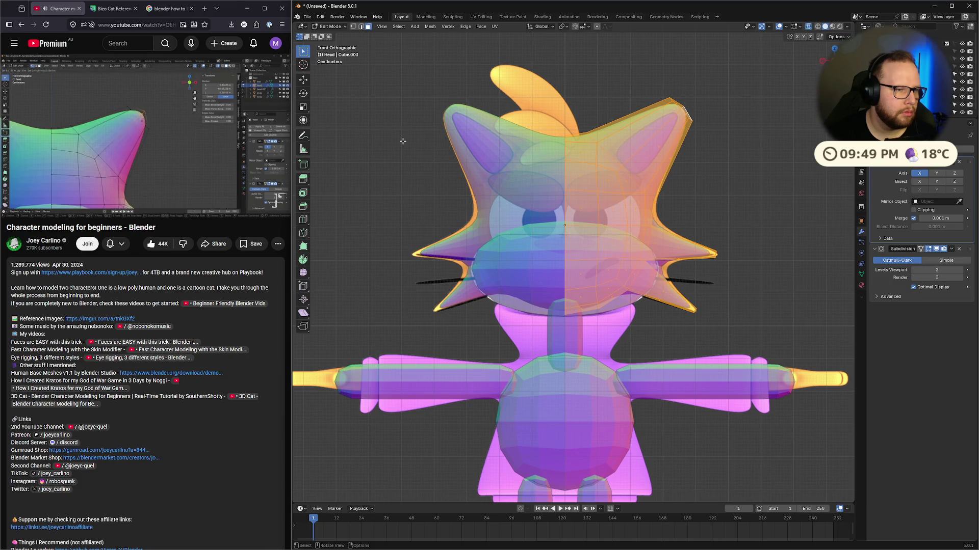
pyautogui.click(165, 112)
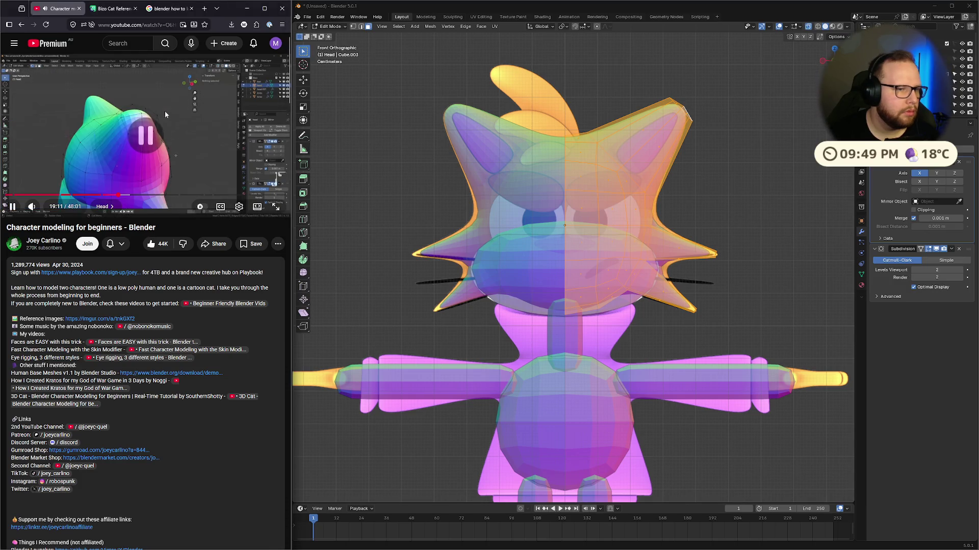
pyautogui.click(117, 191)
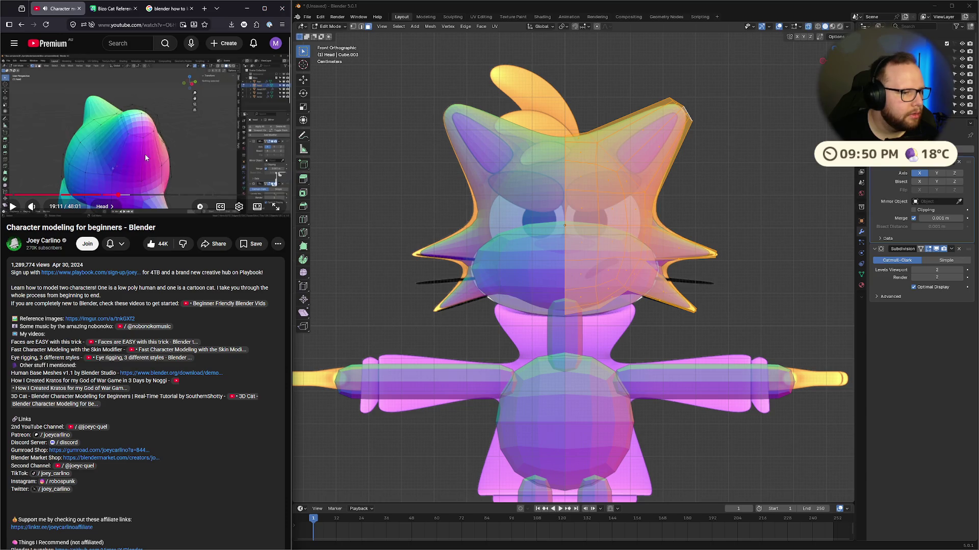
pyautogui.click(741, 102)
pyautogui.press('1')
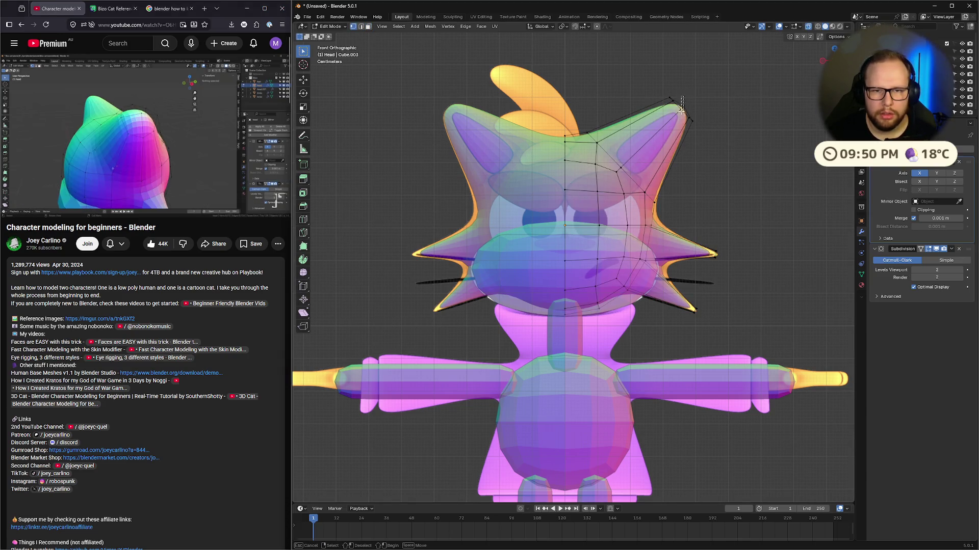
pyautogui.click(683, 109)
pyautogui.press('g')
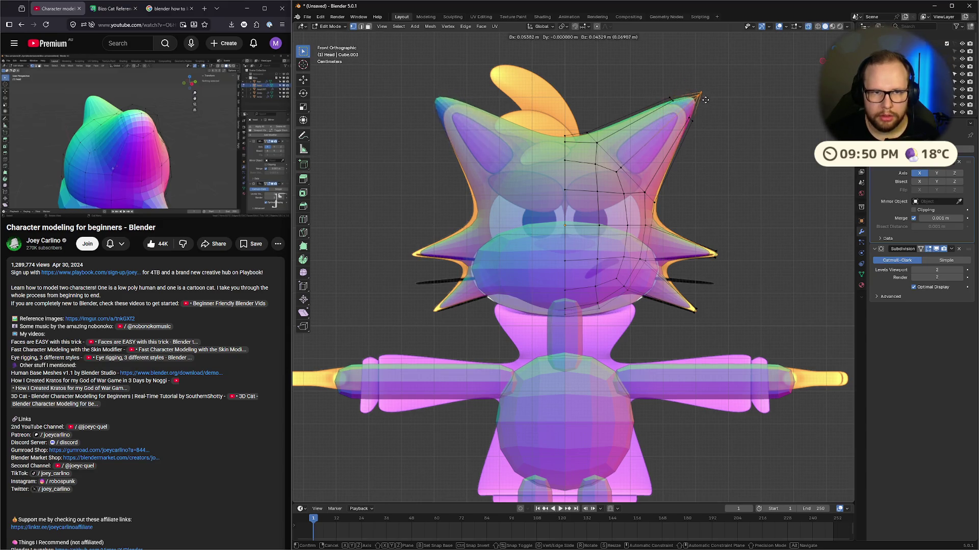
pyautogui.press('g')
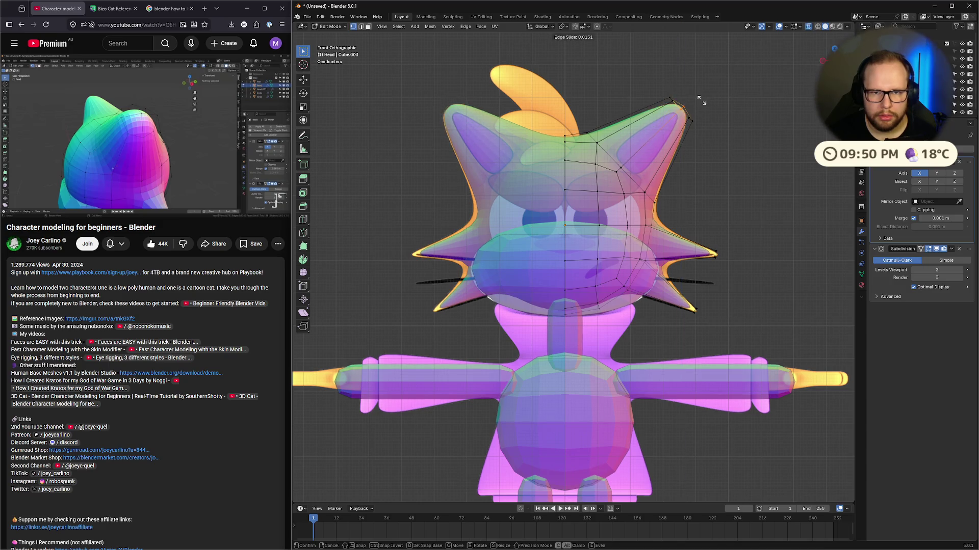
pyautogui.click(672, 141)
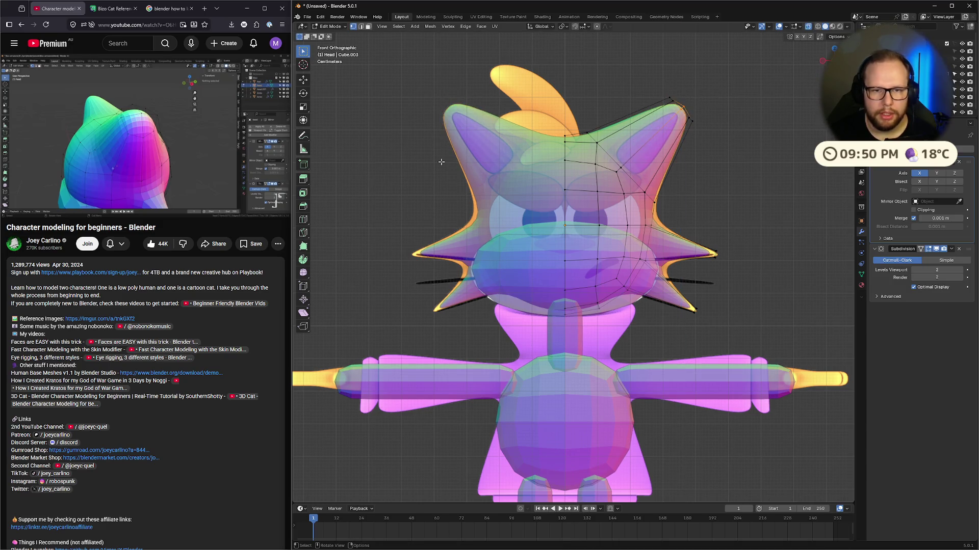
# Step: Switch to the right side view and select the vertices along the head's top
pyautogui.click(117, 196)
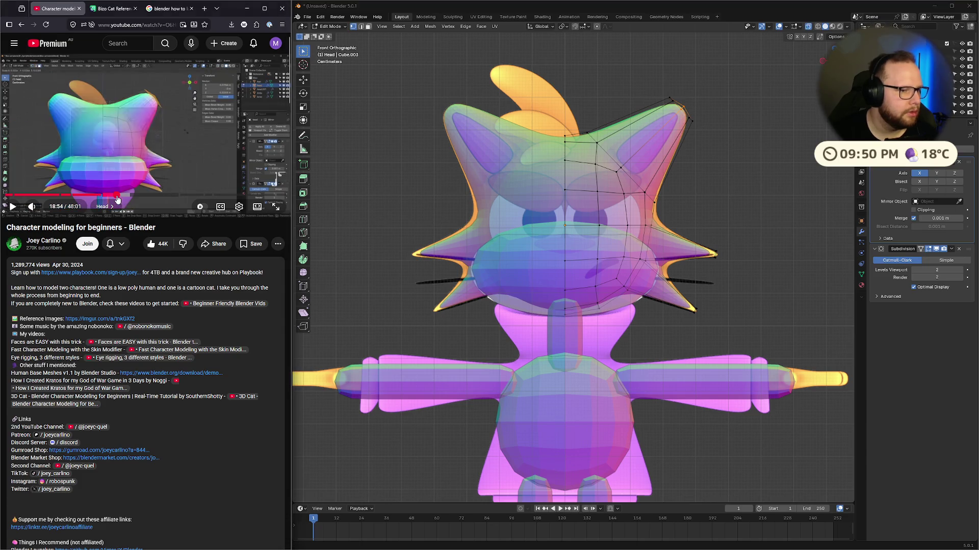
pyautogui.click(119, 179)
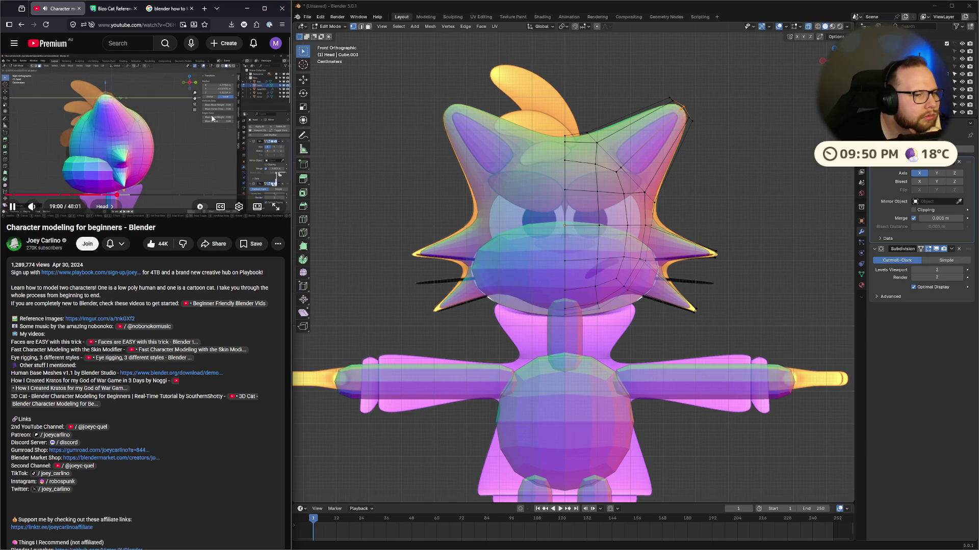
pyautogui.click(179, 105)
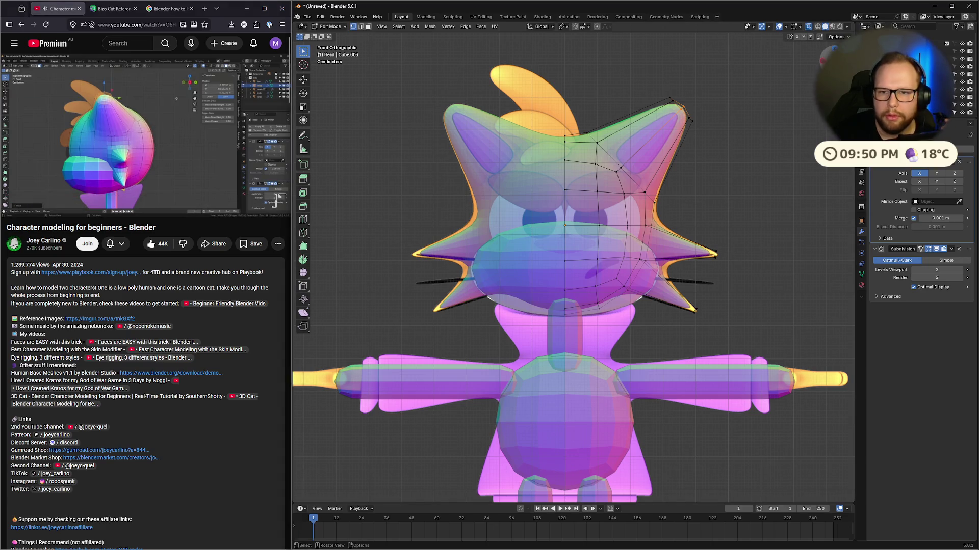
pyautogui.press('KP_3')
pyautogui.click(558, 101)
pyautogui.keyDown('alt'); pyautogui.click(562, 119); pyautogui.keyUp('alt')
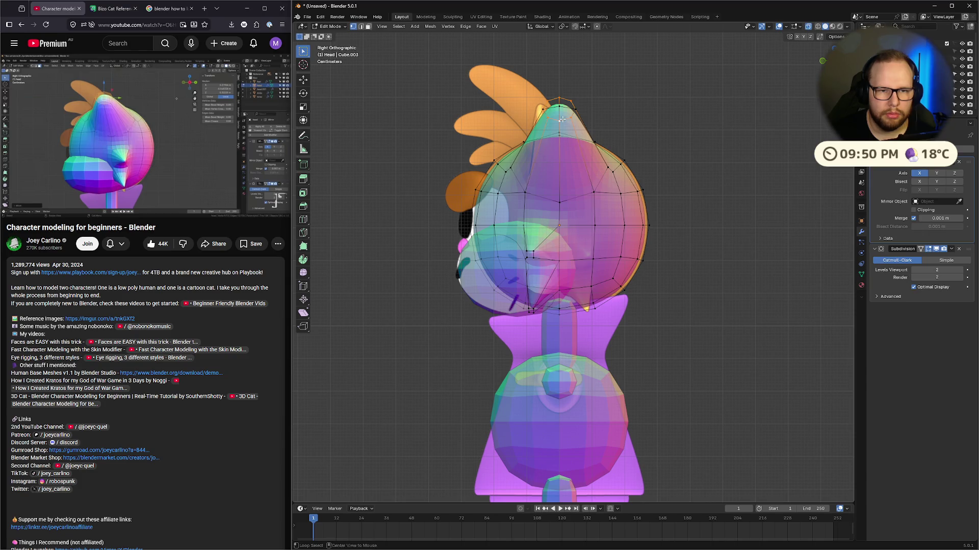
# Step: Select the top cap face of the head in face mode and scale it
pyautogui.press('3')
pyautogui.keyDown('alt'); pyautogui.click(564, 119); pyautogui.keyUp('alt')
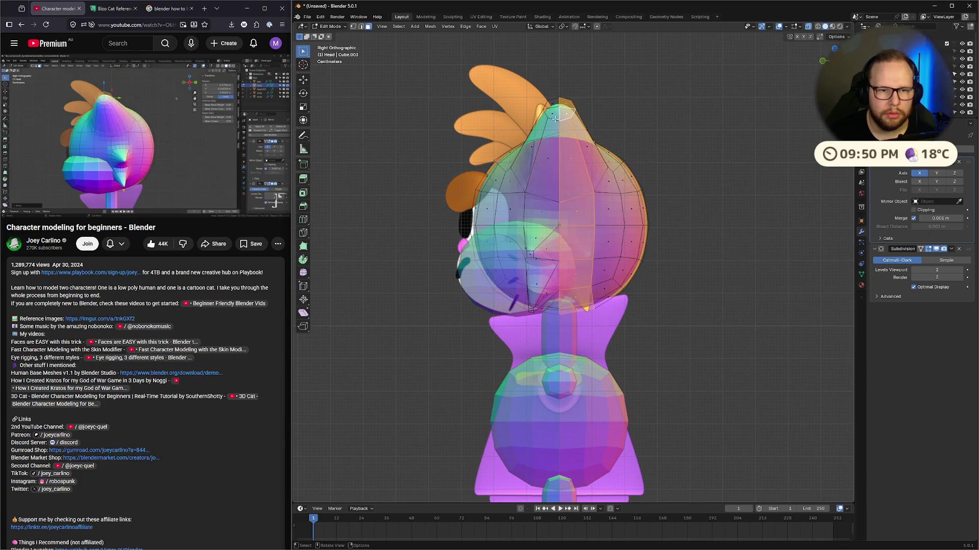
pyautogui.press('2')
pyautogui.keyDown('alt'); pyautogui.click(554, 119); pyautogui.keyUp('alt')
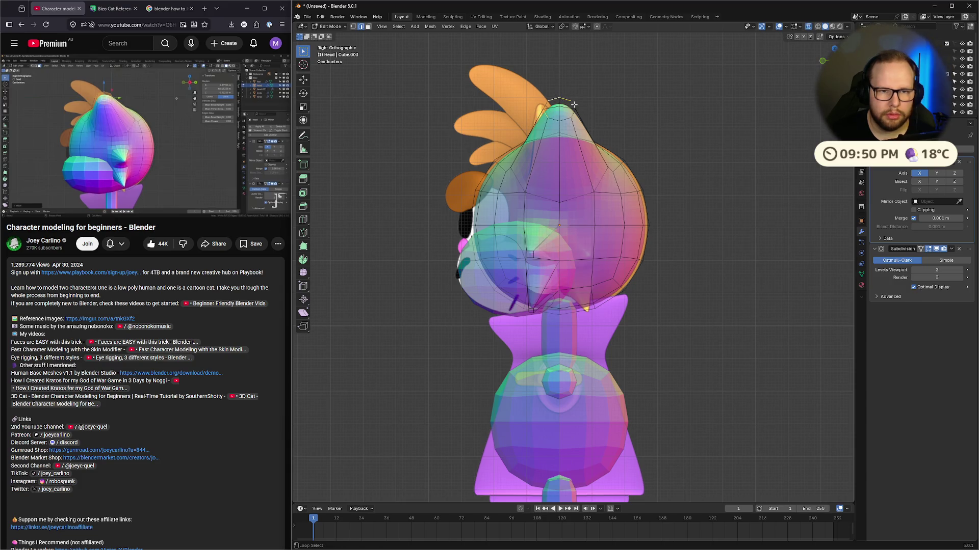
pyautogui.press('ctrl')
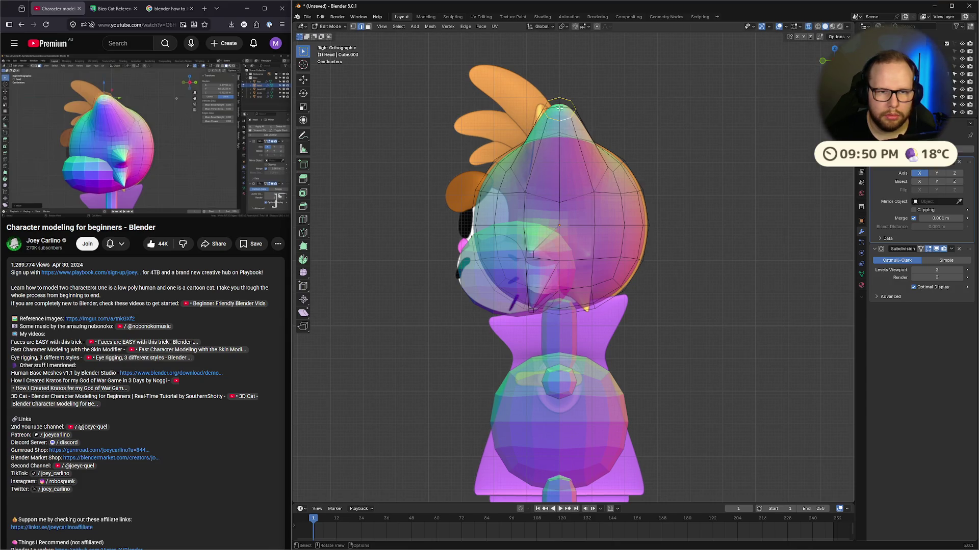
pyautogui.press('3')
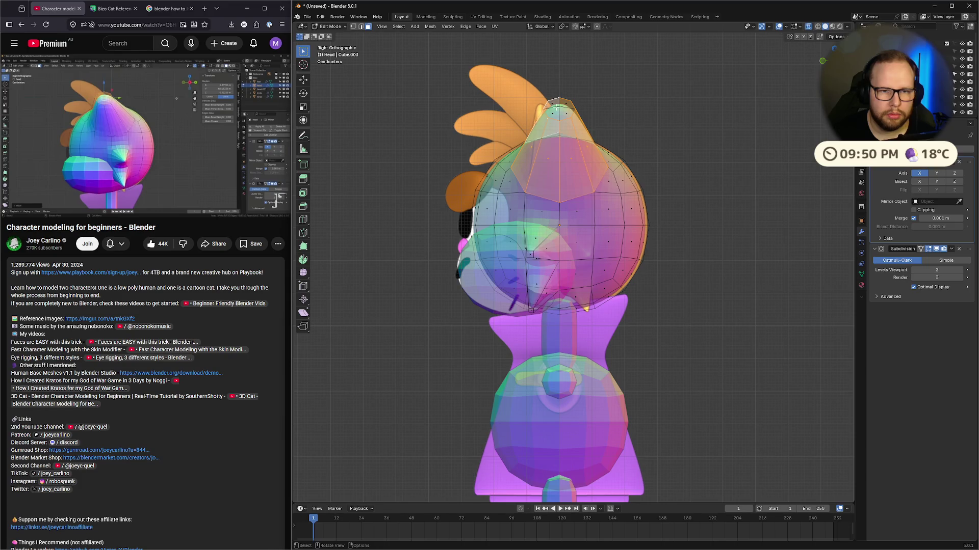
pyautogui.click(551, 112)
pyautogui.press('s')
pyautogui.click(637, 107)
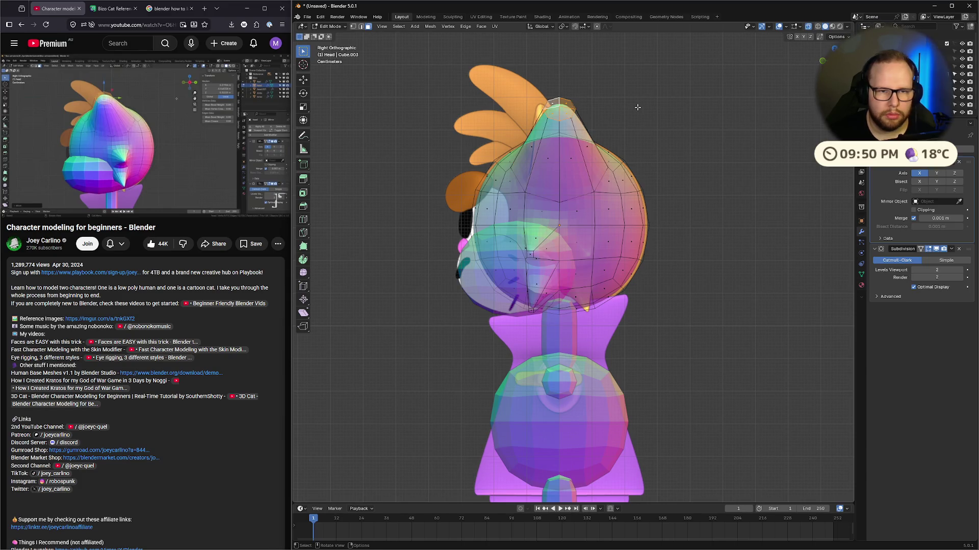
# Step: Move the top cap face along X, then along Y
pyautogui.press('g')
pyautogui.press('x')
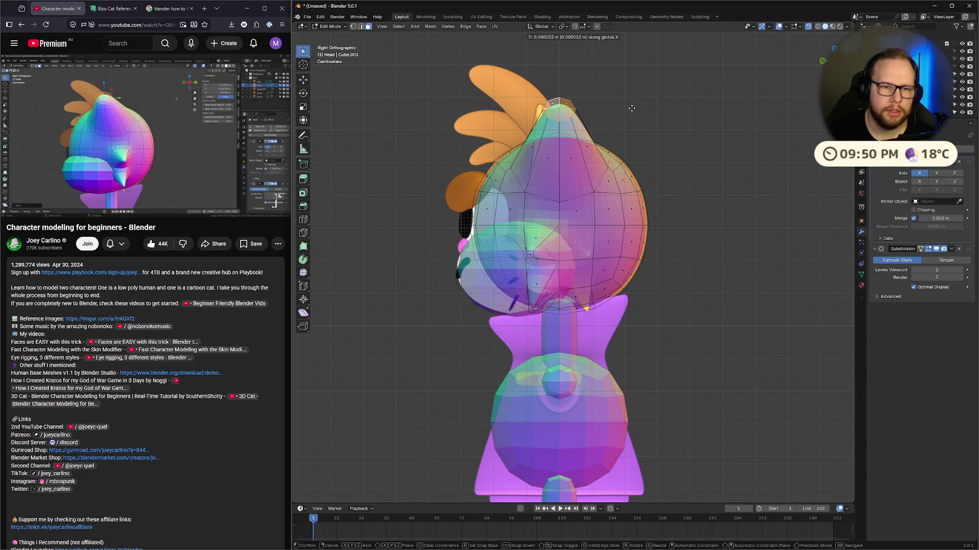
pyautogui.click(630, 108)
pyautogui.press('g')
pyautogui.press('y')
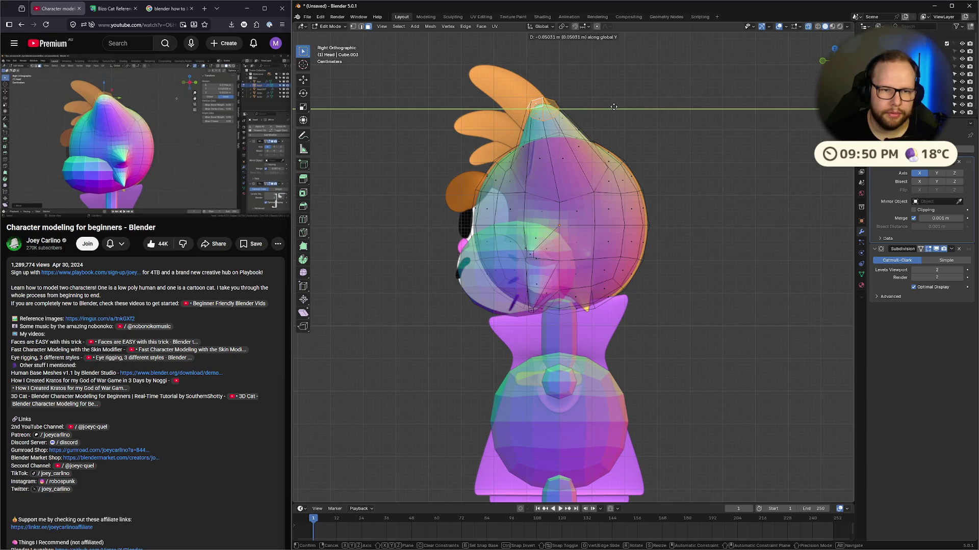
pyautogui.click(614, 107)
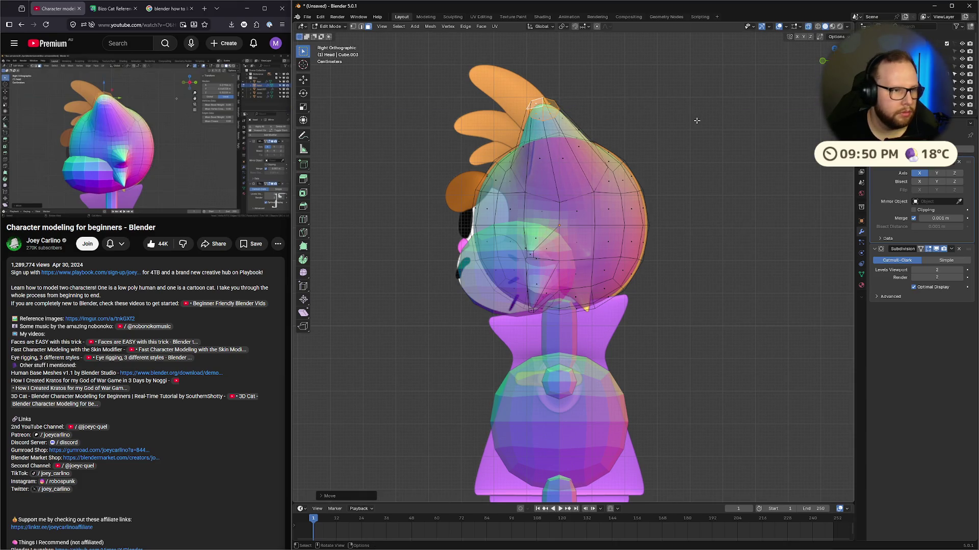
# Step: Narrow the head top by scaling along Y, then view the smoothed result in Object Mode
pyautogui.click(172, 138)
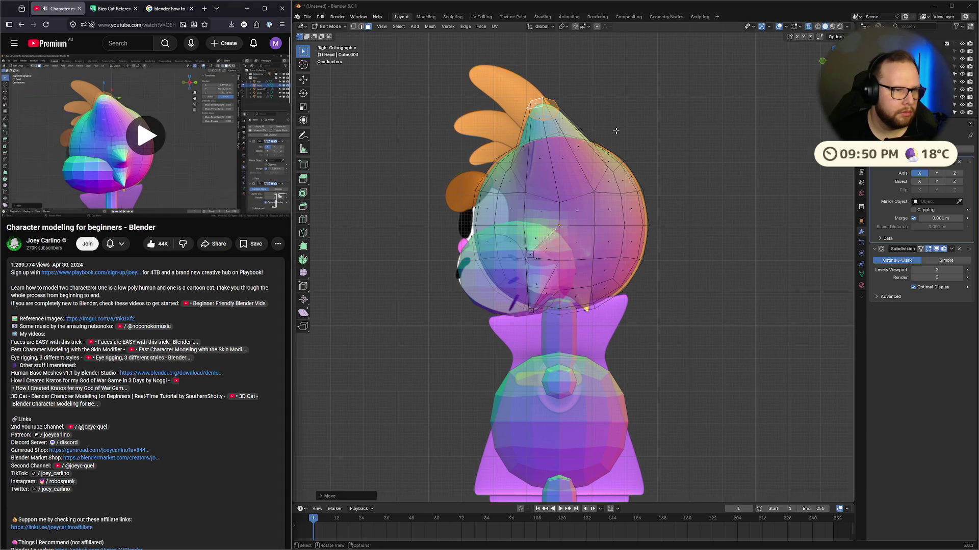
pyautogui.click(184, 124)
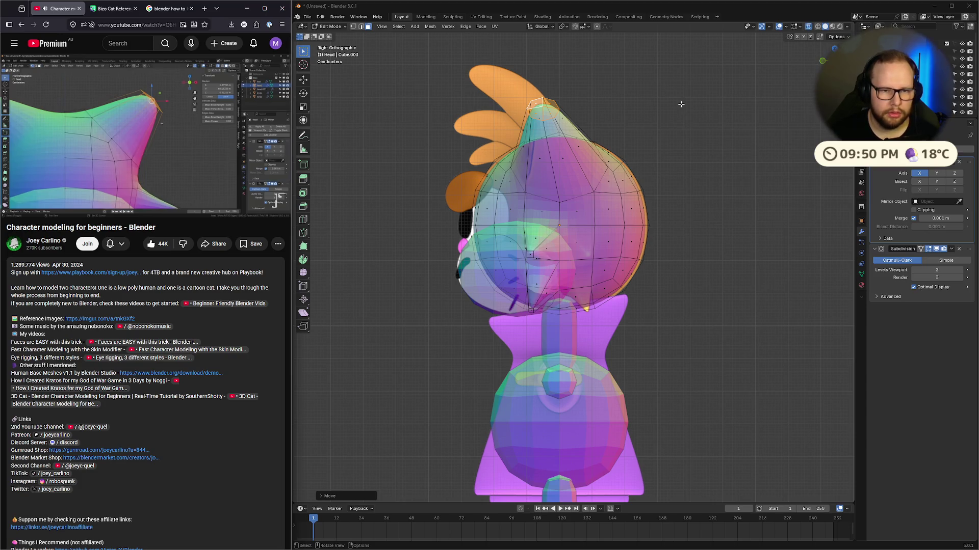
pyautogui.click(655, 110)
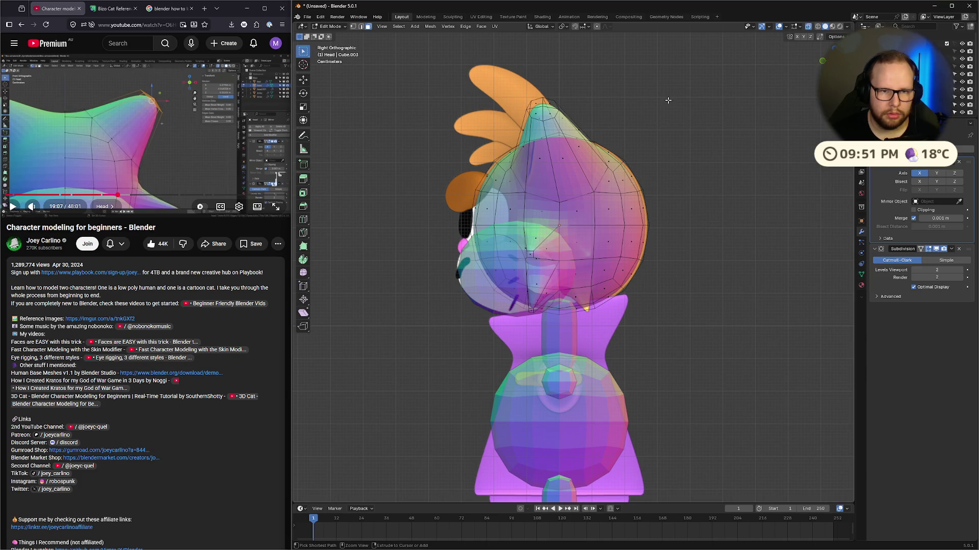
pyautogui.press('s')
pyautogui.press('y')
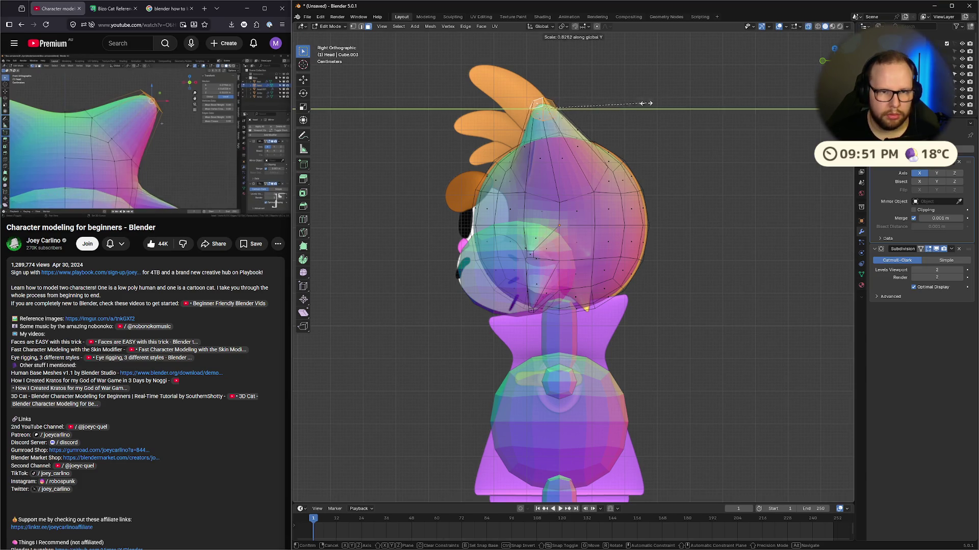
pyautogui.click(610, 113)
pyautogui.moveTo(485, 203)
pyautogui.mouseDown(button='middle')
pyautogui.moveTo(518, 216)
pyautogui.moveTo(798, 79)
pyautogui.mouseUp(button='middle')
pyautogui.press('Tab')
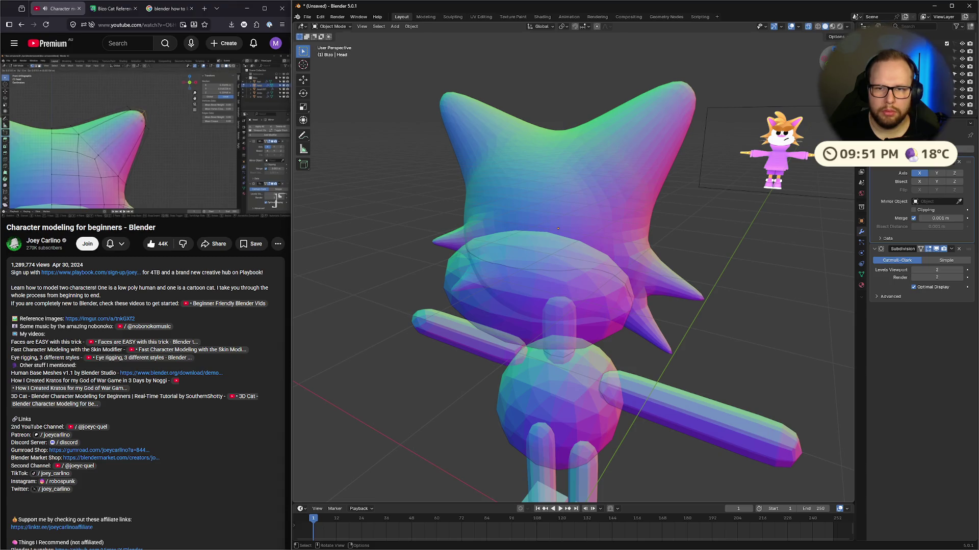
# Step: Snap to front view, rewind the tutorial to 19:11, and select the browser's search text
pyautogui.press('KP_1')
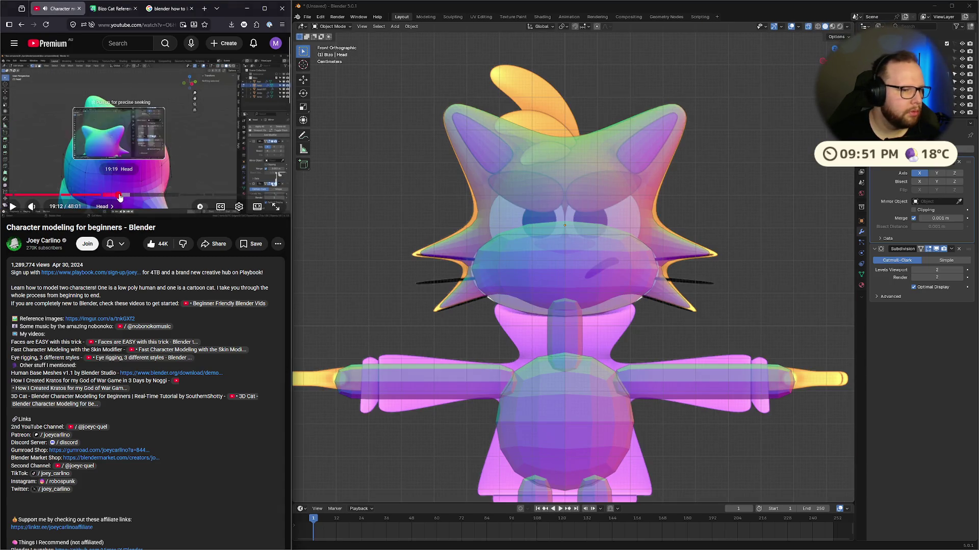
pyautogui.moveTo(124, 194); pyautogui.dragTo(117, 192)
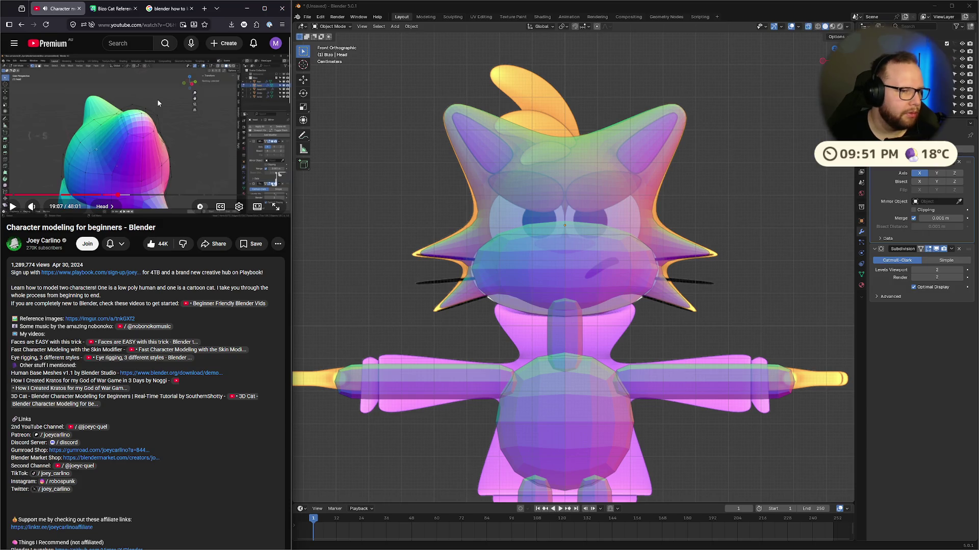
pyautogui.press('Left')
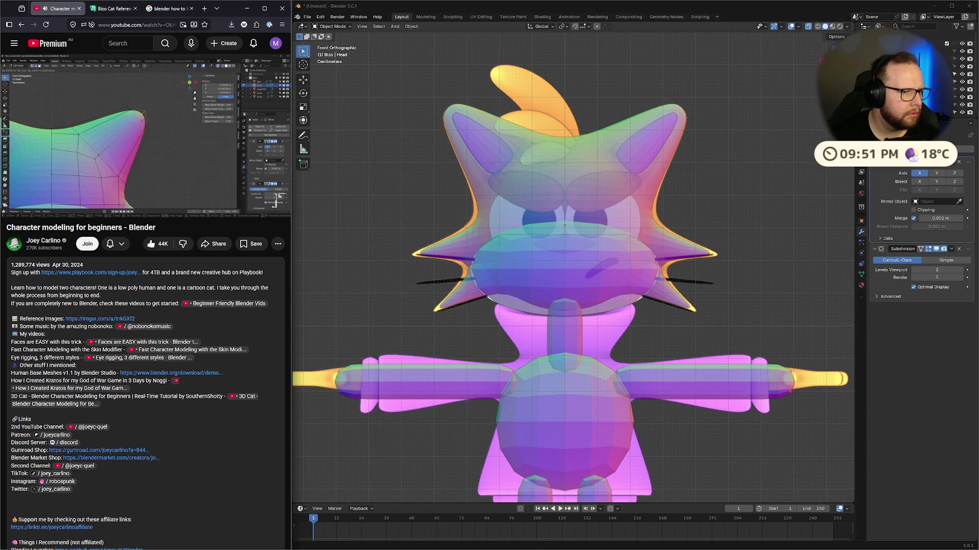
pyautogui.click(158, 100)
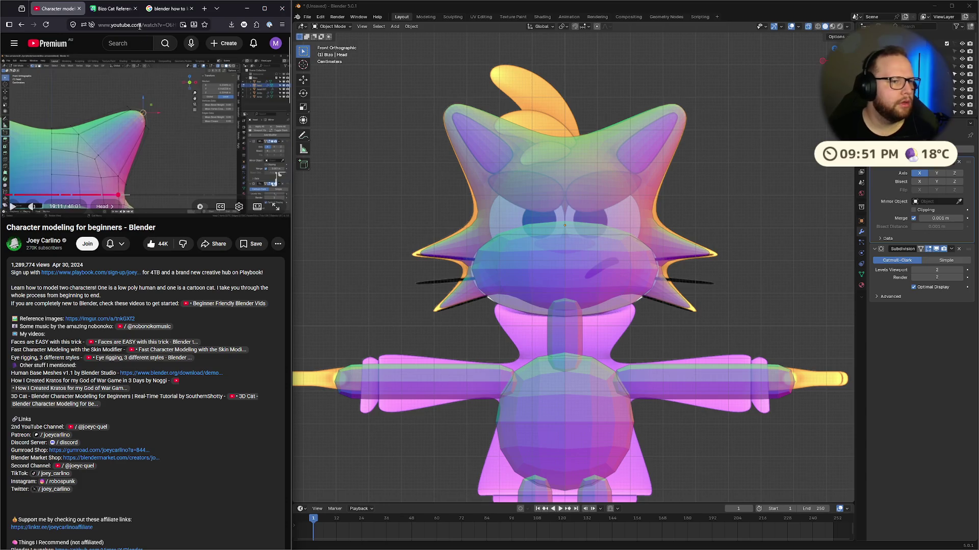
pyautogui.click(168, 9)
pyautogui.click(169, 24)
# Step: Search Google for 'blender how to move verticies along normal'
pyautogui.write('blenderin')
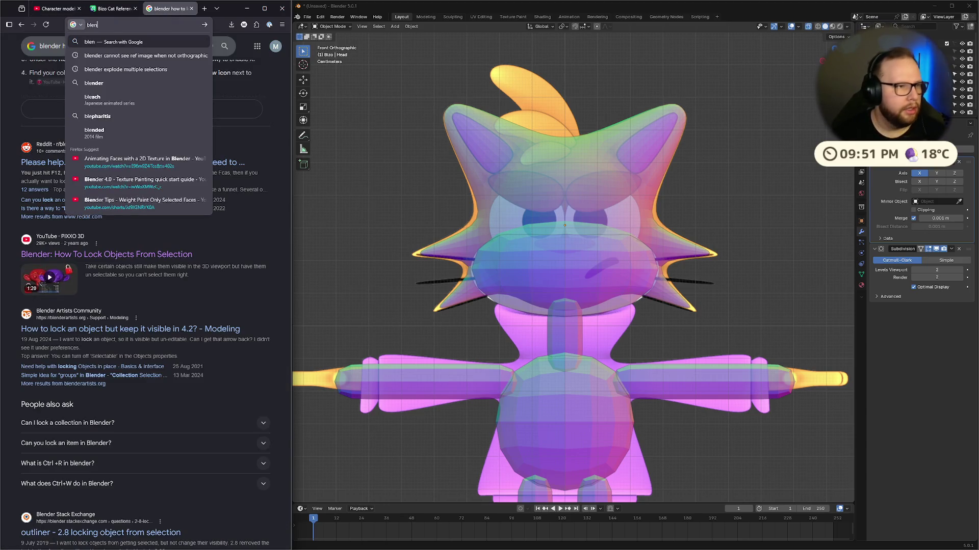
pyautogui.press('BackSpace')
pyautogui.press('BackSpace')
pyautogui.write('h')
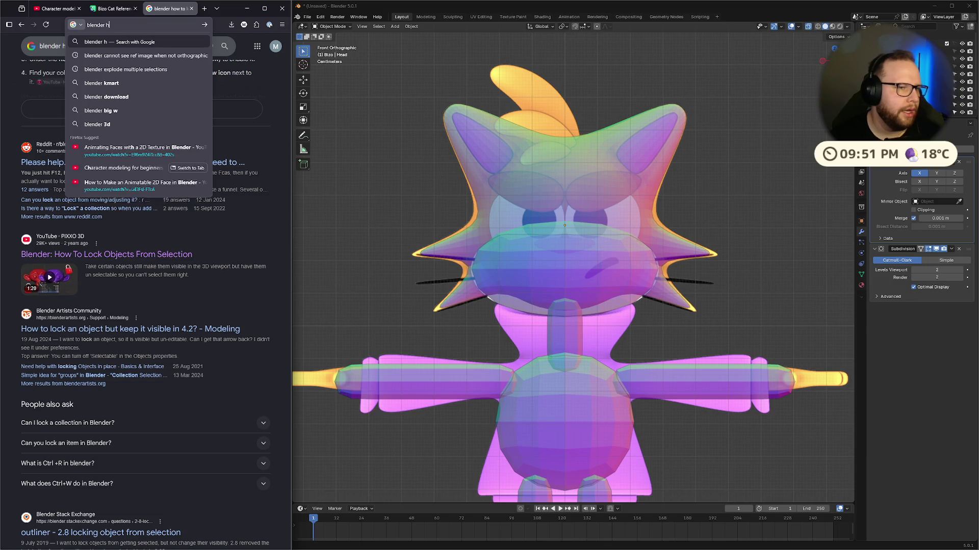
pyautogui.write('ow to move')
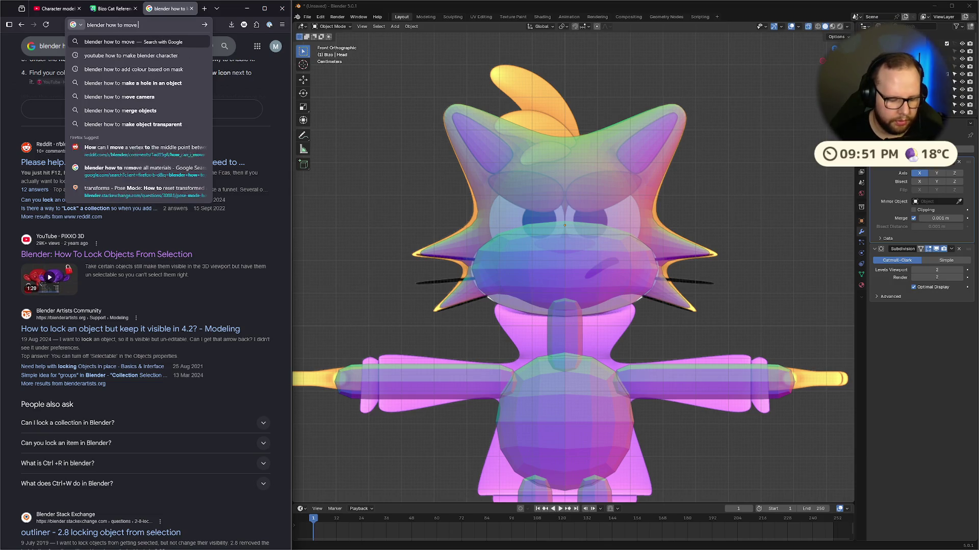
pyautogui.write(' verticies along normal')
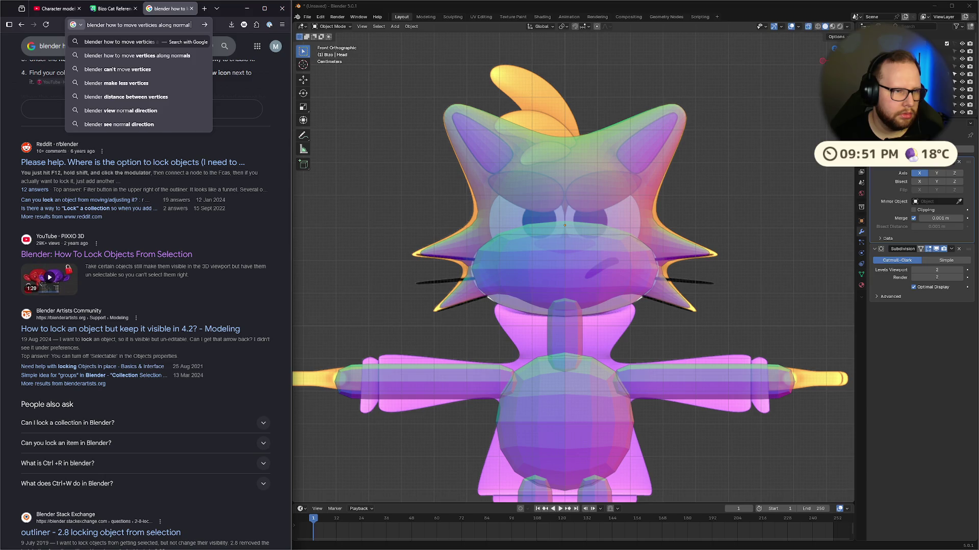
pyautogui.press('Return')
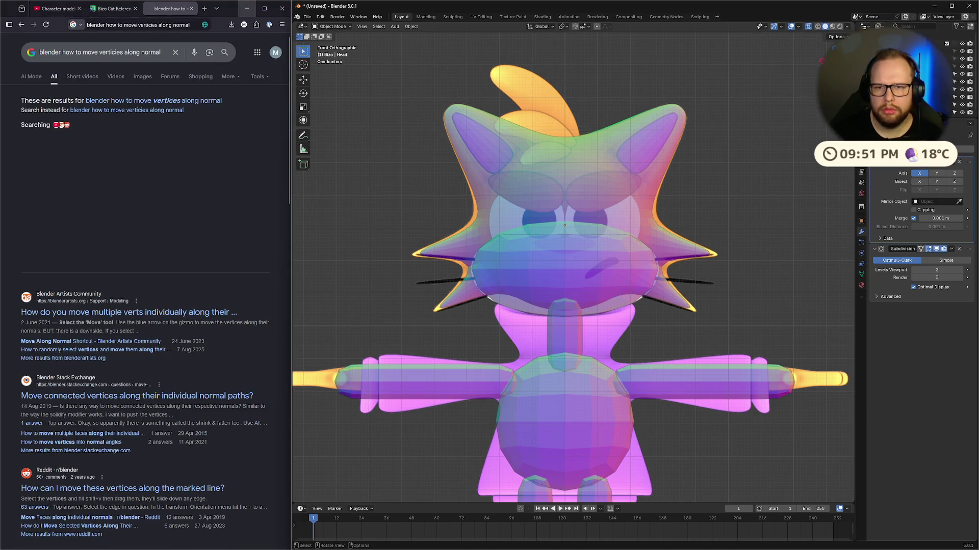
pyautogui.press('Tab')
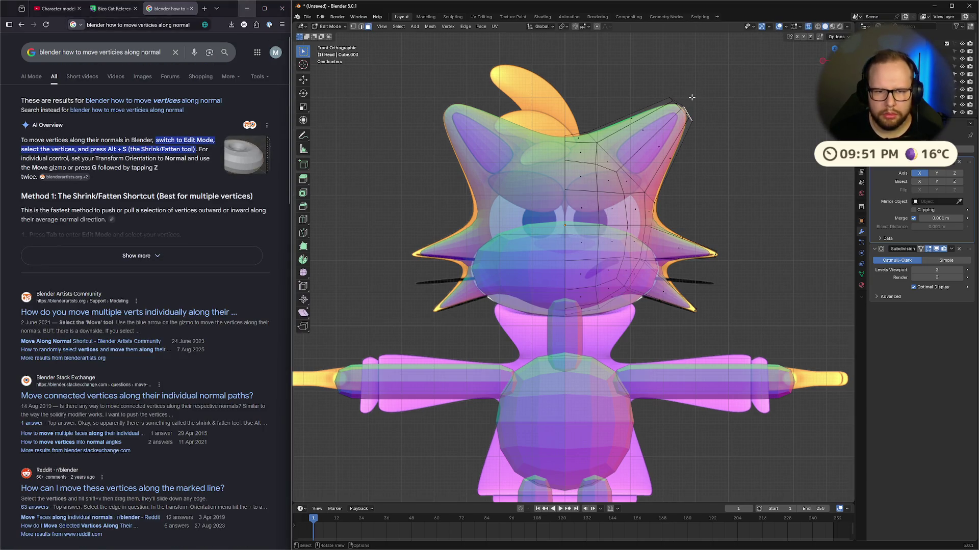
# Step: Box-select the right ear tip vertices and apply Shrink/Fatten (Alt+S) twice
pyautogui.press('a')
pyautogui.hotkey('alt', 'a')
pyautogui.moveTo(691, 97)
pyautogui.mouseDown()
pyautogui.moveTo(670, 117)
pyautogui.moveTo(678, 114)
pyautogui.mouseUp()
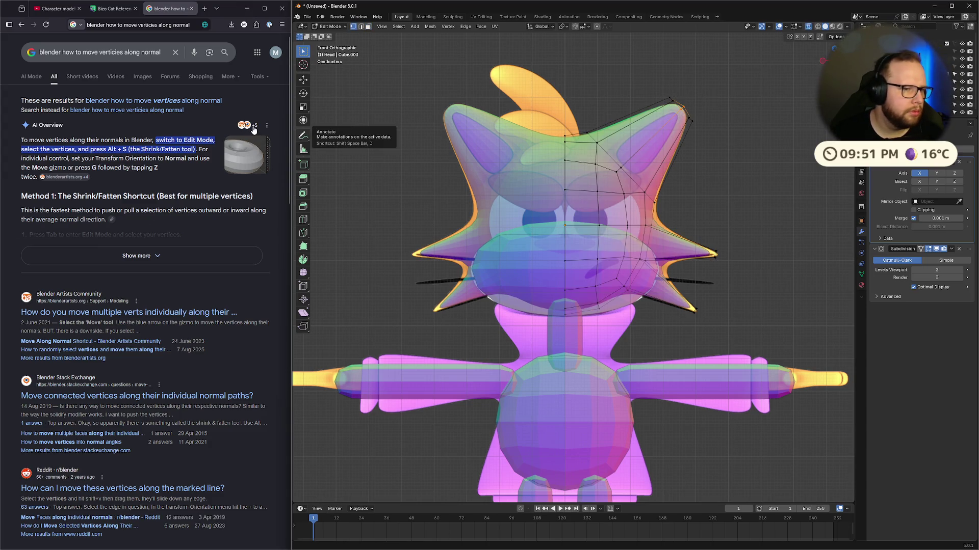
pyautogui.hotkey('alt', 's')
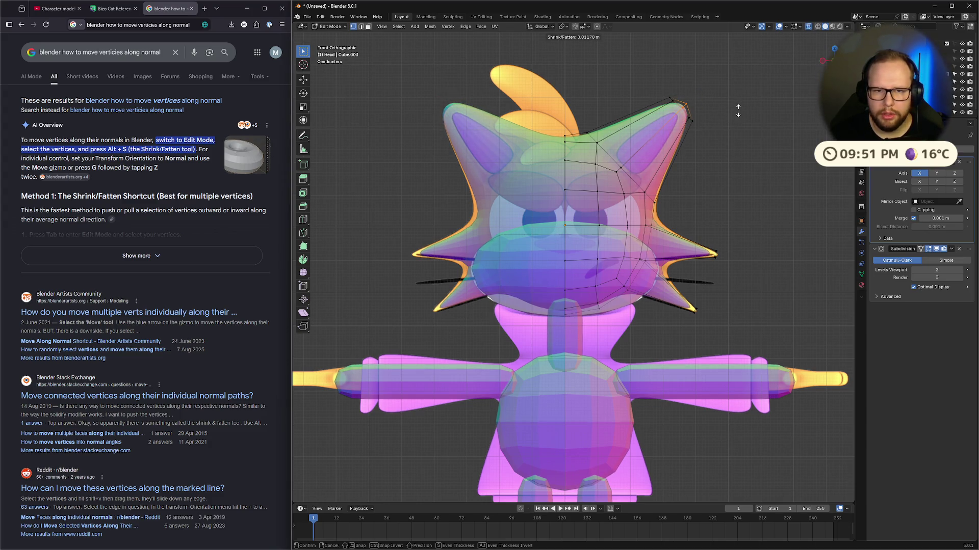
pyautogui.click(738, 109)
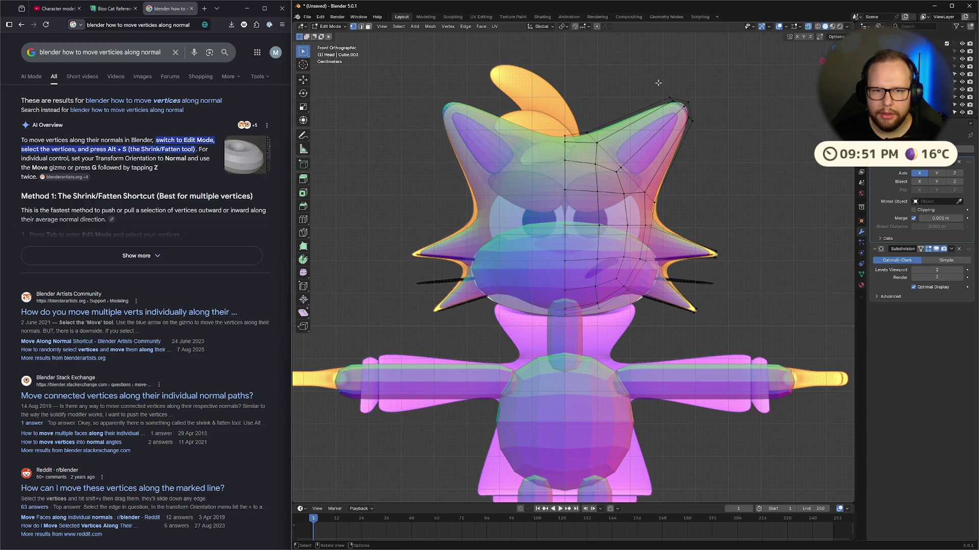
pyautogui.hotkey('alt', 's')
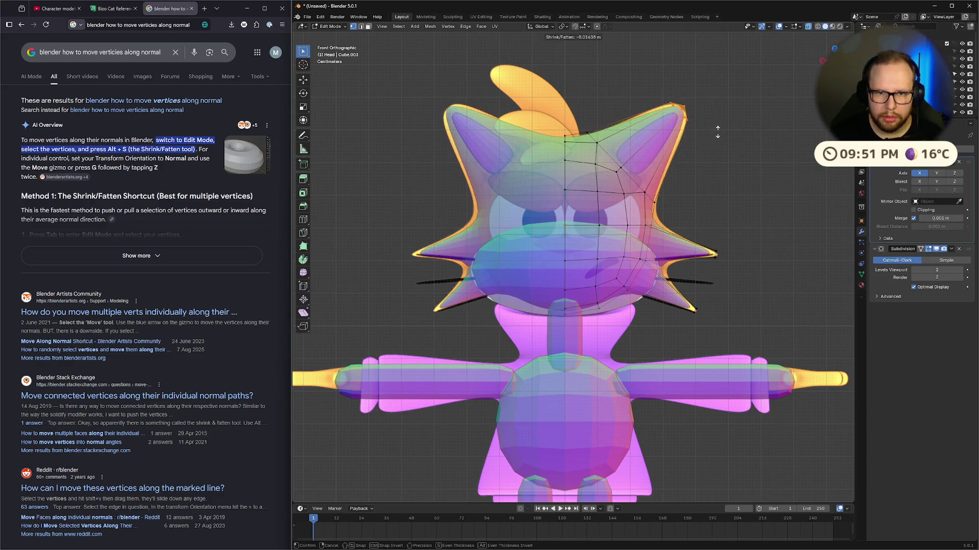
pyautogui.click(723, 130)
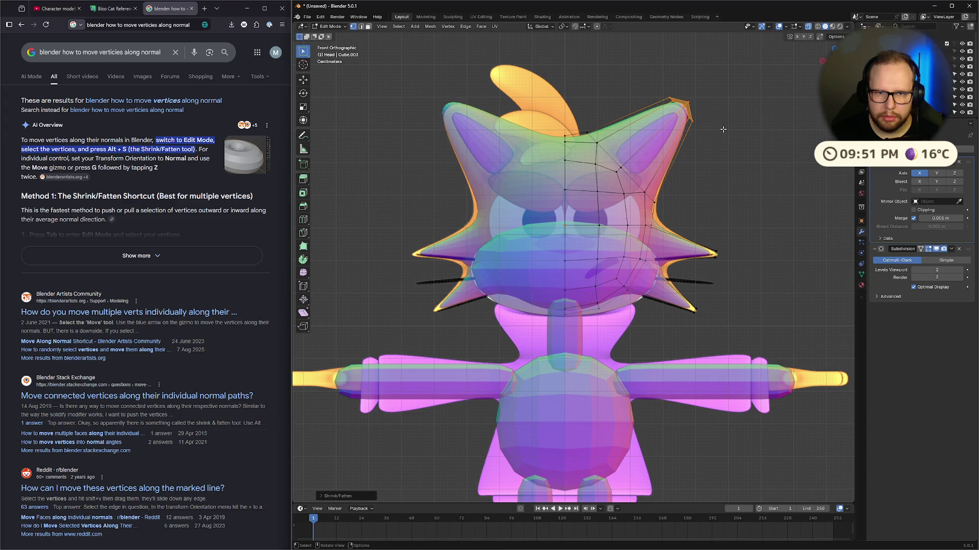
# Step: Nudge the ear tip vertices slightly with G and resume the tutorial
pyautogui.press('g')
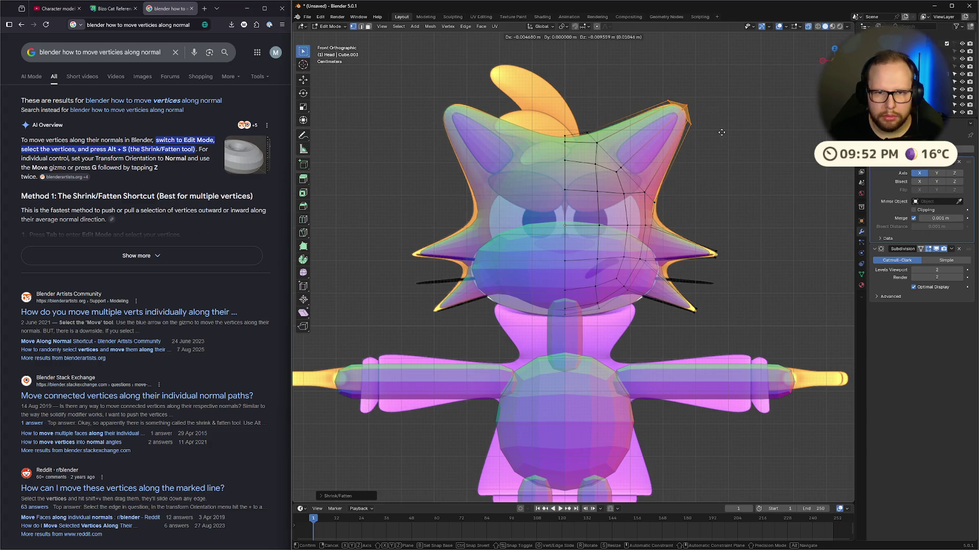
pyautogui.click(721, 132)
pyautogui.moveTo(767, 128)
pyautogui.mouseDown(button='middle')
pyautogui.moveTo(683, 194)
pyautogui.moveTo(696, 152)
pyautogui.moveTo(662, 153)
pyautogui.mouseUp(button='middle')
pyautogui.click(186, 8)
pyautogui.click(142, 160)
pyautogui.moveTo(595, 155); pyautogui.dragTo(676, 189, button='middle')
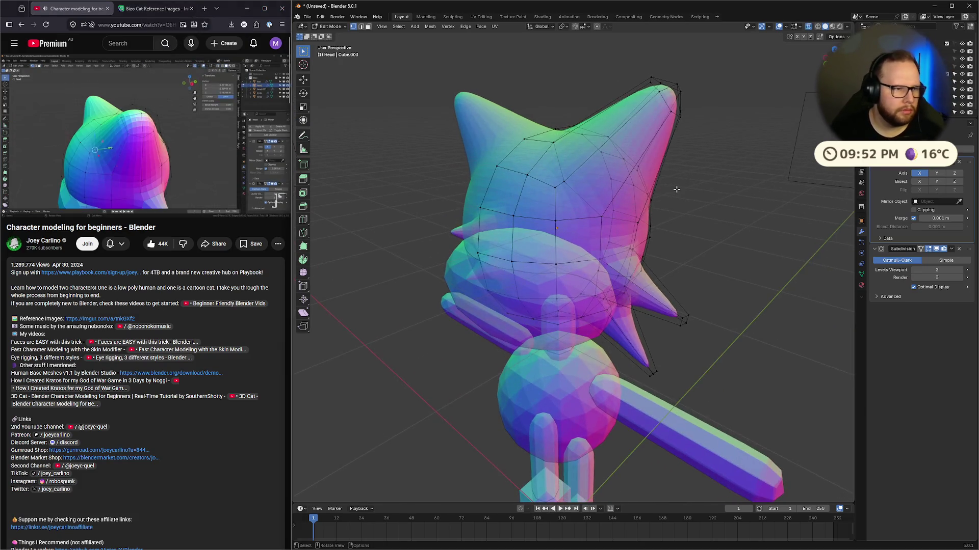
# Step: In the right side view, move the selected top-of-head vertex along the Y axis
pyautogui.click(565, 180)
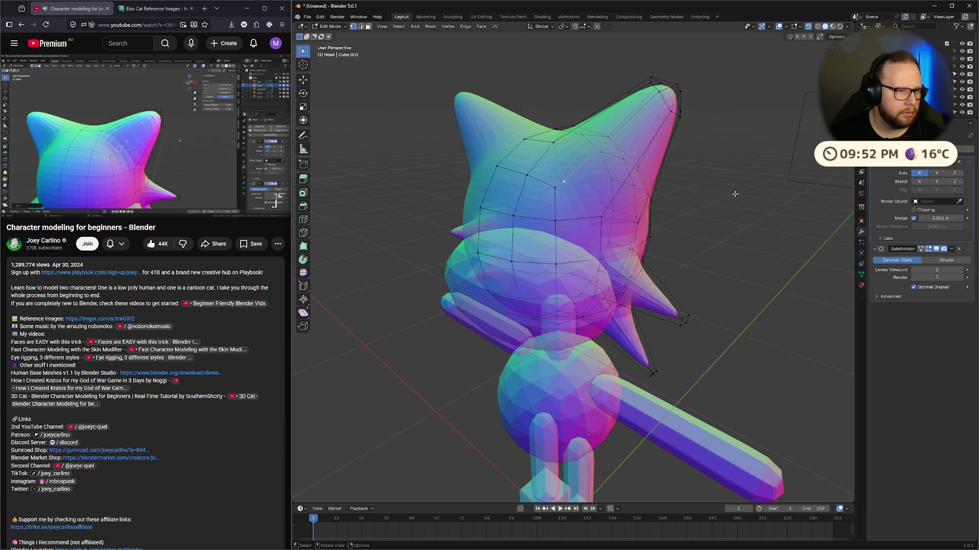
pyautogui.moveTo(770, 194); pyautogui.dragTo(753, 182, button='middle')
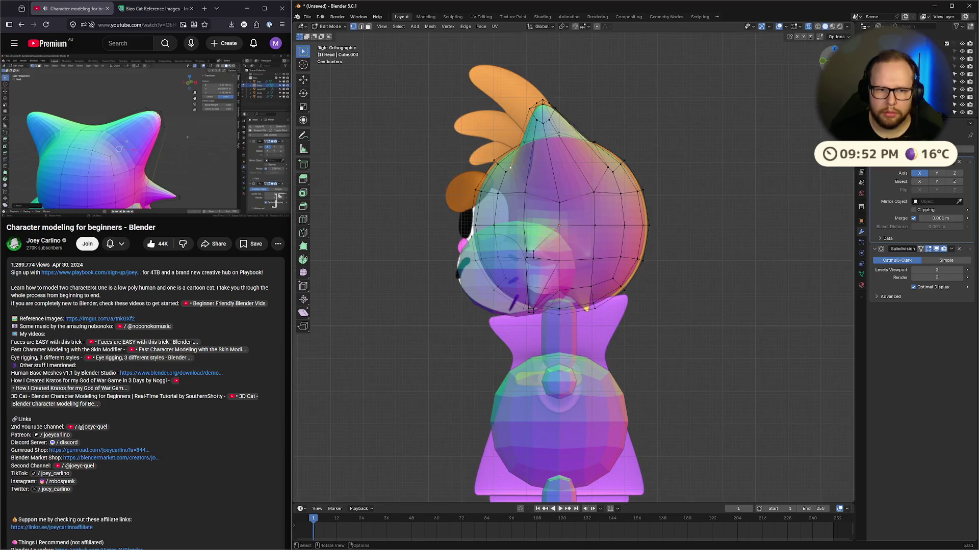
pyautogui.press('KP_3')
pyautogui.press('g')
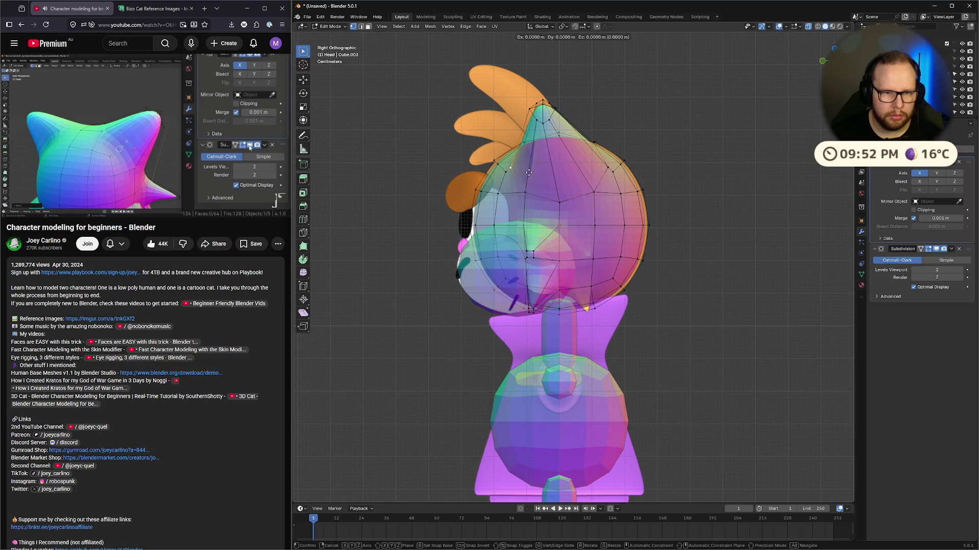
pyautogui.press('y')
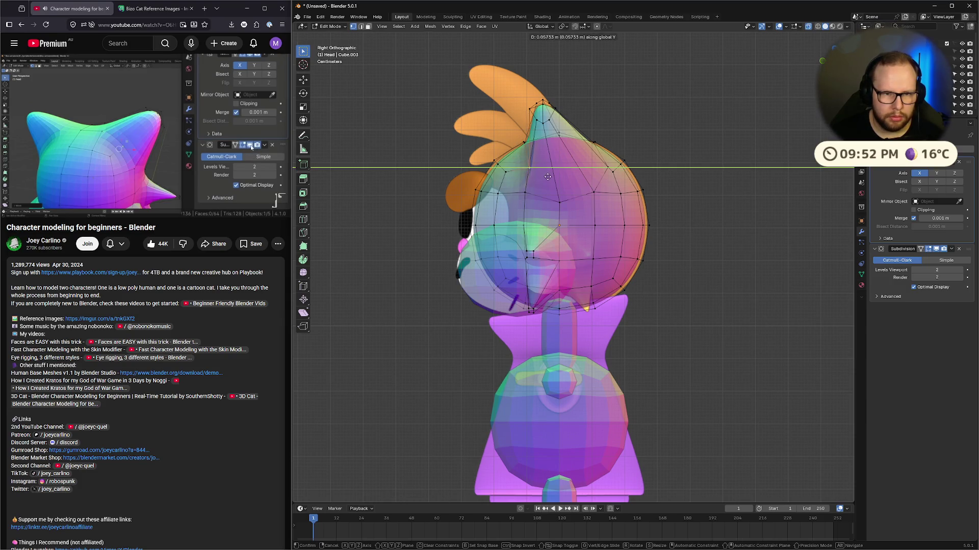
pyautogui.click(548, 177)
pyautogui.moveTo(549, 177)
pyautogui.mouseDown(button='middle')
pyautogui.moveTo(637, 182)
pyautogui.moveTo(570, 179)
pyautogui.mouseUp(button='middle')
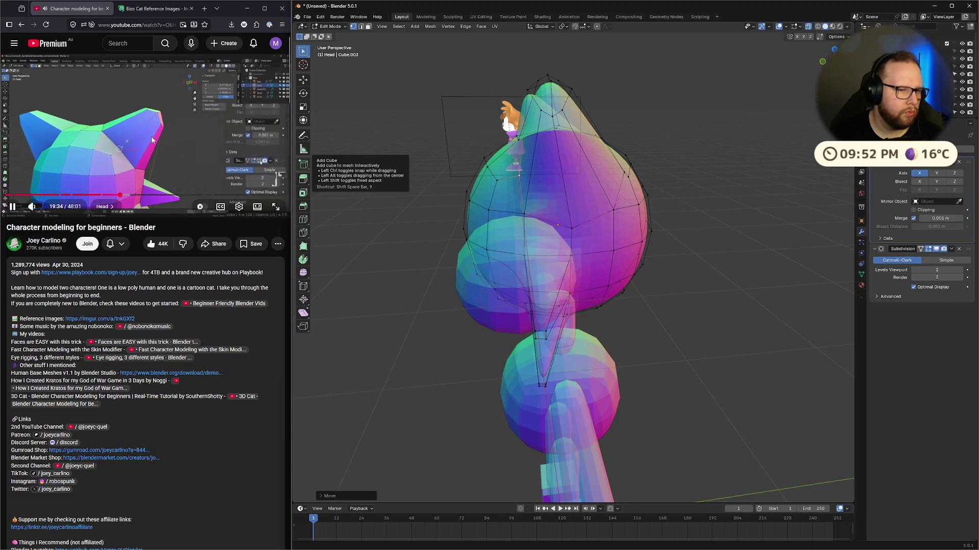
# Step: Switch to Object Mode and turn off X-ray so the head appears solid
pyautogui.press('space')
pyautogui.moveTo(642, 153); pyautogui.dragTo(630, 181, button='middle')
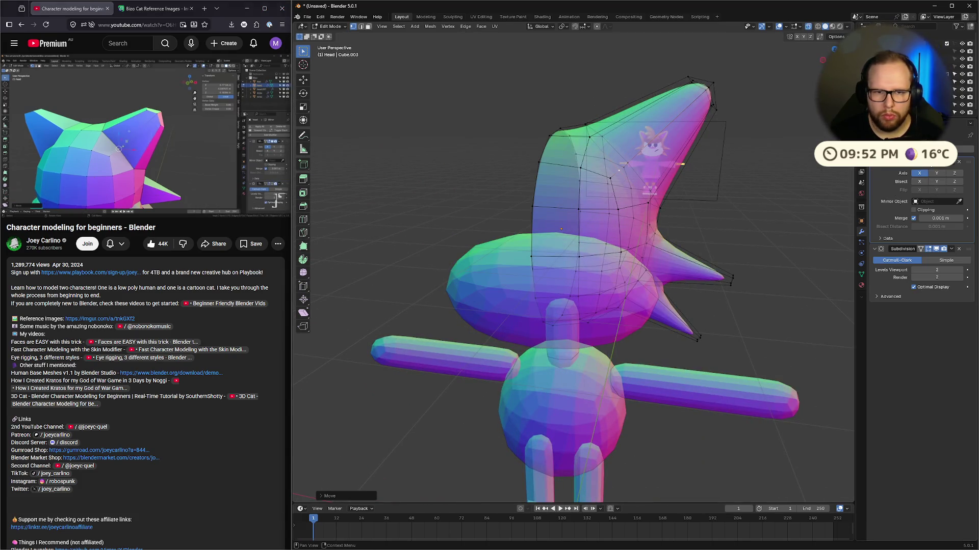
pyautogui.press('Tab')
pyautogui.press('Tab')
pyautogui.moveTo(678, 180); pyautogui.dragTo(737, 188, button='middle')
pyautogui.hotkey('alt', 'z')
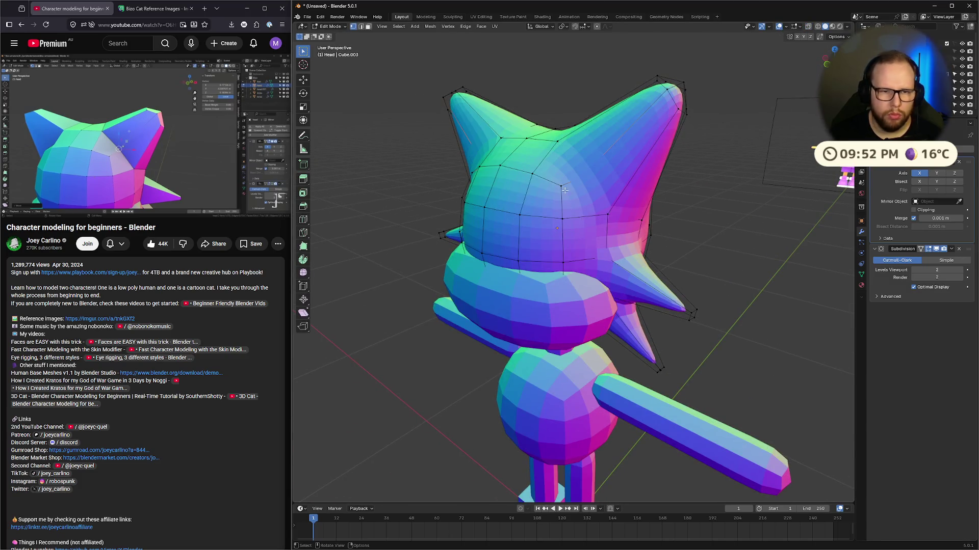
pyautogui.click(187, 135)
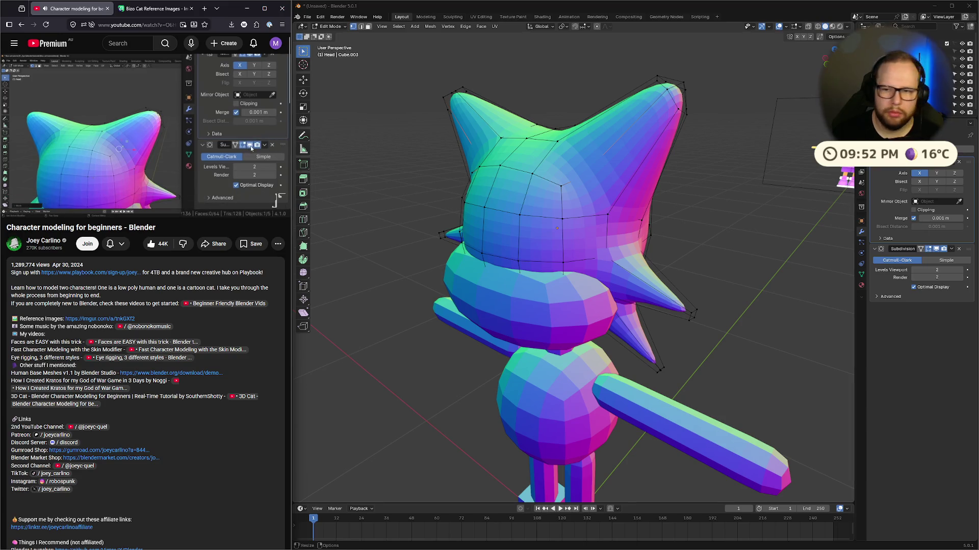
pyautogui.click(477, 171)
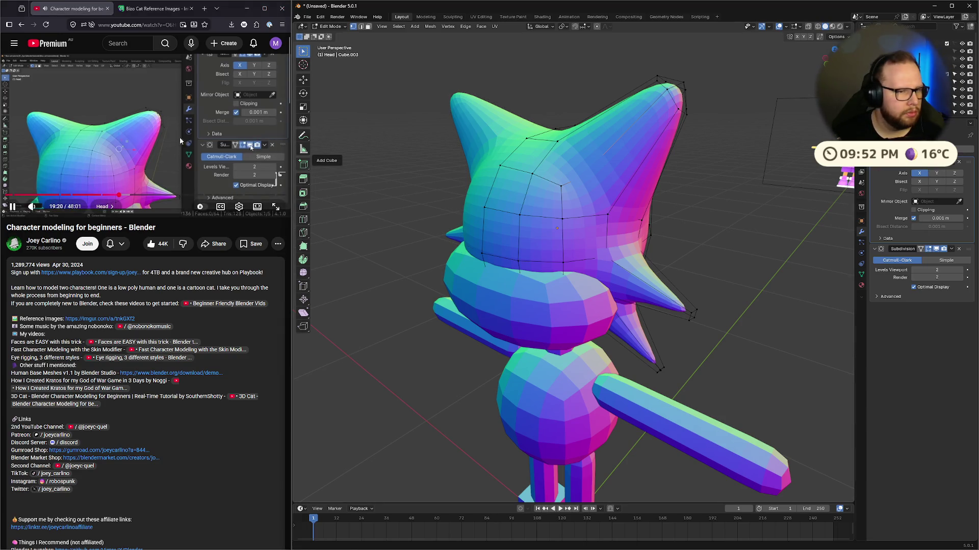
# Step: Toggle the Subdivision modifier's on-cage and viewport display to show the plain low-poly head
pyautogui.click(919, 172)
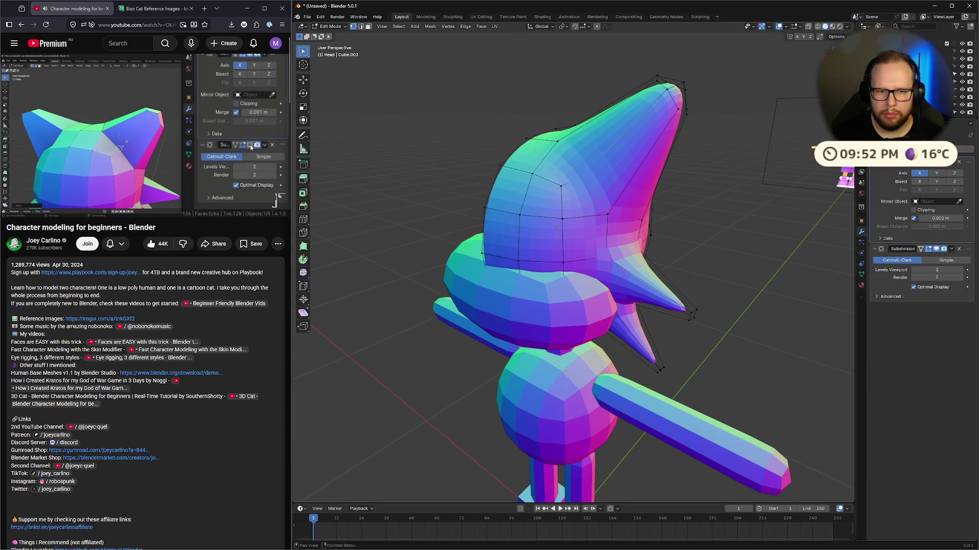
pyautogui.click(919, 173)
pyautogui.click(921, 248)
pyautogui.moveTo(561, 214)
pyautogui.mouseDown(button='middle')
pyautogui.moveTo(496, 215)
pyautogui.moveTo(491, 189)
pyautogui.mouseUp(button='middle')
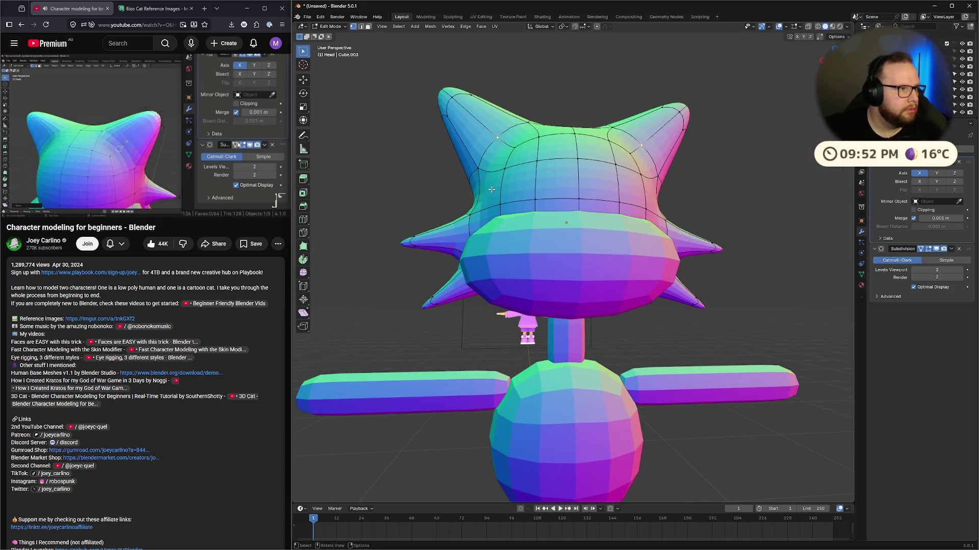
pyautogui.moveTo(126, 59)
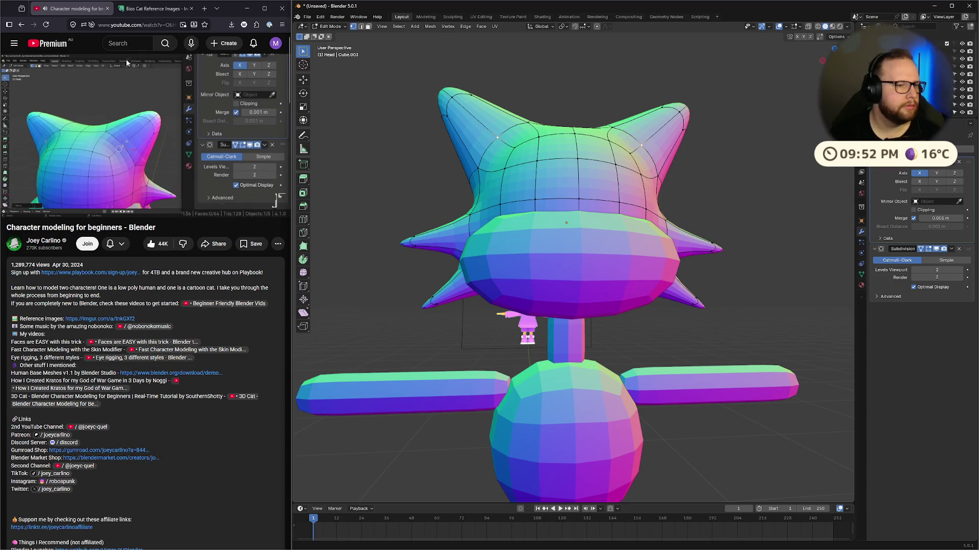
pyautogui.moveTo(678, 153)
pyautogui.mouseDown(button='middle')
pyautogui.moveTo(674, 226)
pyautogui.moveTo(560, 232)
pyautogui.mouseUp(button='middle')
pyautogui.click(136, 148)
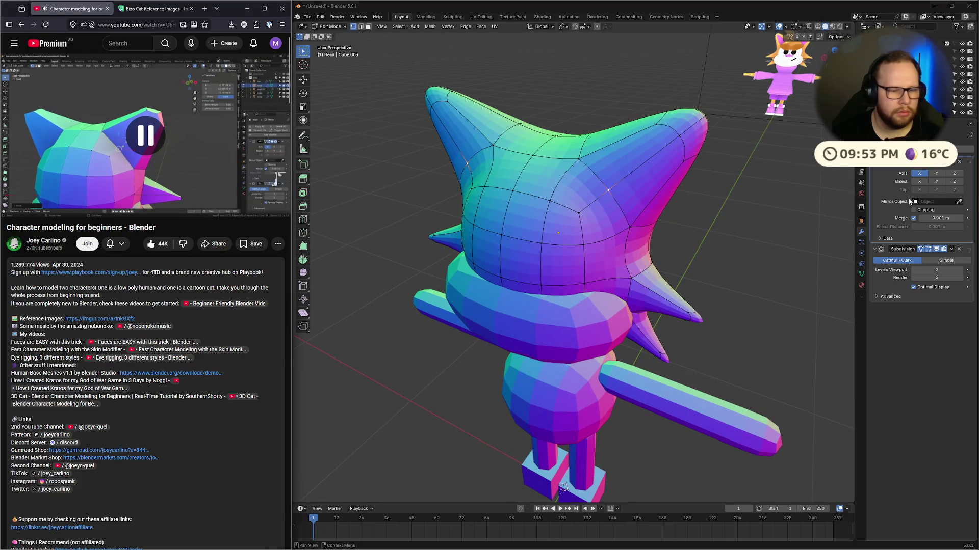
pyautogui.click(936, 249)
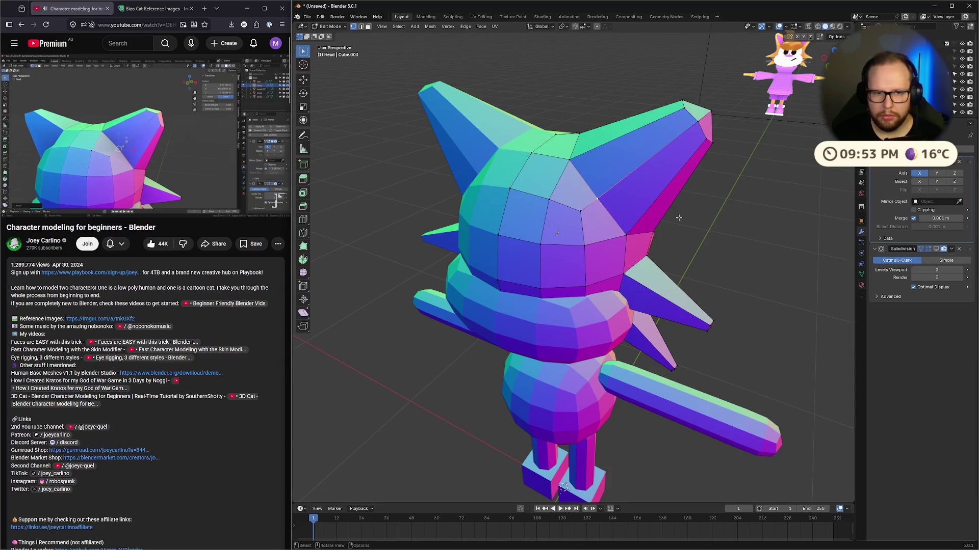
# Step: Move one ear vertex slightly, then check the cat from the front view
pyautogui.moveTo(601, 214); pyautogui.dragTo(571, 208, button='middle')
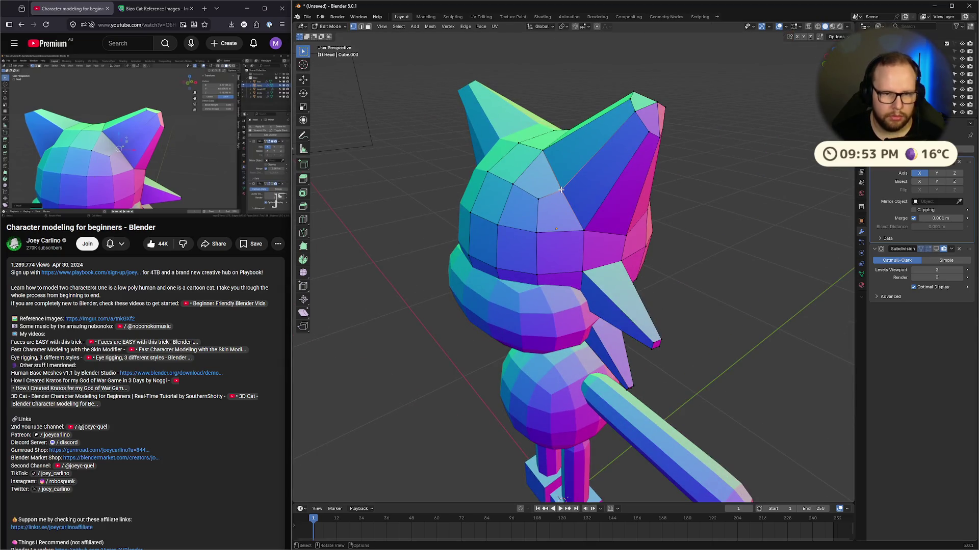
pyautogui.press('g')
pyautogui.click(576, 185)
pyautogui.moveTo(576, 185)
pyautogui.mouseDown(button='middle')
pyautogui.moveTo(601, 199)
pyautogui.moveTo(571, 196)
pyautogui.mouseUp(button='middle')
pyautogui.click(260, 108)
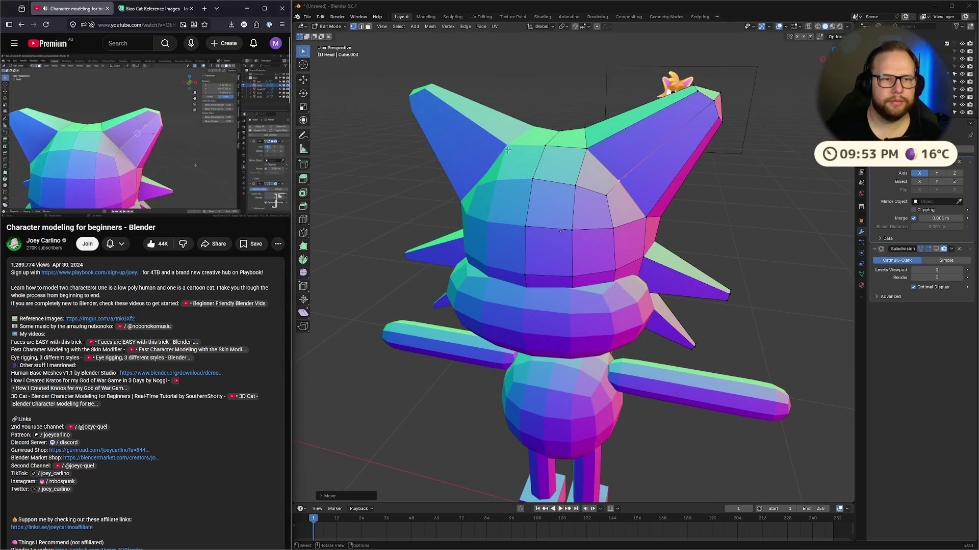
pyautogui.scroll(-4, 725, 136)
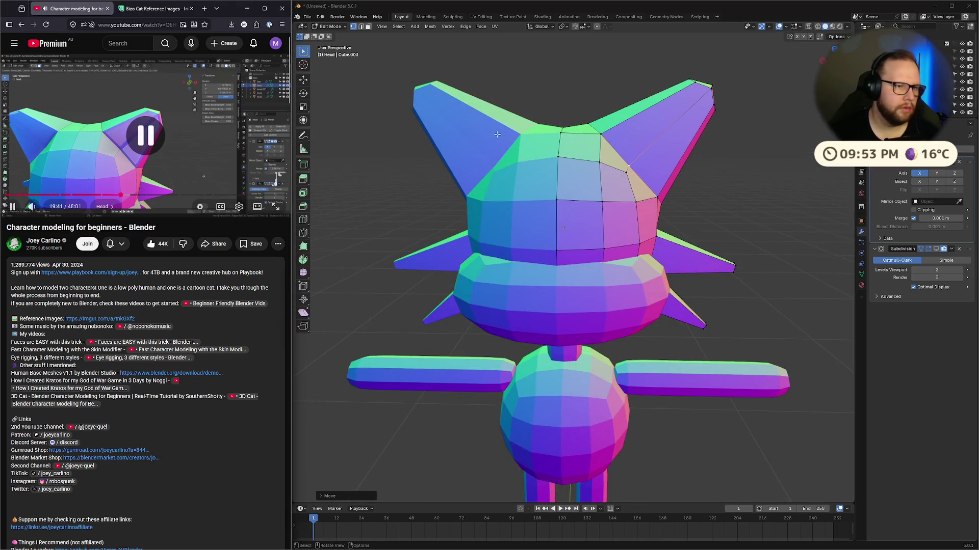
pyautogui.scroll(-2, 704, 167)
pyautogui.press('KP_1')
pyautogui.scroll(5, 675, 132)
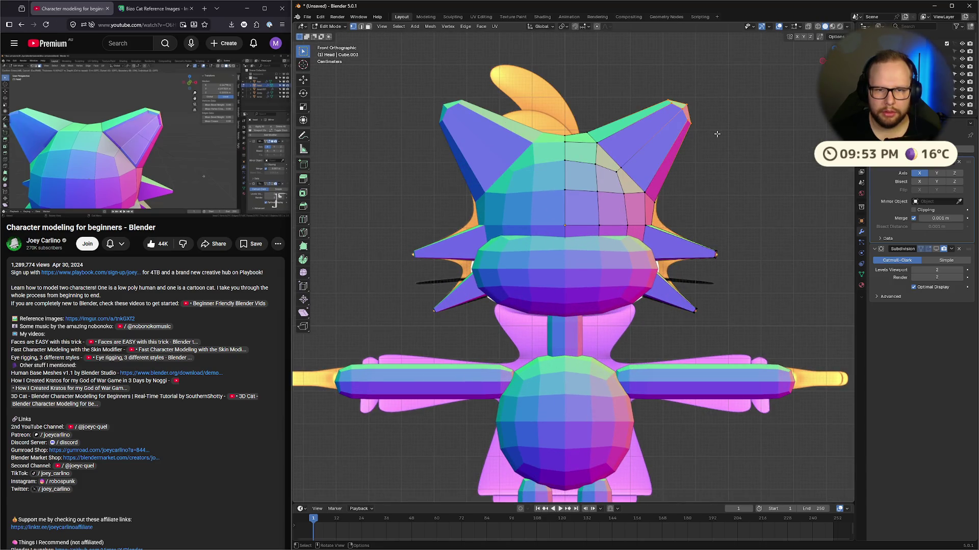
# Step: In X-ray view, nudge the selected ear vertices and shrink/fatten them along their normals three times
pyautogui.hotkey('alt', 'z')
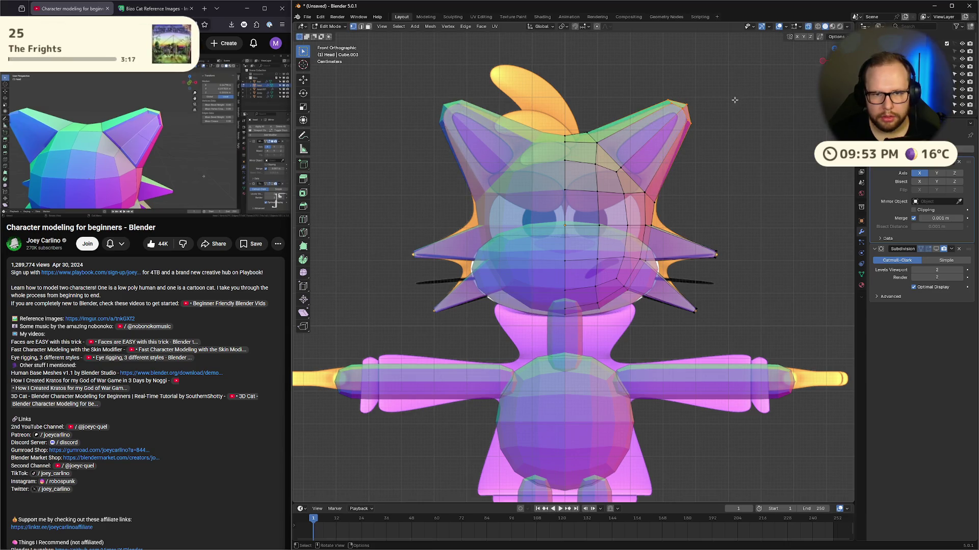
pyautogui.hotkey('alt', 'z')
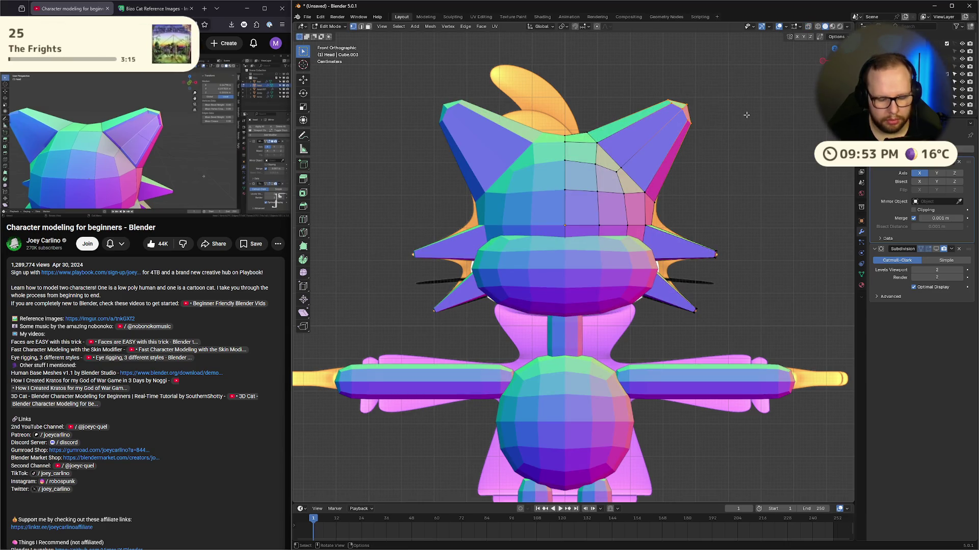
pyautogui.hotkey('alt', 'z')
pyautogui.press('g')
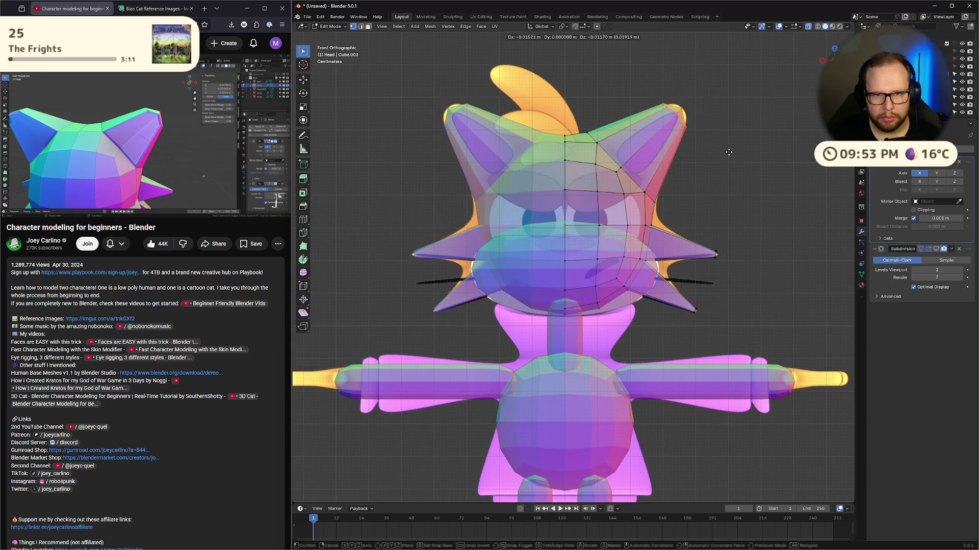
pyautogui.click(729, 152)
pyautogui.hotkey('alt', 's')
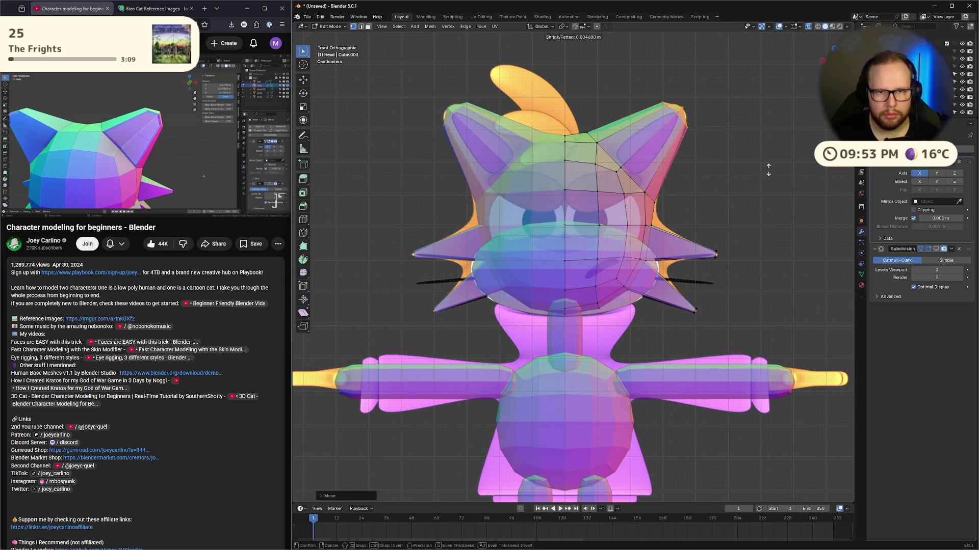
pyautogui.click(771, 172)
pyautogui.hotkey('alt', 's')
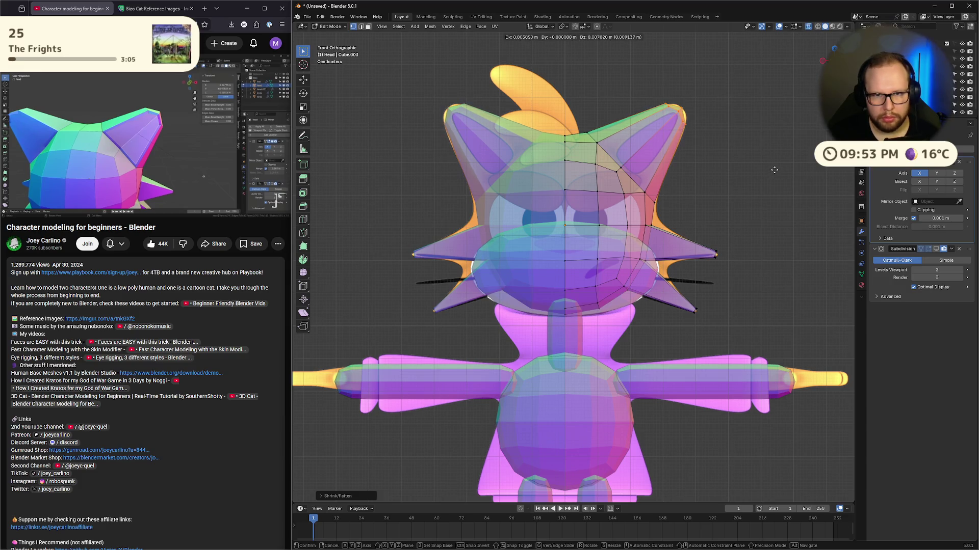
pyautogui.click(680, 95)
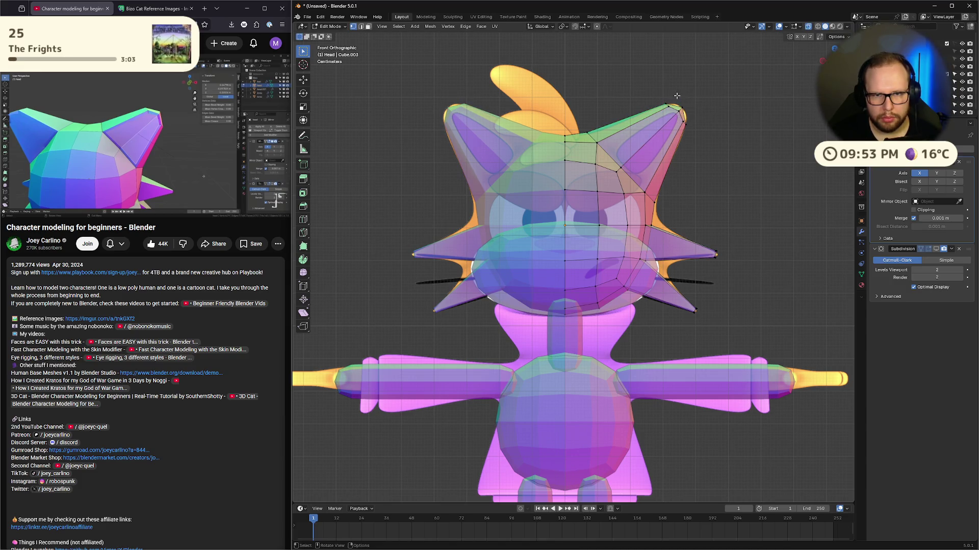
pyautogui.hotkey('alt', 's')
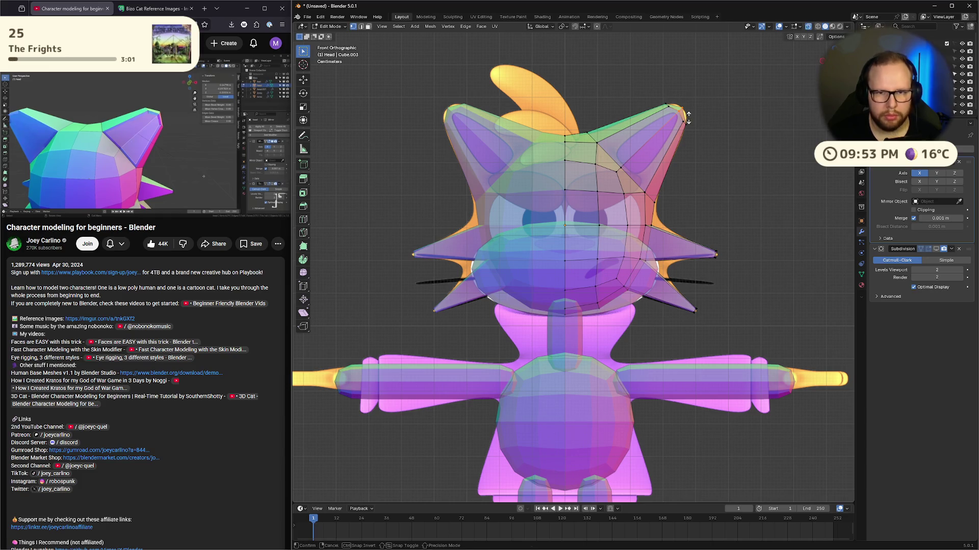
pyautogui.click(691, 119)
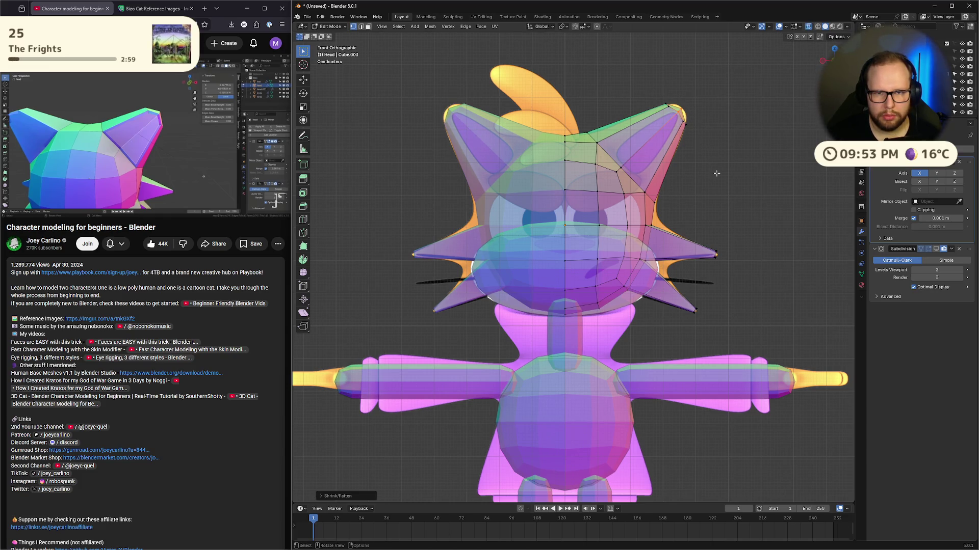
# Step: With subdivision shown in edit mode, box-select the right ear's vertices, then move and fatten them
pyautogui.click(936, 250)
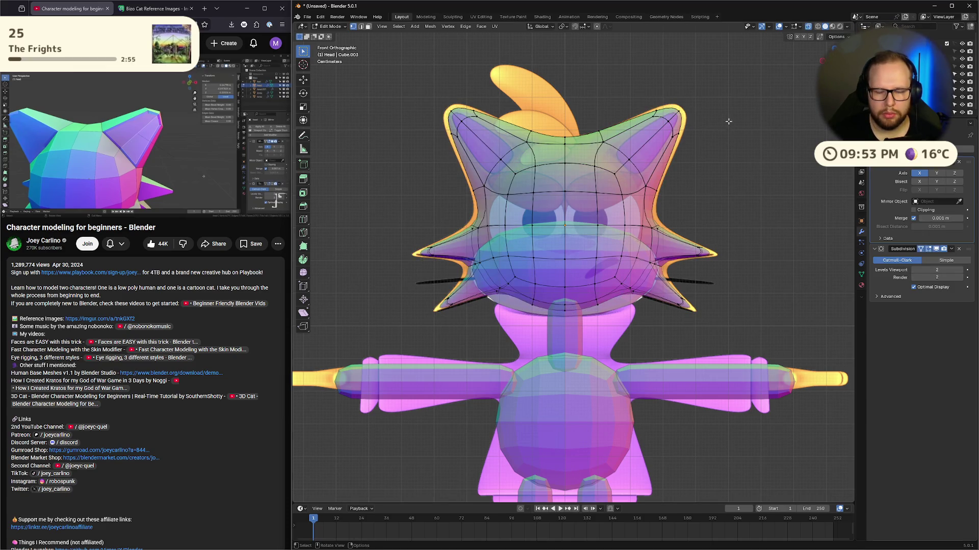
pyautogui.moveTo(637, 79); pyautogui.dragTo(721, 148)
pyautogui.press('g')
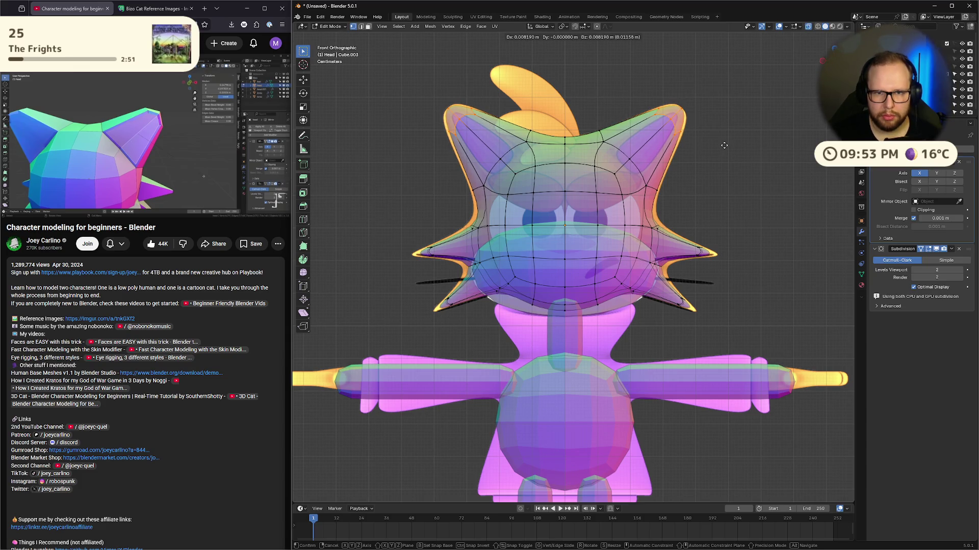
pyautogui.click(724, 146)
pyautogui.hotkey('alt', 's')
pyautogui.click(722, 145)
pyautogui.press('g')
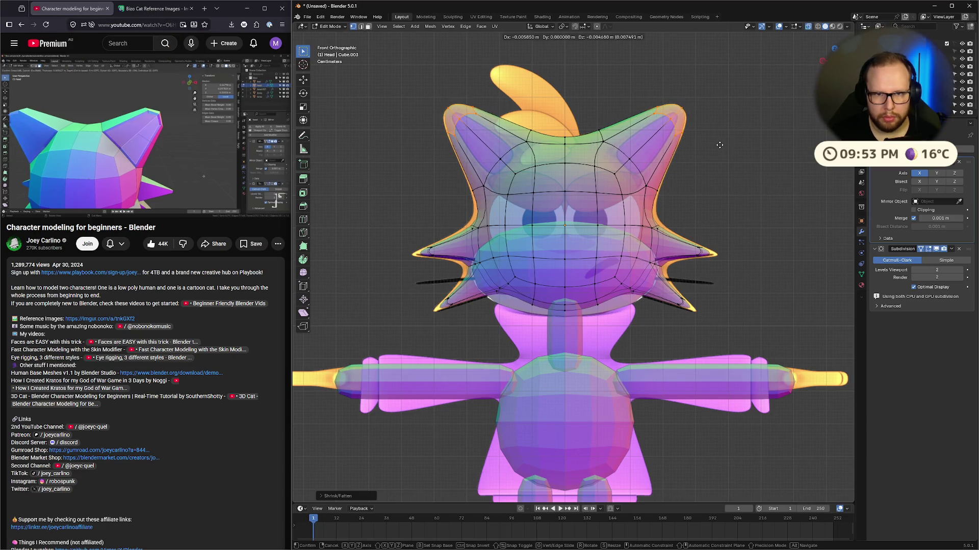
pyautogui.click(720, 146)
pyautogui.moveTo(756, 171); pyautogui.dragTo(787, 196, button='middle')
pyautogui.click(165, 139)
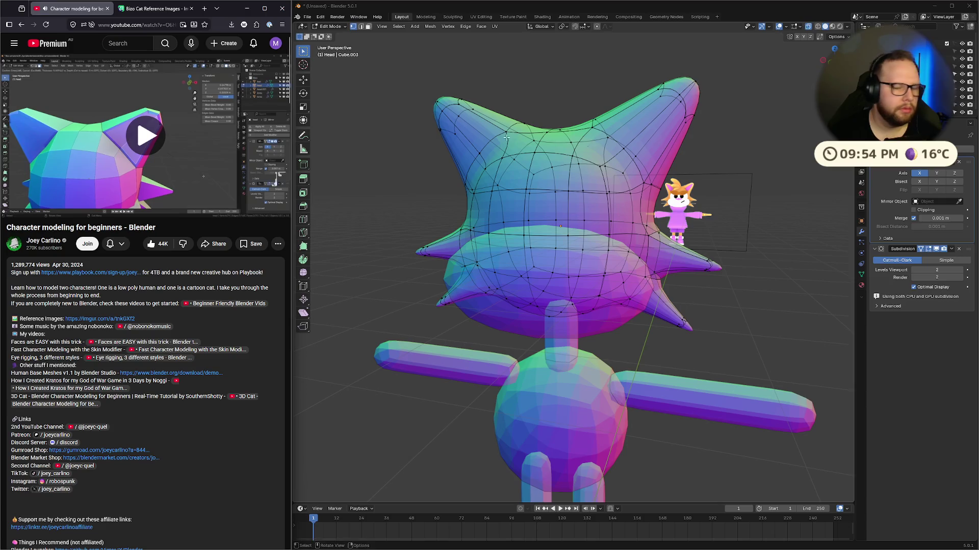
# Step: Hide the edit-mode subdivision preview, make the model opaque, and return to Edit Mode in face select
pyautogui.click(936, 250)
pyautogui.press('Tab')
pyautogui.moveTo(720, 170); pyautogui.dragTo(753, 179, button='middle')
pyautogui.hotkey('alt', 'z')
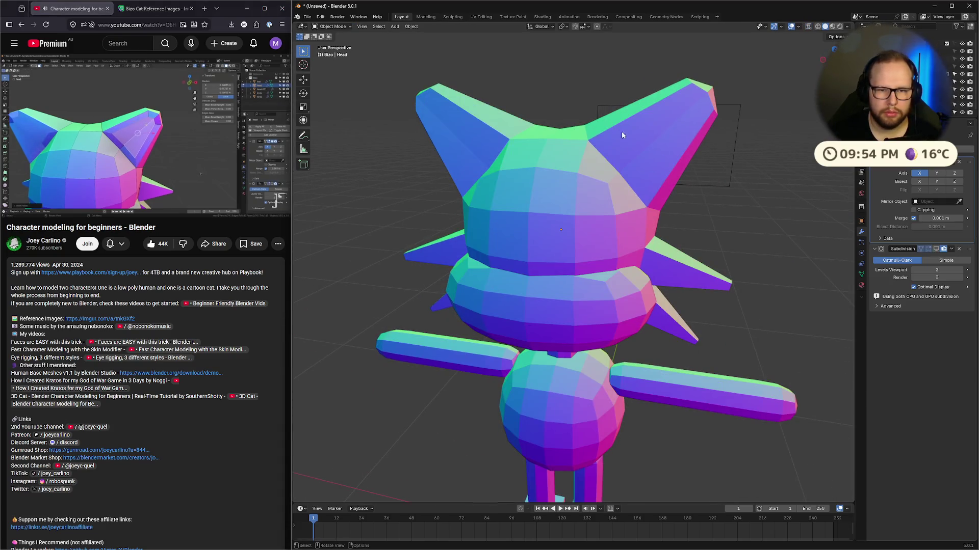
pyautogui.press('Tab')
pyautogui.press('3')
# Step: Inset the front face of the right ear, redoing the inset once, then deselect it
pyautogui.click(625, 138)
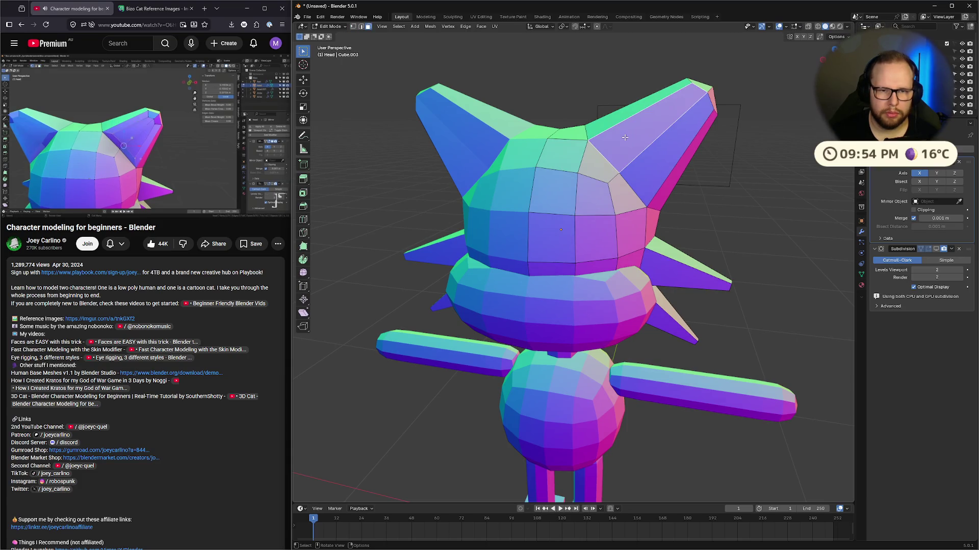
pyautogui.press('i')
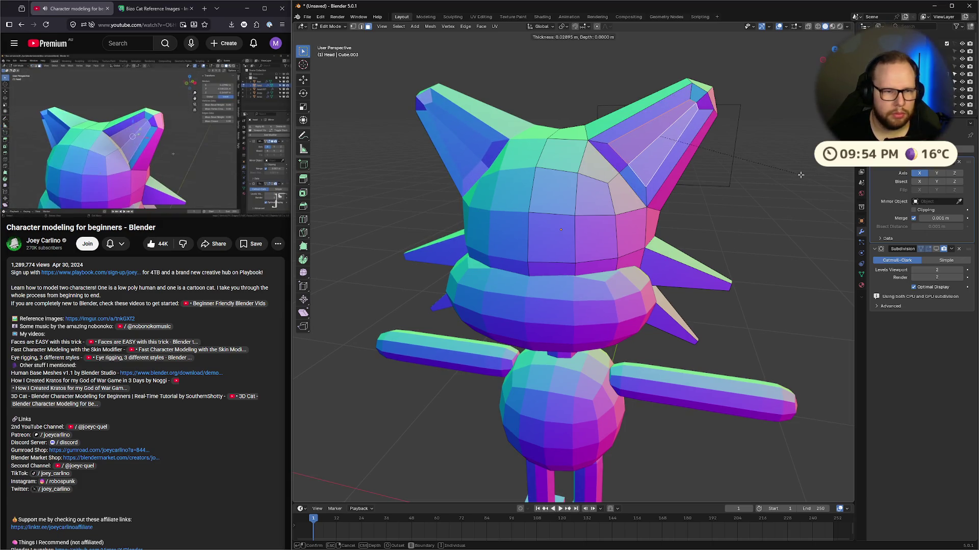
pyautogui.click(798, 175)
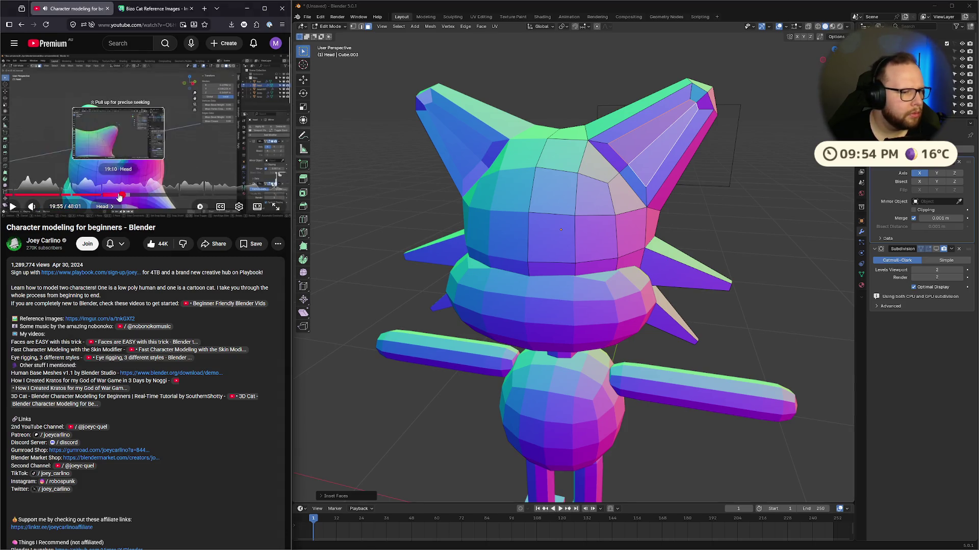
pyautogui.click(142, 151)
pyautogui.click(152, 140)
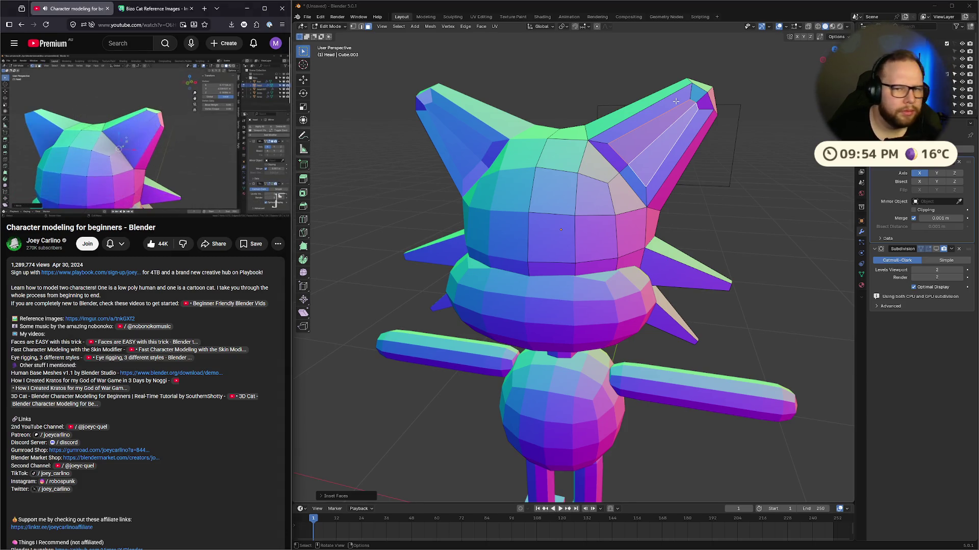
pyautogui.hotkey('ctrl', 'z')
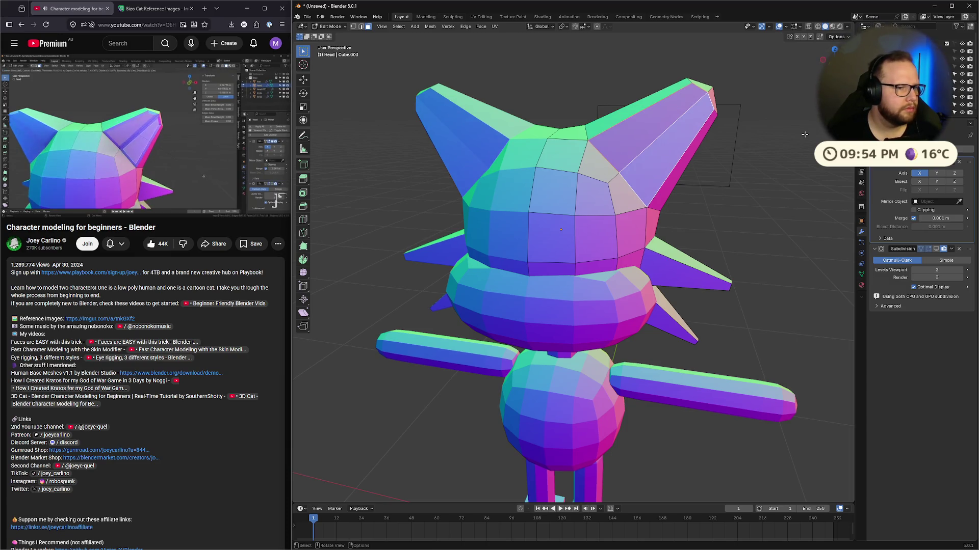
pyautogui.press('i')
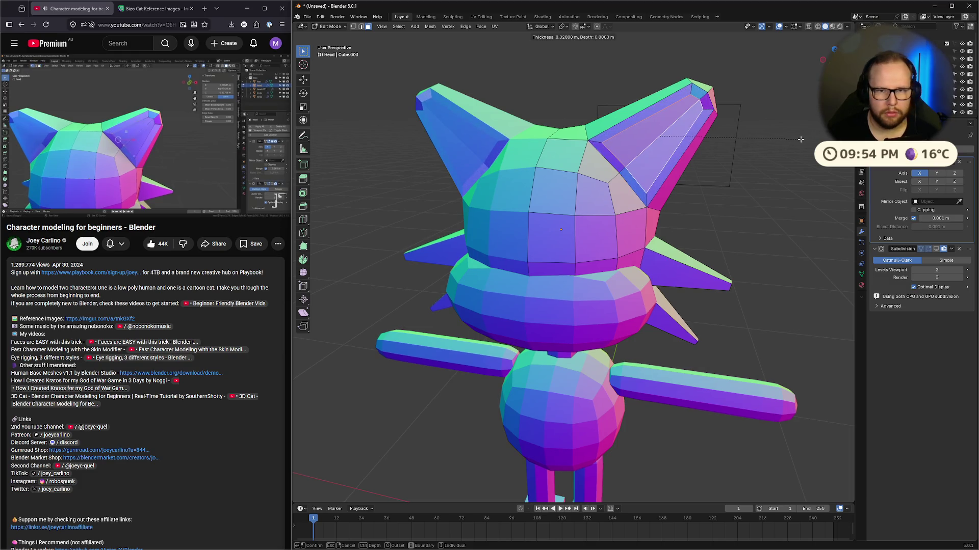
pyautogui.click(798, 139)
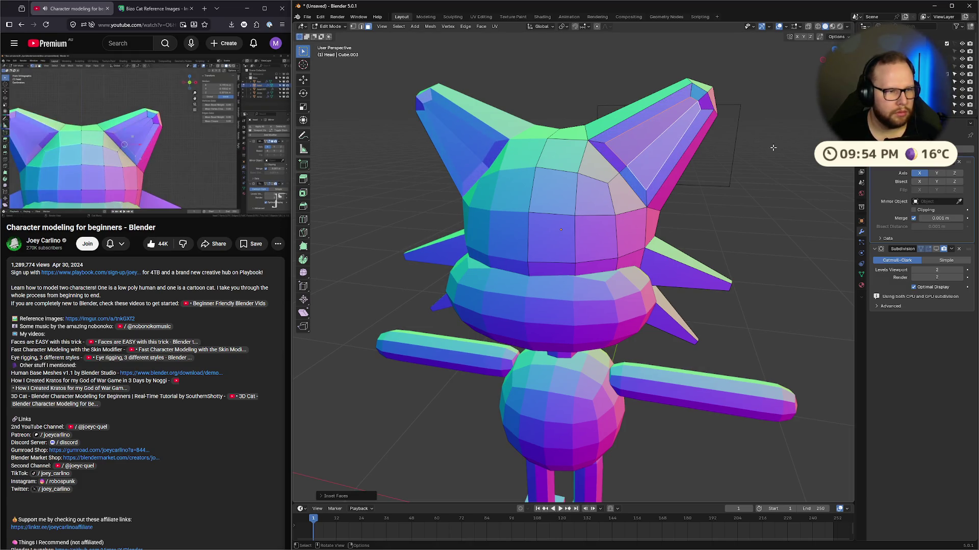
pyautogui.click(611, 151)
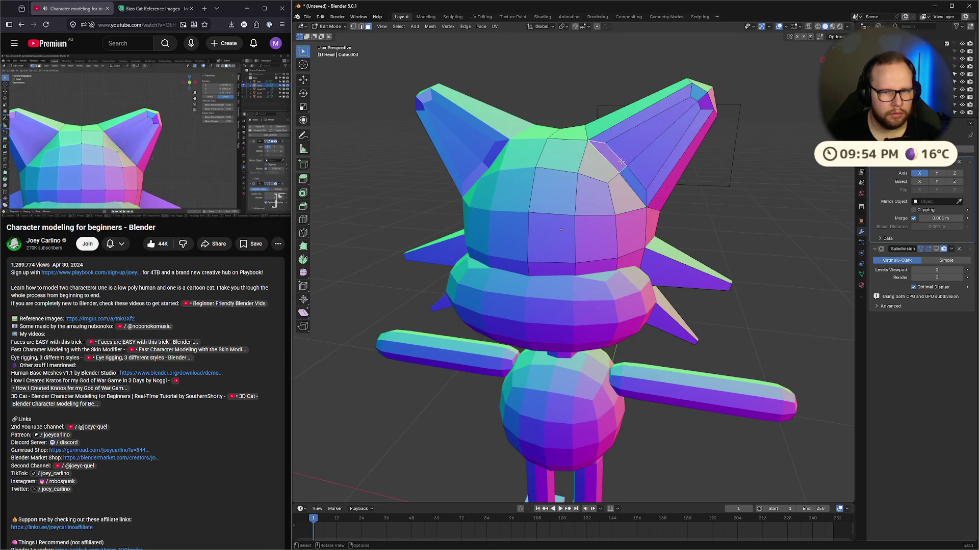
# Step: Switch to edge select and go to the front orthographic view
pyautogui.press('2')
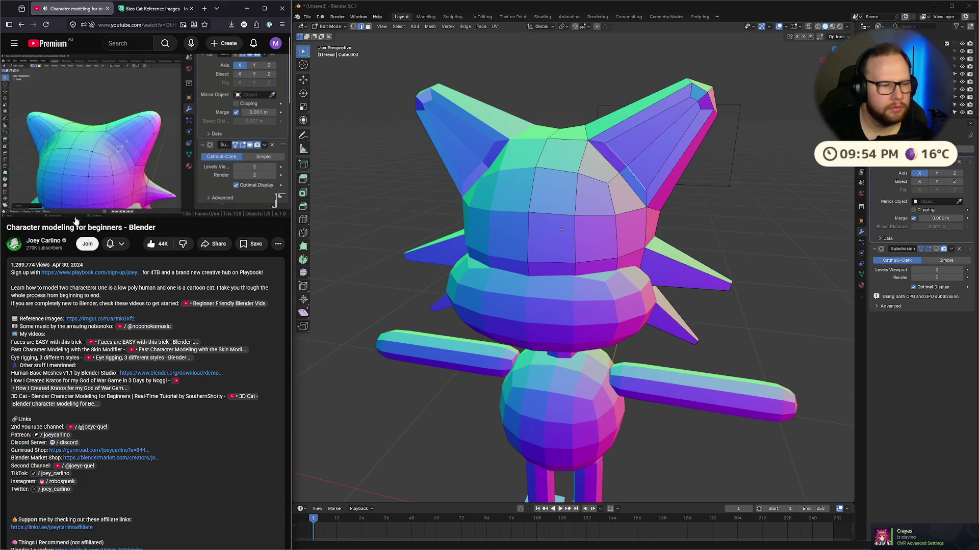
pyautogui.moveTo(140, 151)
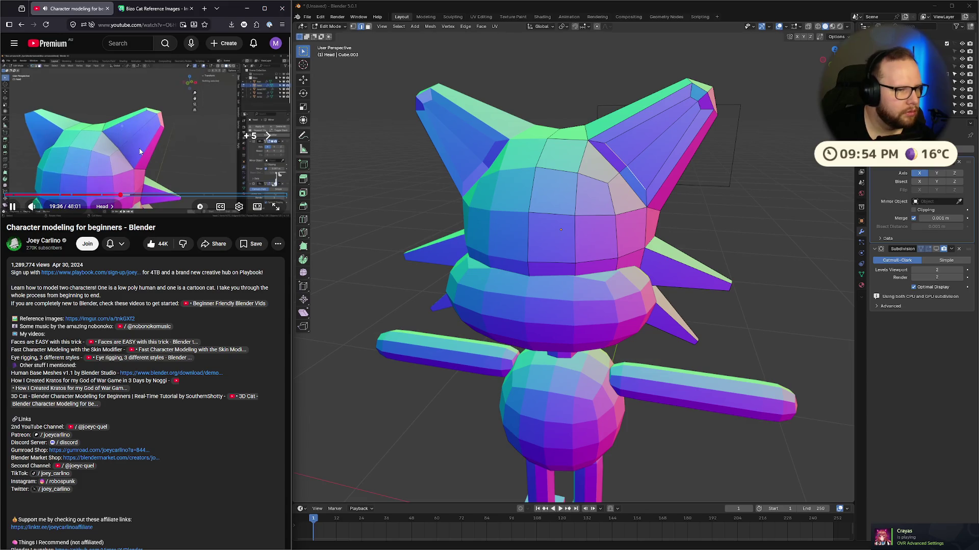
pyautogui.press('Right')
pyautogui.press('Right')
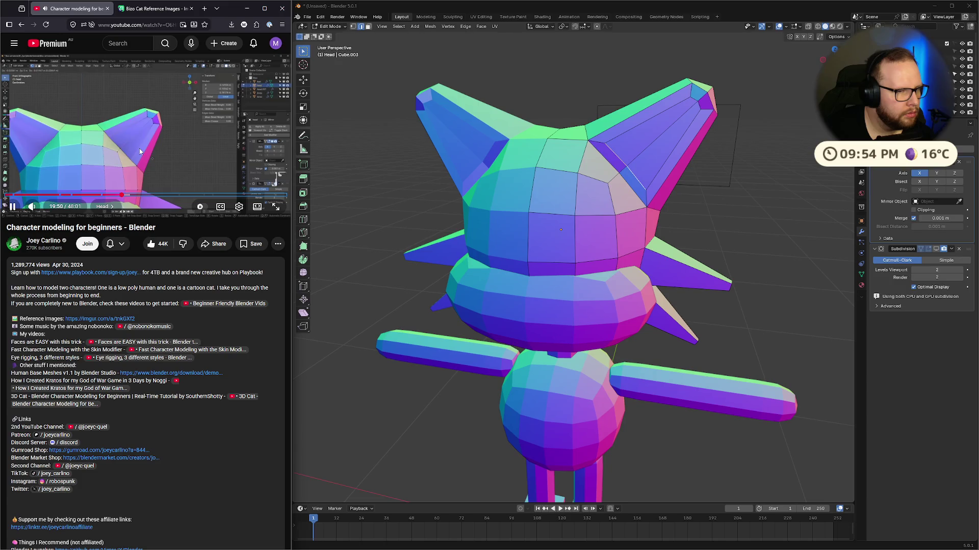
pyautogui.press('space')
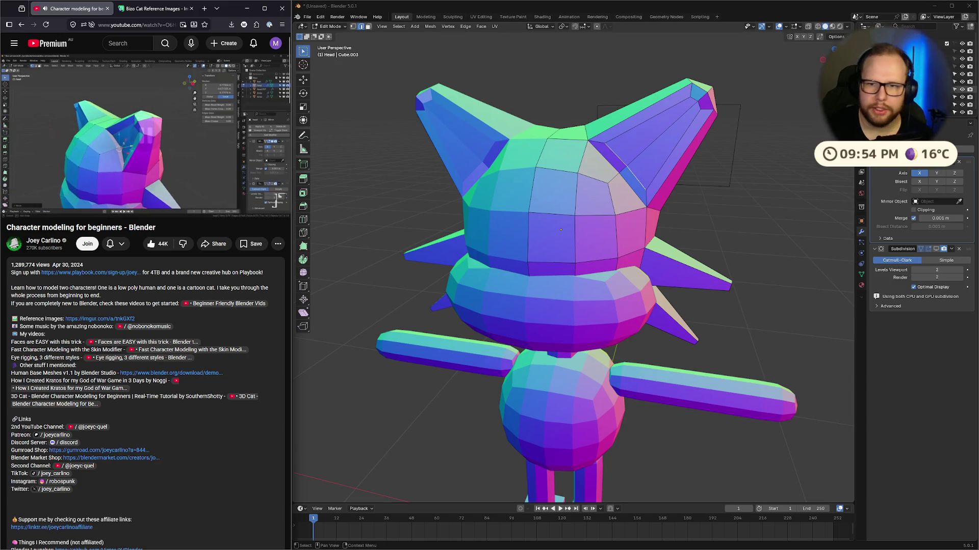
pyautogui.press('KP_1')
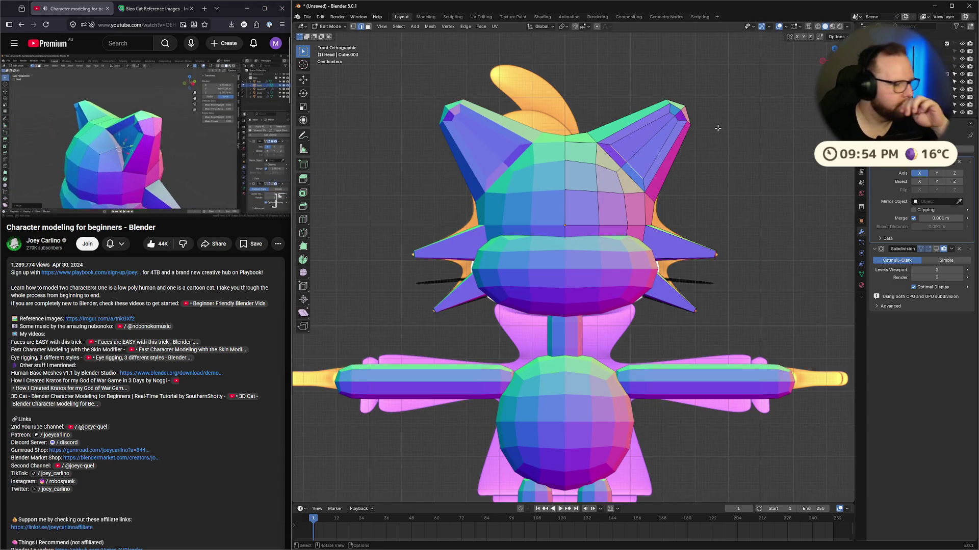
# Step: Reposition the ear vertices, then shift them along the Y axis
pyautogui.press('g')
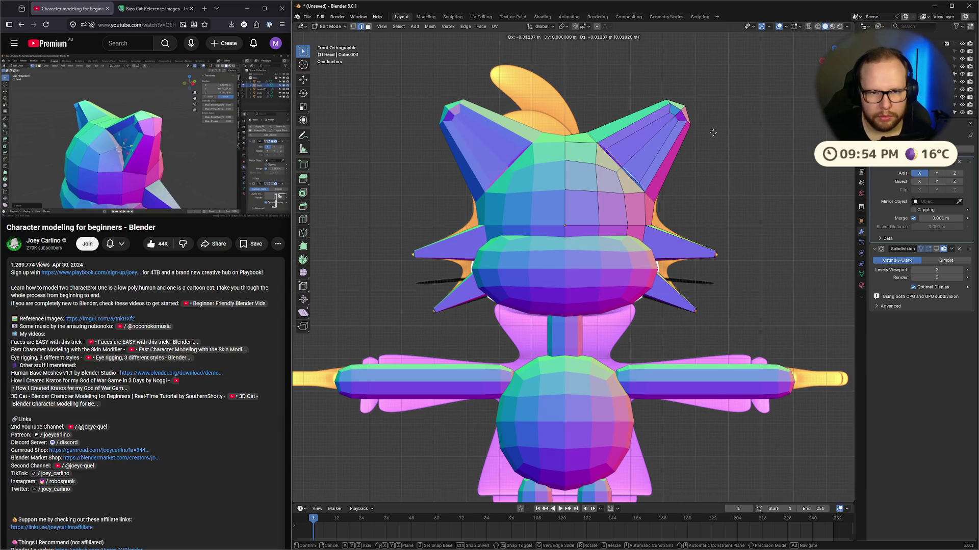
pyautogui.click(713, 133)
pyautogui.moveTo(713, 133); pyautogui.dragTo(661, 160, button='middle')
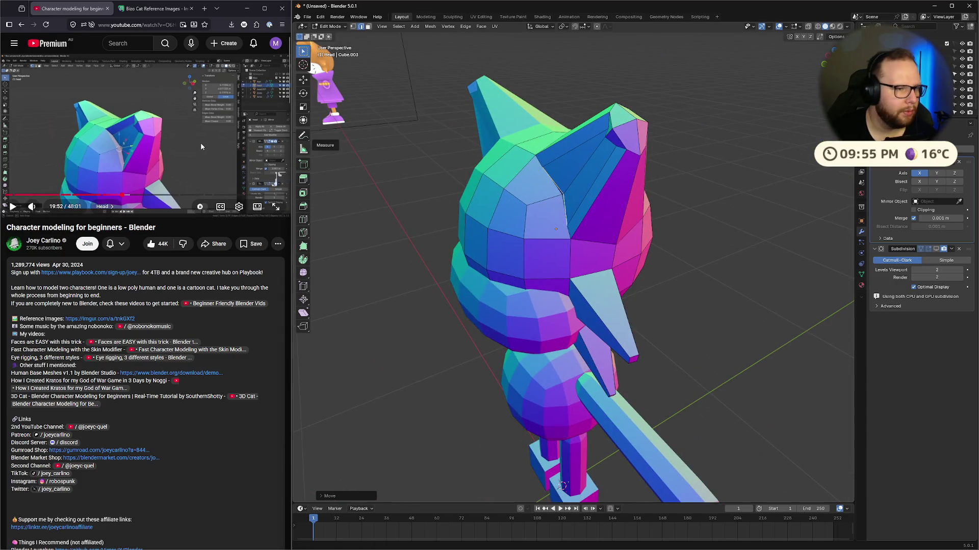
pyautogui.press('g')
pyautogui.press('y')
pyautogui.click(632, 193)
pyautogui.moveTo(633, 194); pyautogui.dragTo(499, 204, button='middle')
pyautogui.click(146, 155)
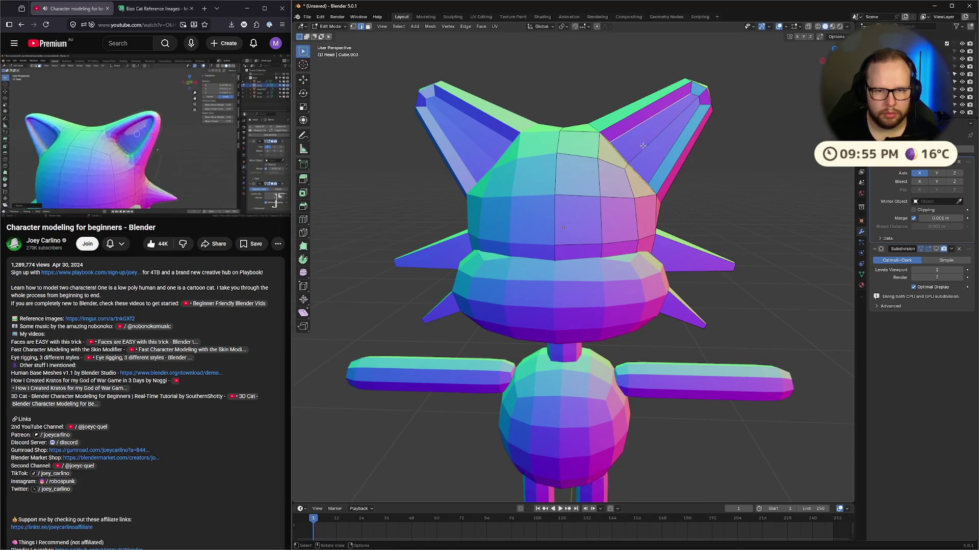
# Step: Select the right ear's inset face and extrude it inward along its normal to hollow the cavity
pyautogui.click(643, 138)
pyautogui.click(643, 138)
pyautogui.moveTo(644, 138); pyautogui.dragTo(694, 190, button='middle')
pyautogui.press('e')
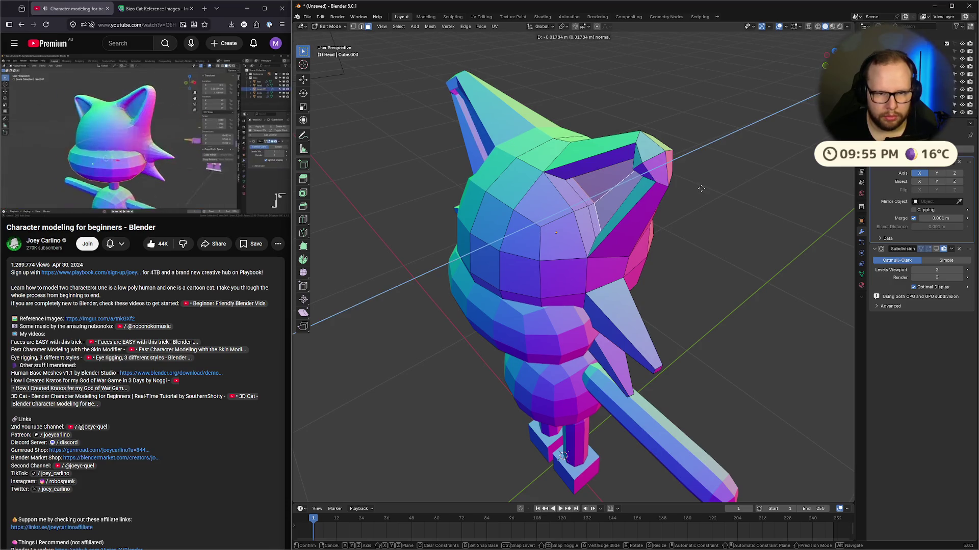
pyautogui.click(701, 189)
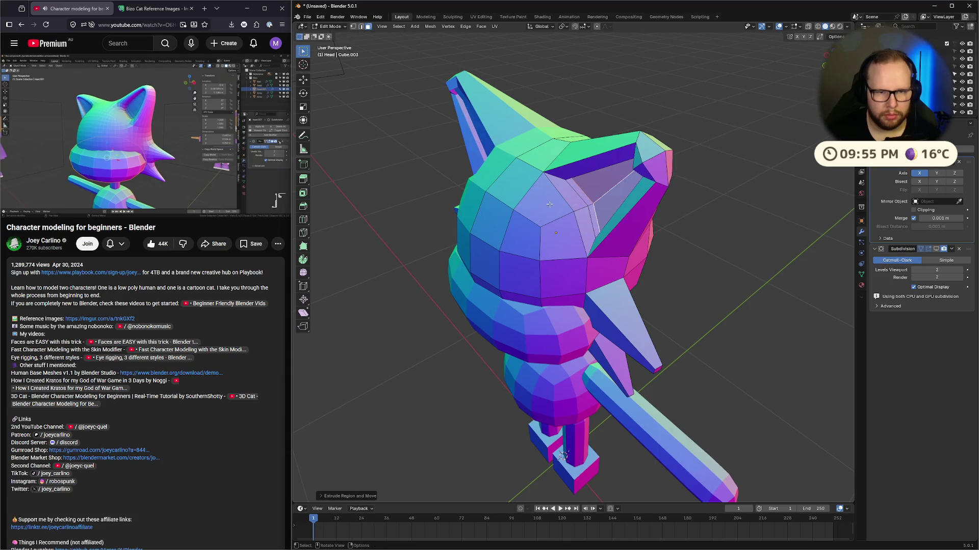
pyautogui.moveTo(494, 197)
pyautogui.mouseDown(button='middle')
pyautogui.moveTo(608, 182)
pyautogui.moveTo(586, 186)
pyautogui.moveTo(643, 209)
pyautogui.mouseUp(button='middle')
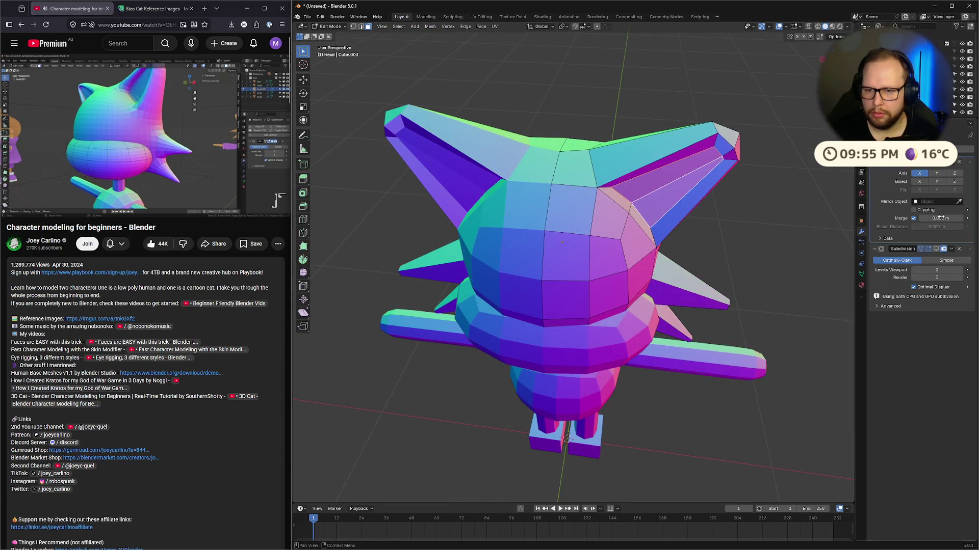
pyautogui.click(928, 249)
pyautogui.moveTo(724, 245); pyautogui.dragTo(676, 244, button='middle')
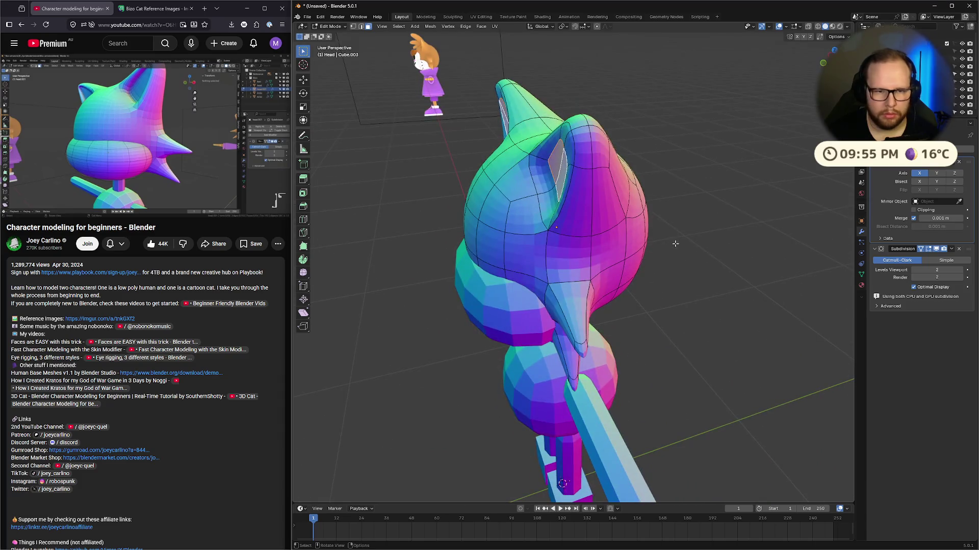
# Step: Extrude the inner ear faces further inward and return to Object Mode
pyautogui.press('e')
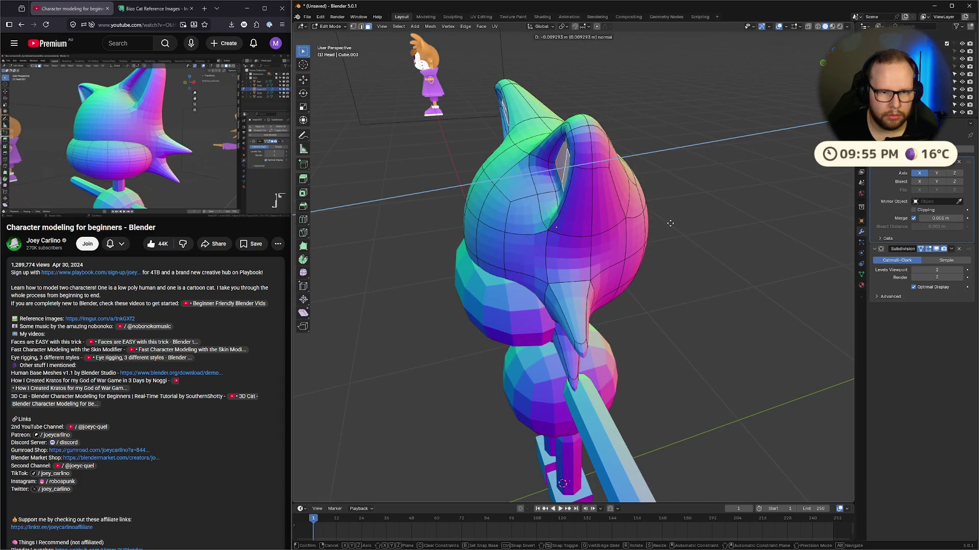
pyautogui.click(671, 223)
pyautogui.moveTo(671, 224)
pyautogui.mouseDown(button='middle')
pyautogui.moveTo(724, 214)
pyautogui.moveTo(775, 179)
pyautogui.moveTo(759, 220)
pyautogui.mouseUp(button='middle')
pyautogui.press('Tab')
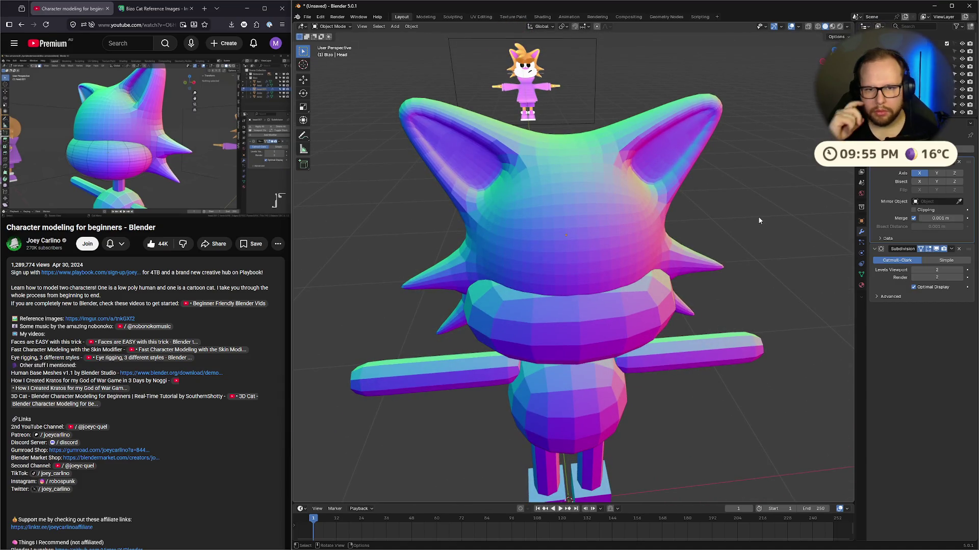
# Step: View the head from the right side, frame it, and select the muzzle object Head.001
pyautogui.click(164, 148)
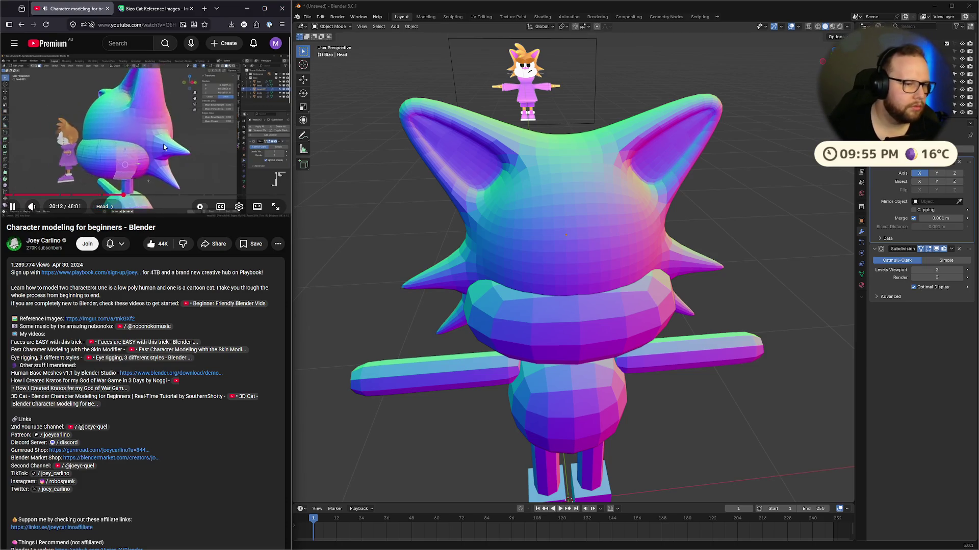
pyautogui.click(136, 153)
pyautogui.press('KP_3')
pyautogui.press('KP_Decimal')
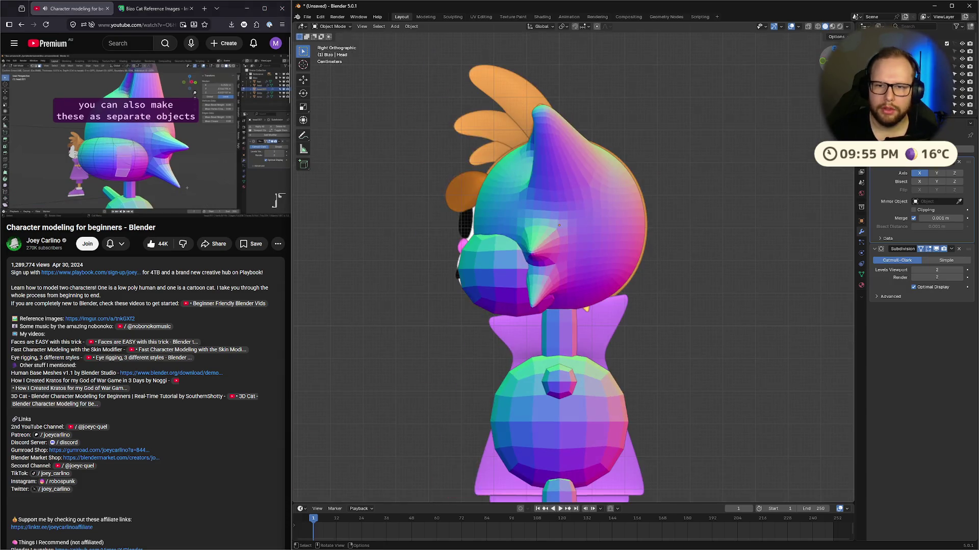
pyautogui.scroll(2, 507, 292)
pyautogui.keyDown('shift'); pyautogui.moveTo(527, 278); pyautogui.dragTo(619, 251, button='middle'); pyautogui.keyUp('shift')
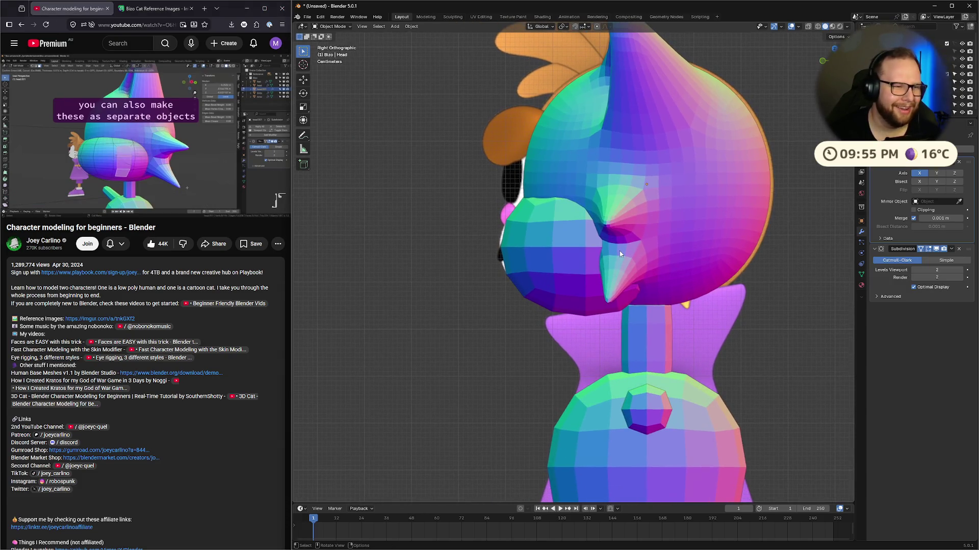
pyautogui.press('Tab')
pyautogui.press('Tab')
pyautogui.moveTo(484, 164); pyautogui.dragTo(688, 330)
pyautogui.moveTo(581, 264); pyautogui.dragTo(616, 273, button='middle')
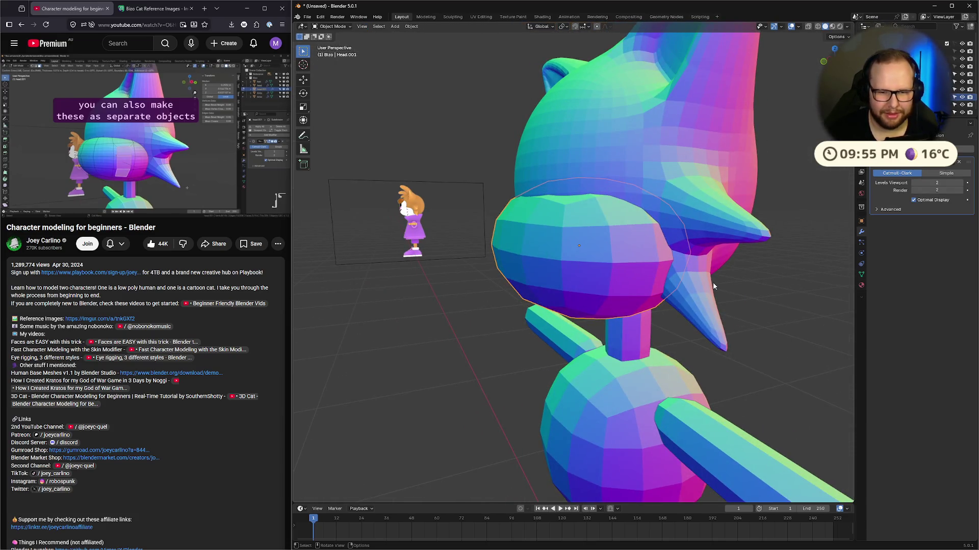
# Step: Enter Edit Mode on the muzzle Head.001 and clear its selection
pyautogui.press('Tab')
pyautogui.scroll(-2, 749, 304)
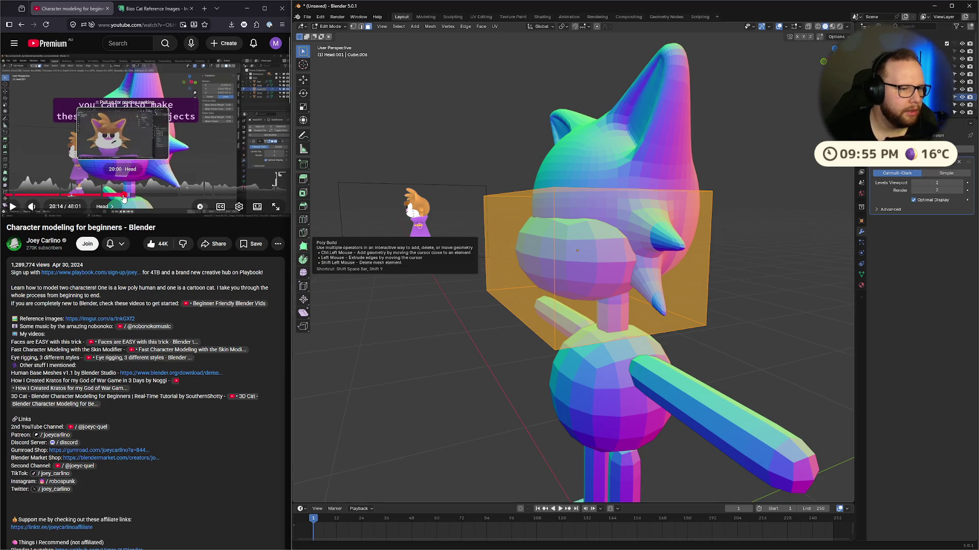
pyautogui.click(123, 194)
pyautogui.click(142, 150)
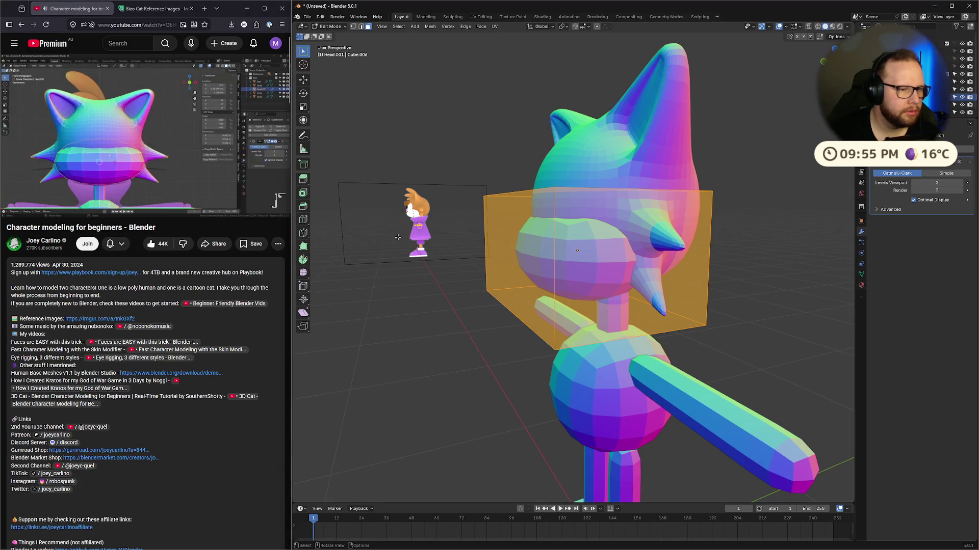
pyautogui.click(545, 267)
pyautogui.hotkey('ctrl', 'z')
pyautogui.hotkey('ctrl', 'z')
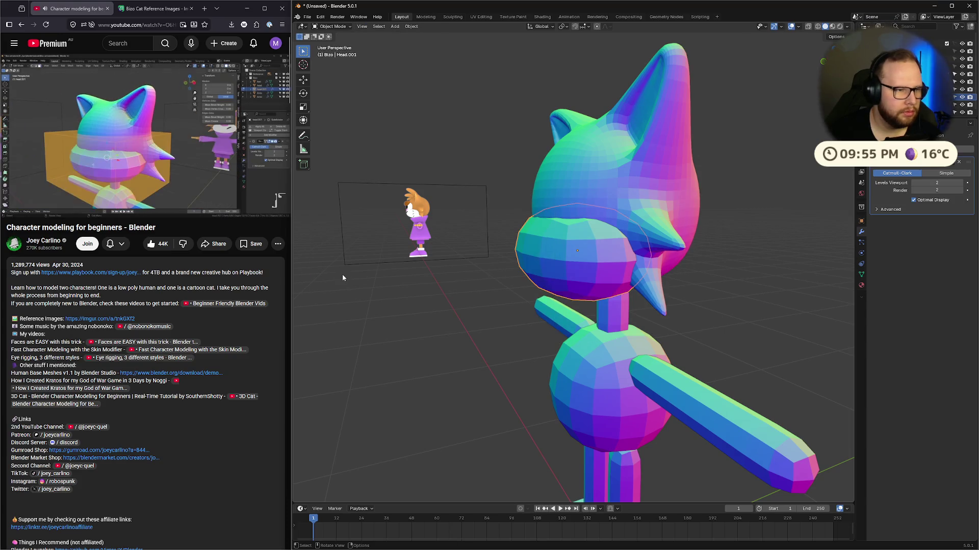
pyautogui.hotkey('ctrl', 'shift', 'z')
pyautogui.hotkey('ctrl', 'shift', 'z')
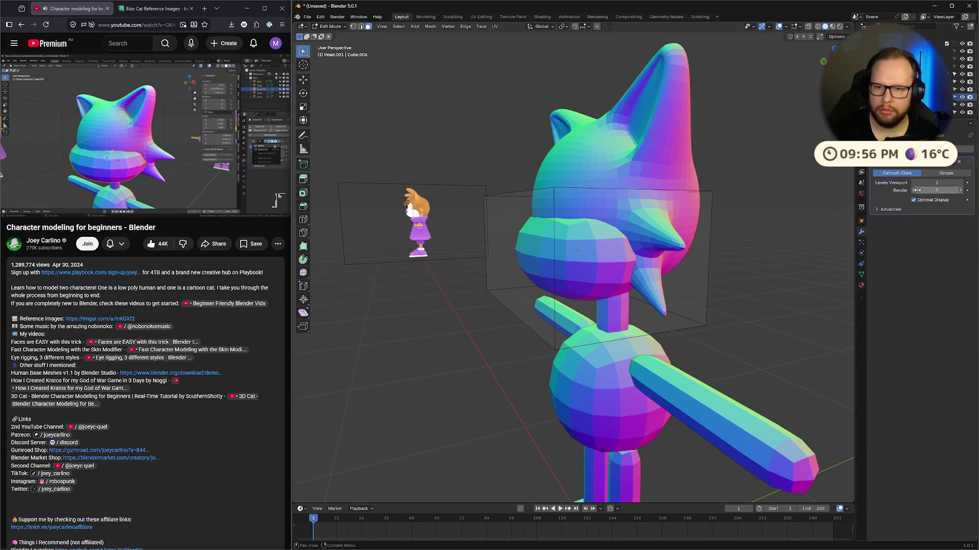
# Step: Try removing the muzzle's Subdivision modifier, then undo to keep the smoothing
pyautogui.click(950, 162)
pyautogui.press('Escape')
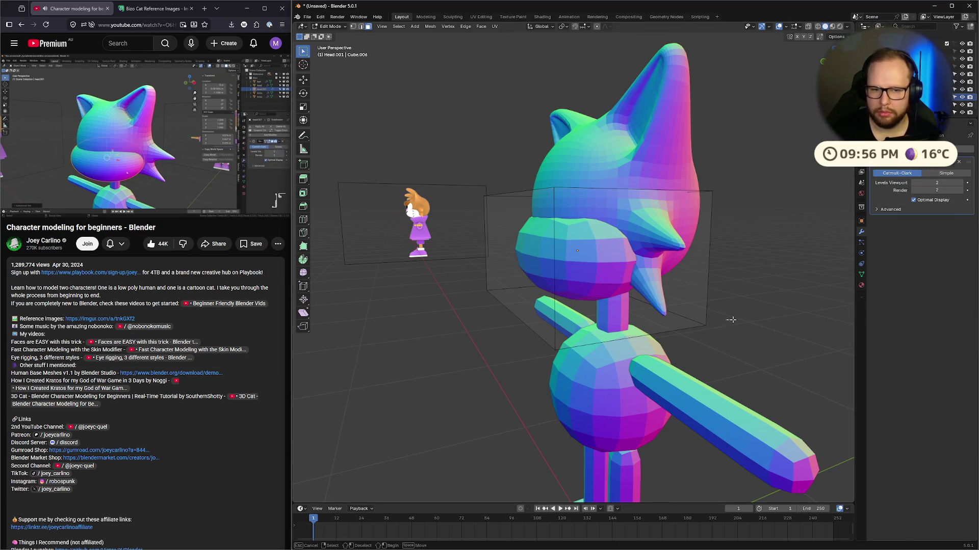
pyautogui.hotkey('ctrl', 'z')
pyautogui.click(958, 162)
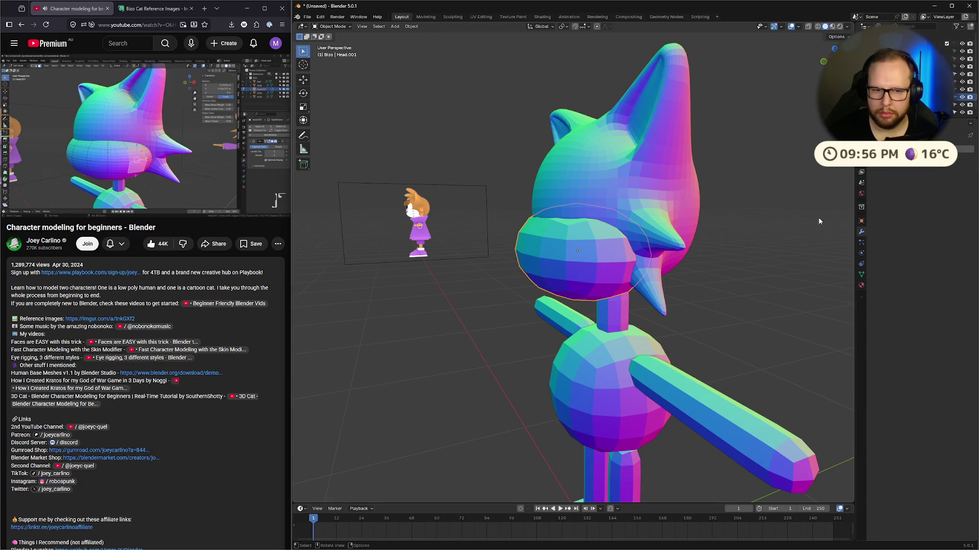
pyautogui.hotkey('ctrl', 'z')
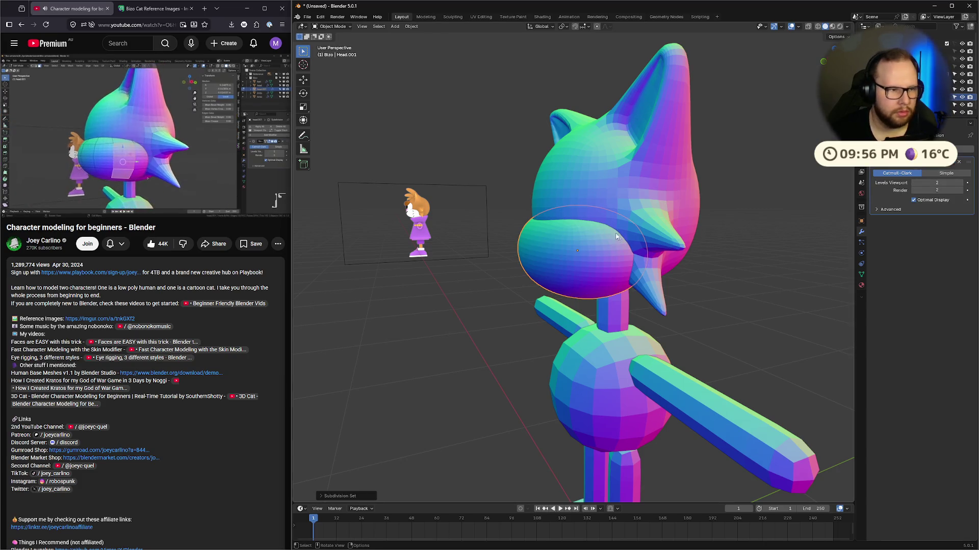
pyautogui.hotkey('ctrl', 'z')
# Step: Select a vertical strip of faces on the side of the muzzle
pyautogui.moveTo(648, 259)
pyautogui.mouseDown(button='middle')
pyautogui.moveTo(659, 276)
pyautogui.moveTo(678, 276)
pyautogui.mouseUp(button='middle')
pyautogui.click(589, 252)
pyautogui.keyDown('shift'); pyautogui.click(589, 288); pyautogui.keyUp('shift')
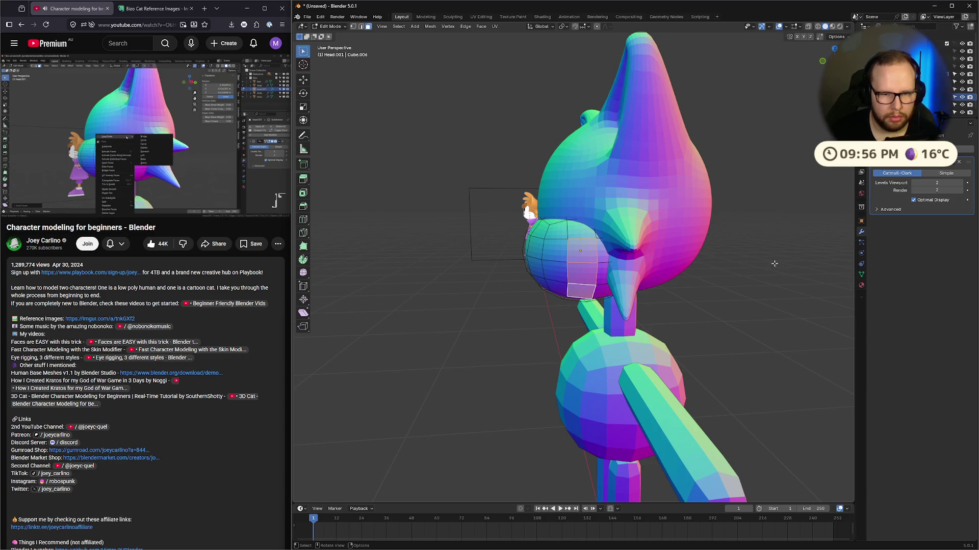
# Step: Reselect a small vertical column of faces on the muzzle's side for the whisker spikes
pyautogui.hotkey('ctrl', 'z')
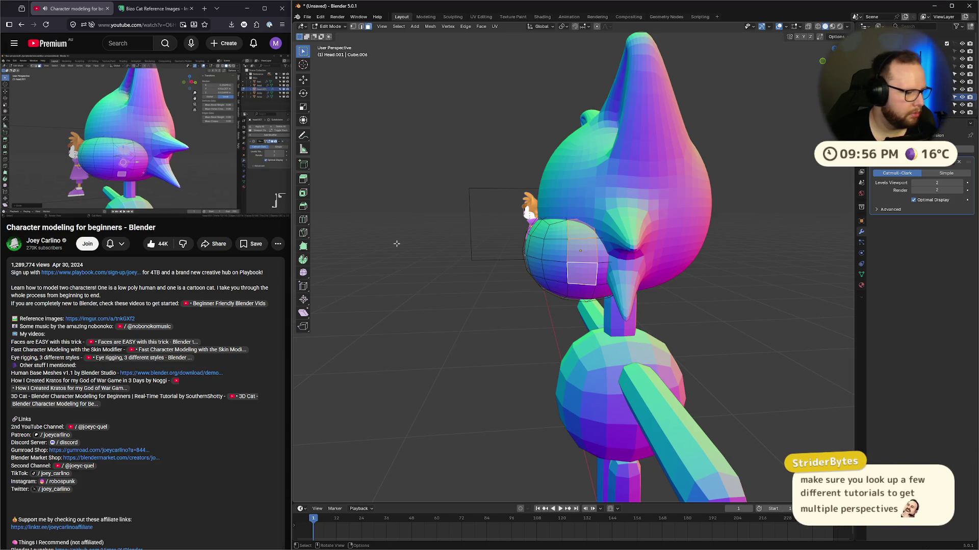
pyautogui.click(191, 160)
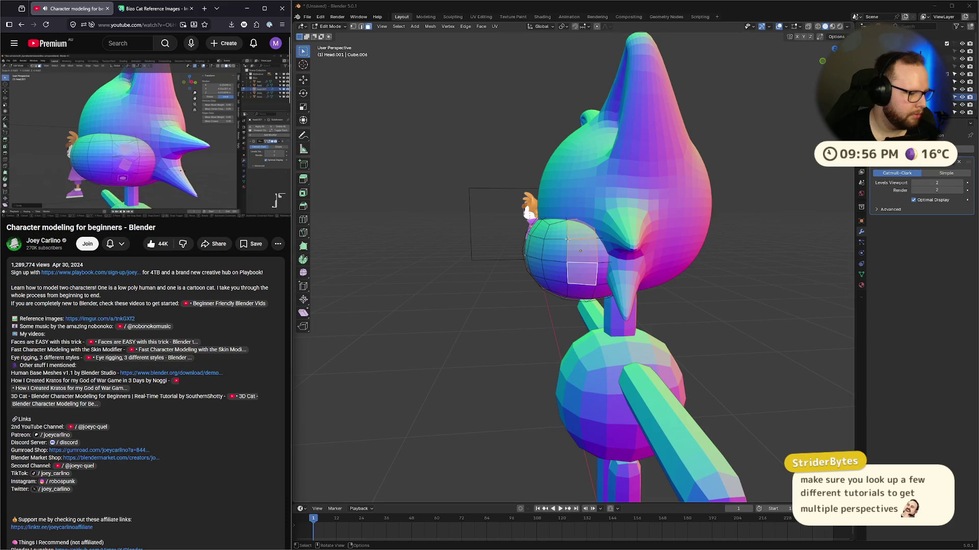
pyautogui.keyDown('shift'); pyautogui.click(588, 291); pyautogui.keyUp('shift')
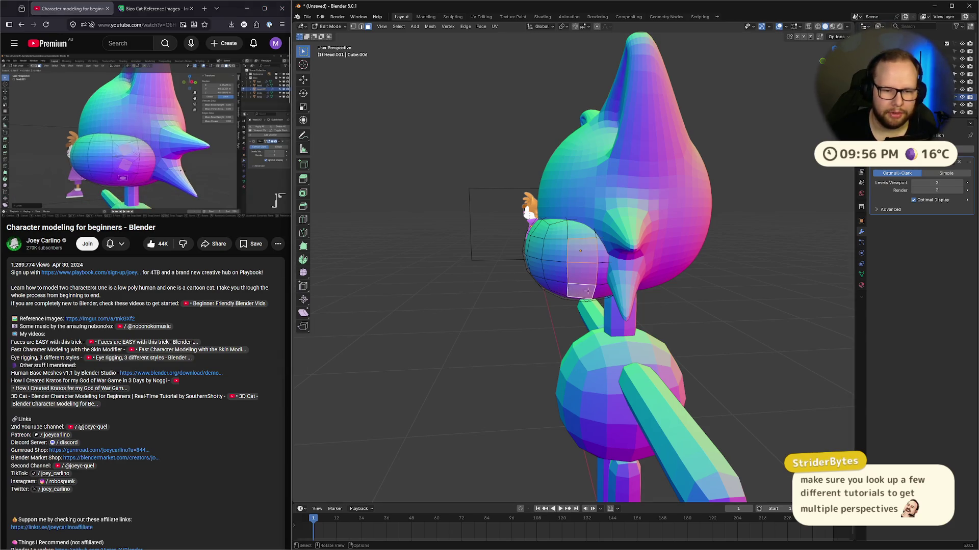
pyautogui.click(180, 145)
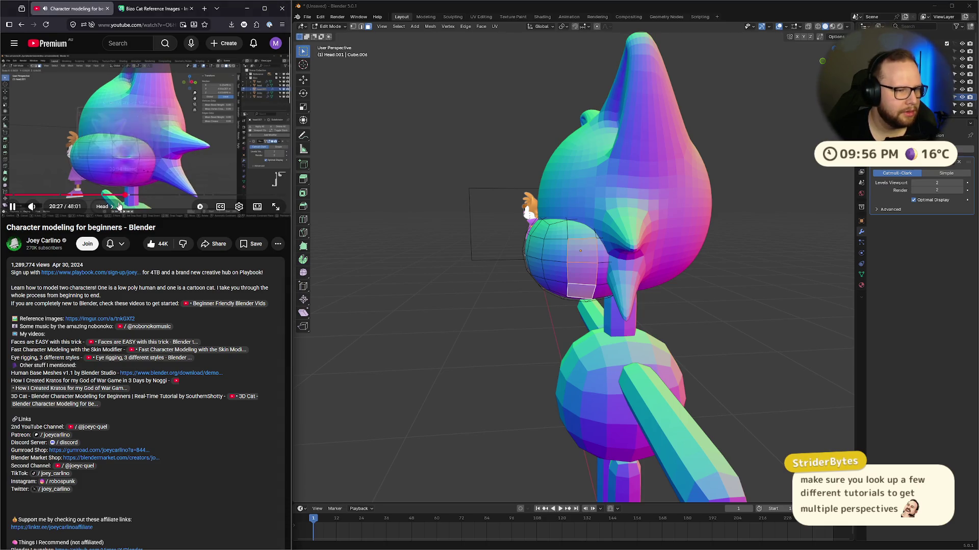
pyautogui.moveTo(127, 195); pyautogui.dragTo(124, 196)
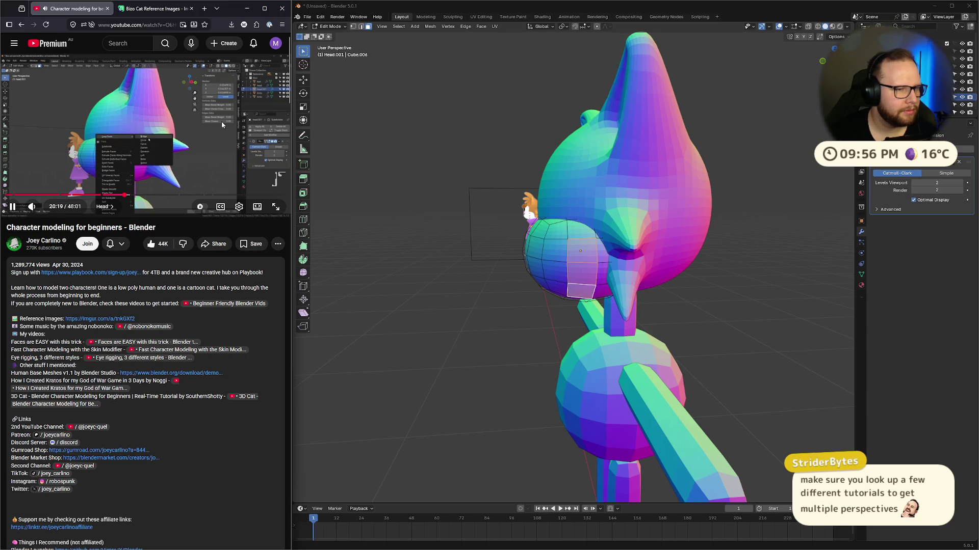
pyautogui.click(215, 133)
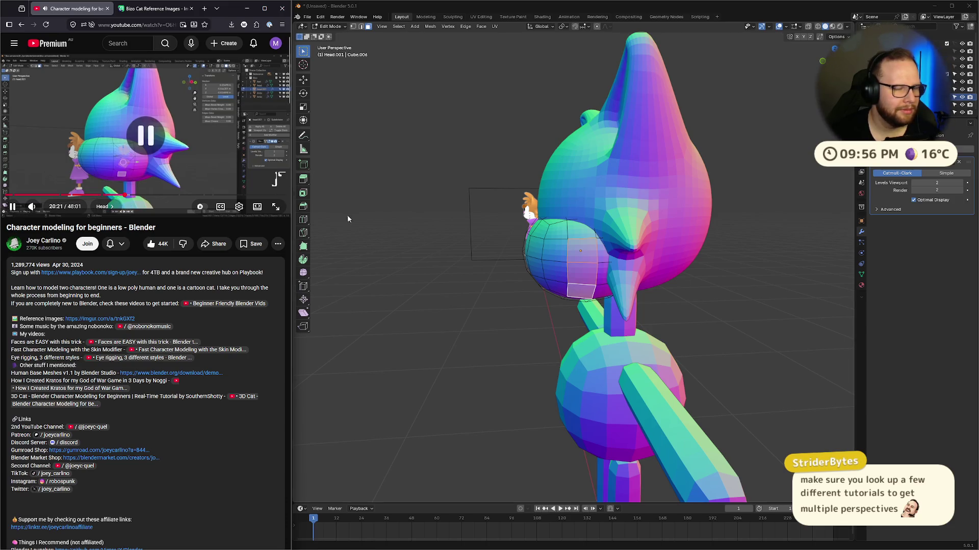
pyautogui.click(733, 282)
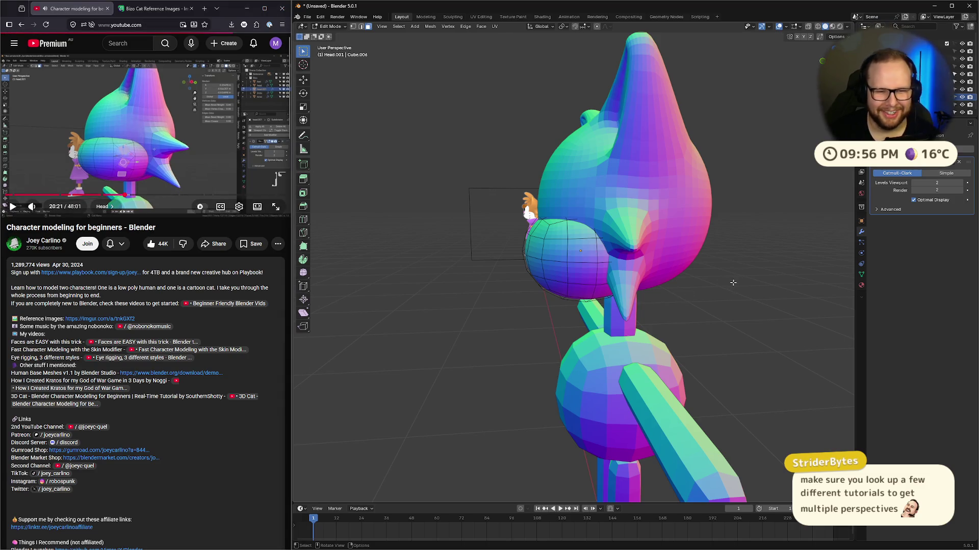
pyautogui.click(581, 250)
pyautogui.keyDown('ctrl'); pyautogui.click(580, 288); pyautogui.keyUp('ctrl')
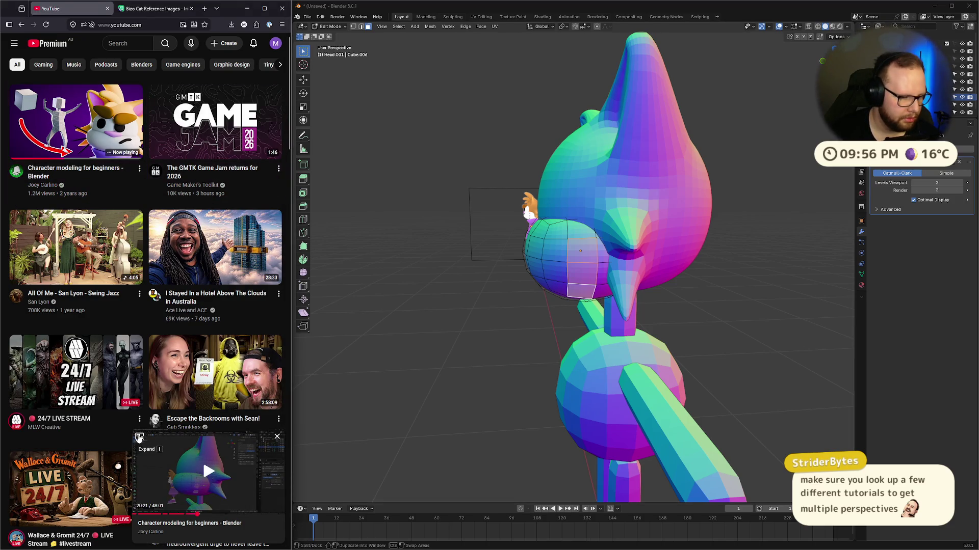
pyautogui.click(139, 439)
pyautogui.hotkey('ctrl', 'z')
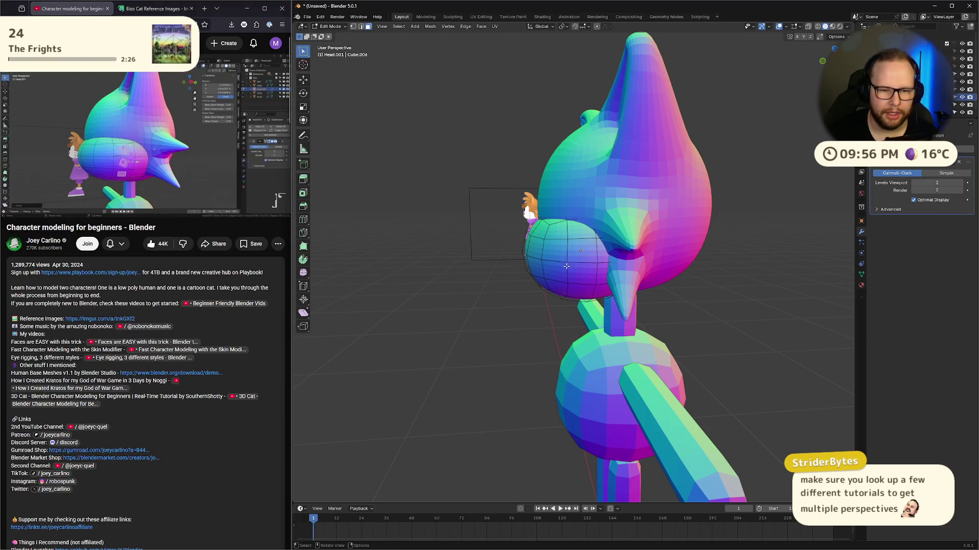
pyautogui.hotkey('ctrl', 'shift', 'z')
# Step: Inset the selected muzzle faces and flatten them from the face menu
pyautogui.press('i')
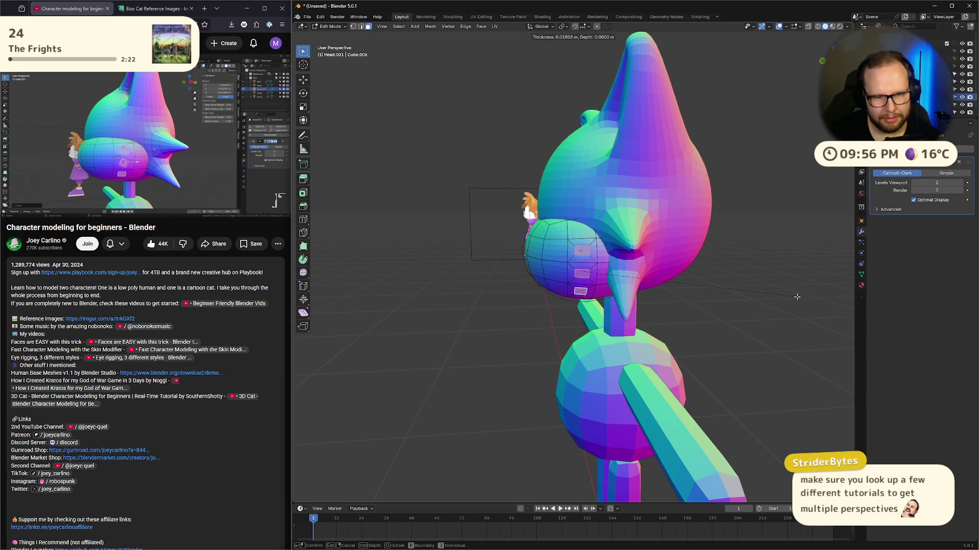
pyautogui.click(793, 296)
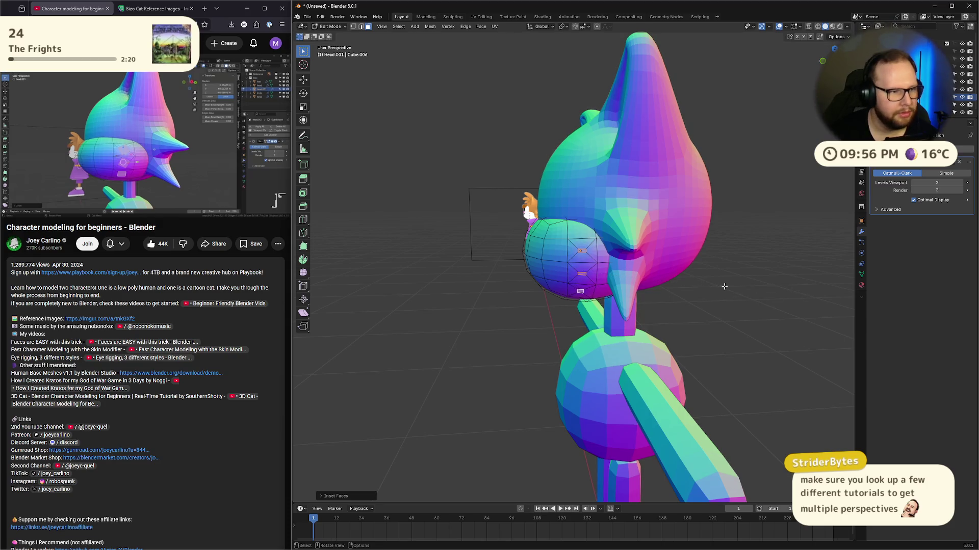
pyautogui.rightClick(680, 274)
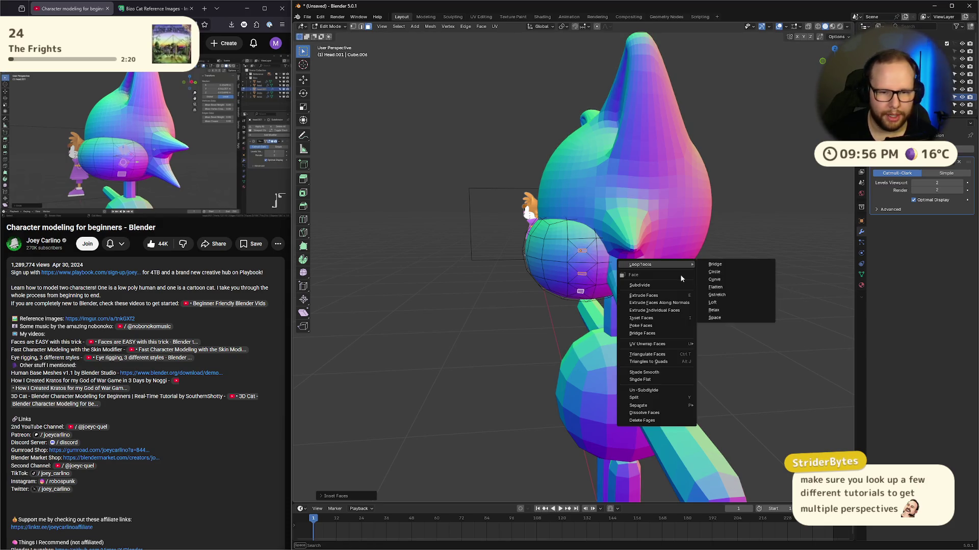
pyautogui.click(735, 288)
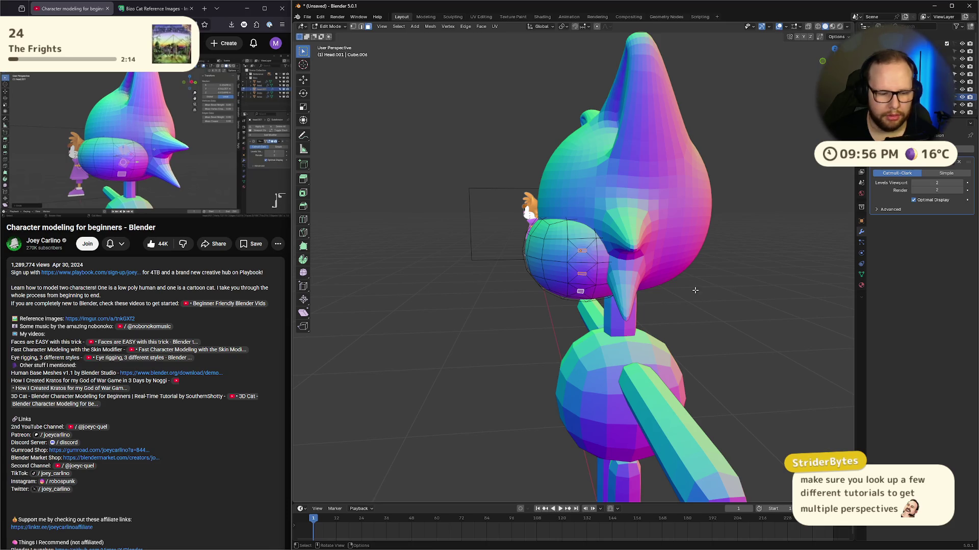
# Step: Round the inset faces into a circle with LoopTools Circle and frame the selection
pyautogui.click(179, 112)
pyautogui.press('j')
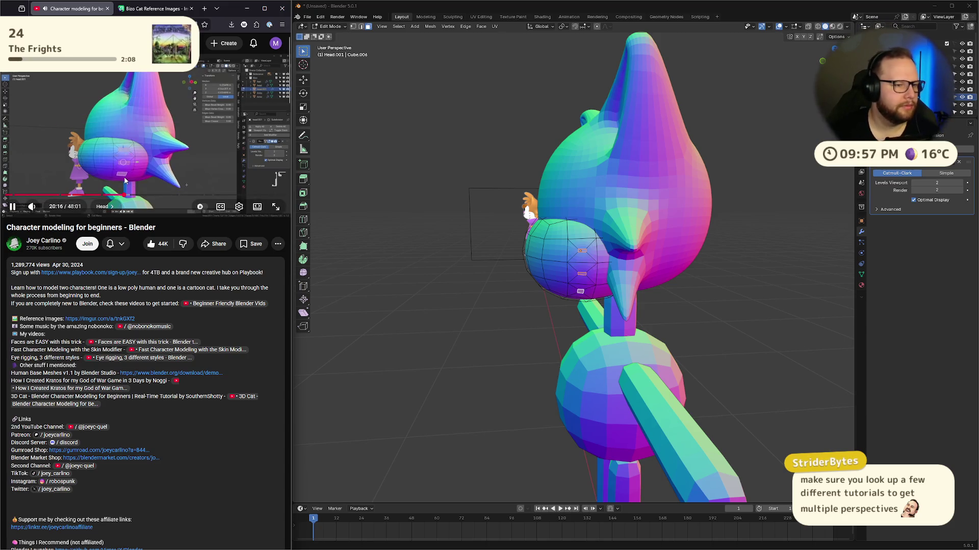
pyautogui.click(215, 157)
pyautogui.hotkey('alt', 'Left')
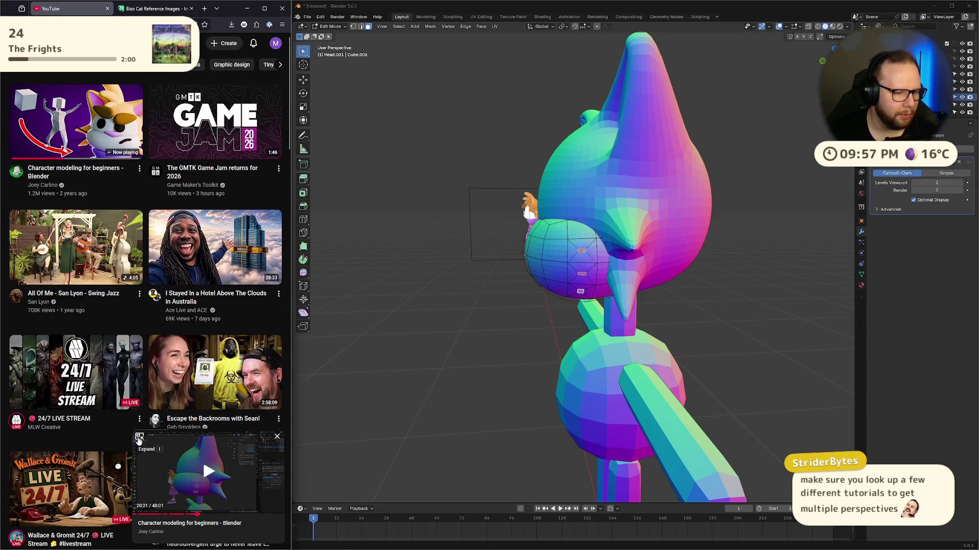
pyautogui.hotkey('shift', 'a')
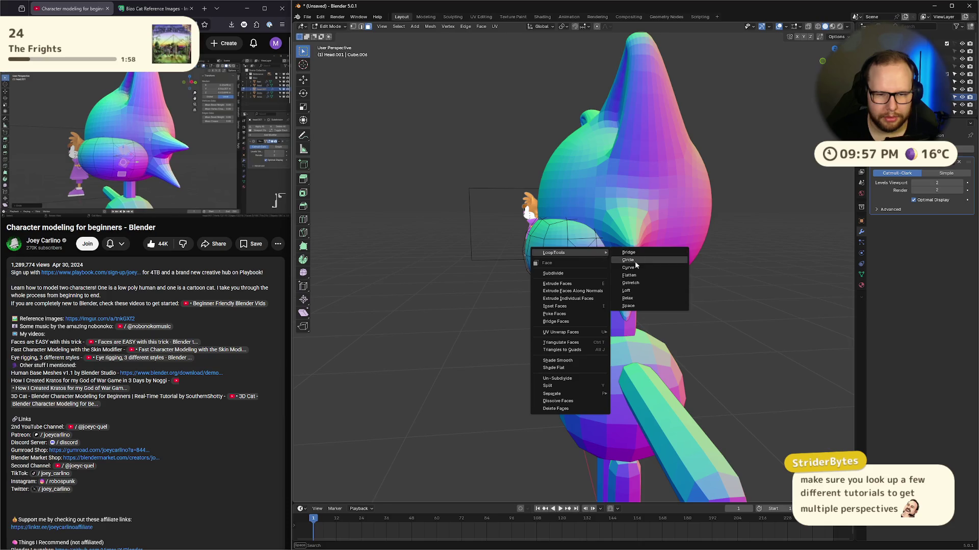
pyautogui.click(635, 261)
pyautogui.click(199, 117)
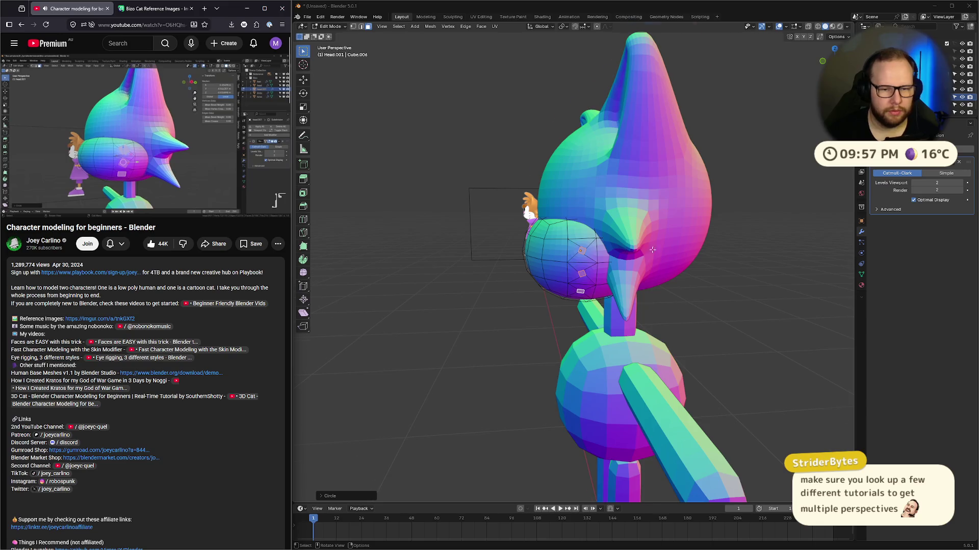
pyautogui.press('KP_Decimal')
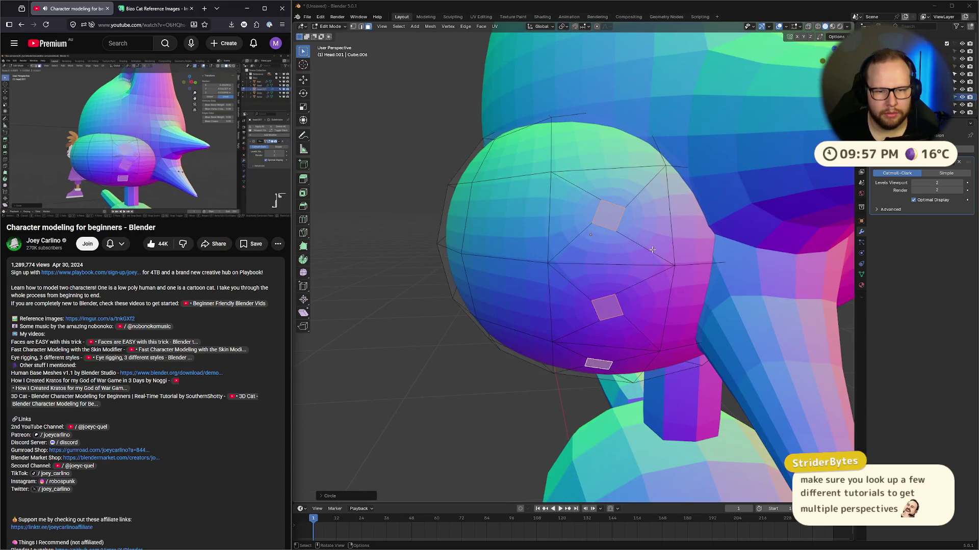
pyautogui.scroll(3, 721, 153)
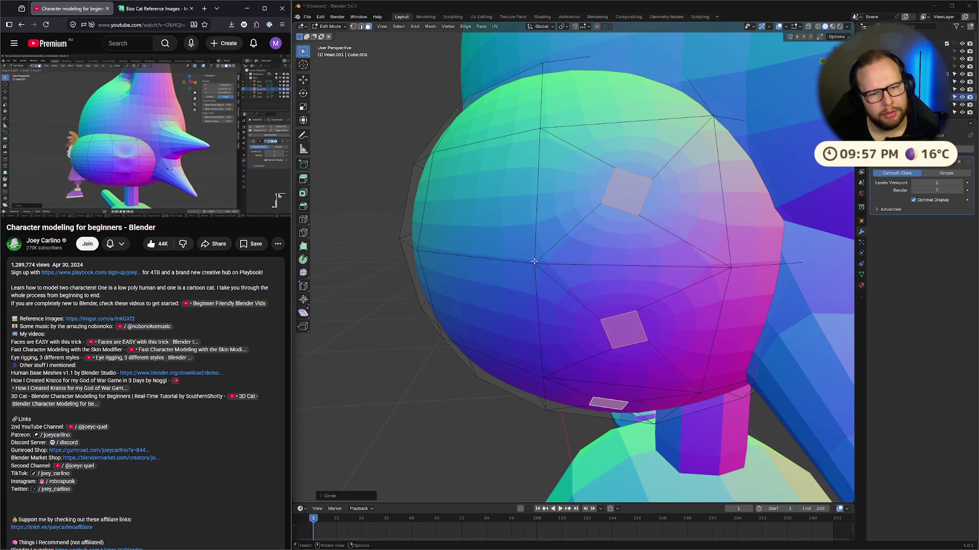
pyautogui.scroll(-4, 693, 209)
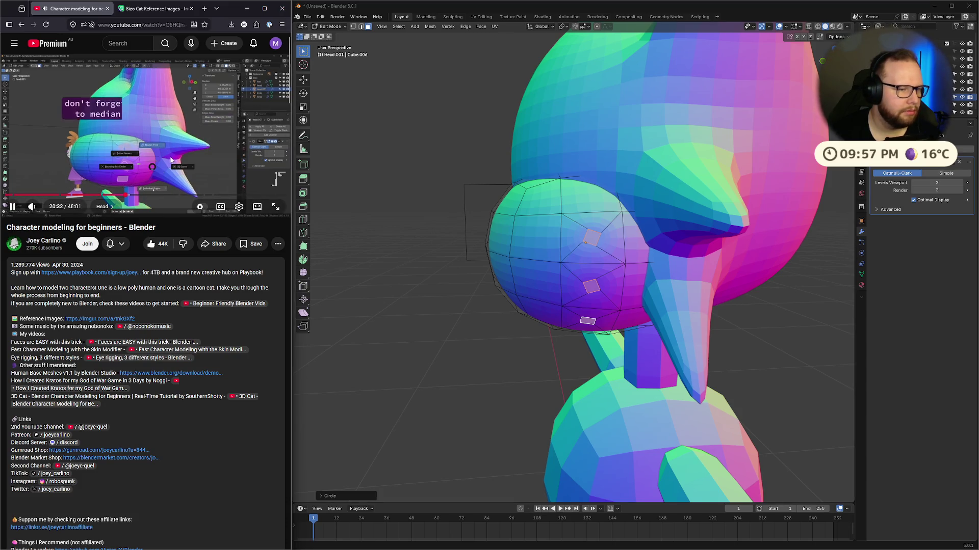
pyautogui.click(170, 159)
pyautogui.moveTo(586, 245); pyautogui.dragTo(690, 258, button='middle')
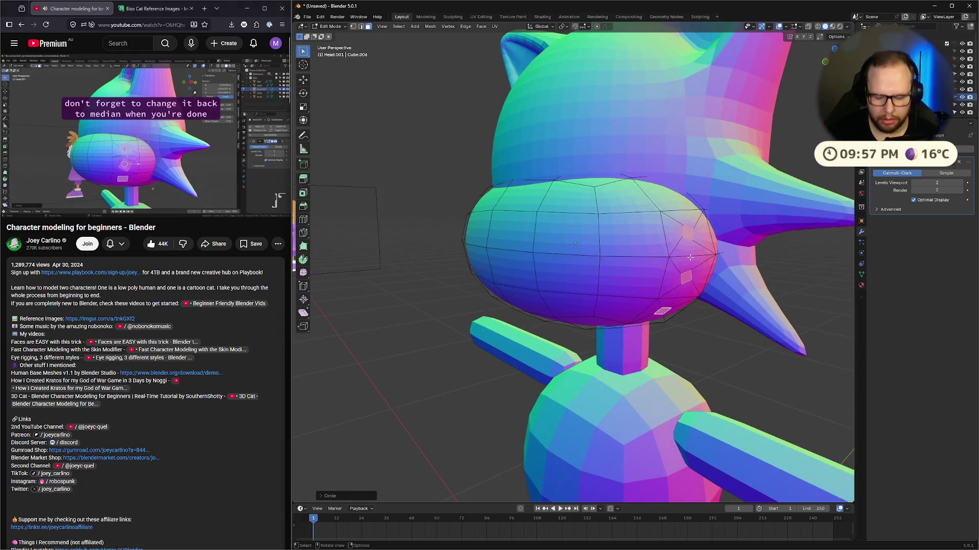
pyautogui.scroll(5, 690, 257)
pyautogui.scroll(-5, 690, 258)
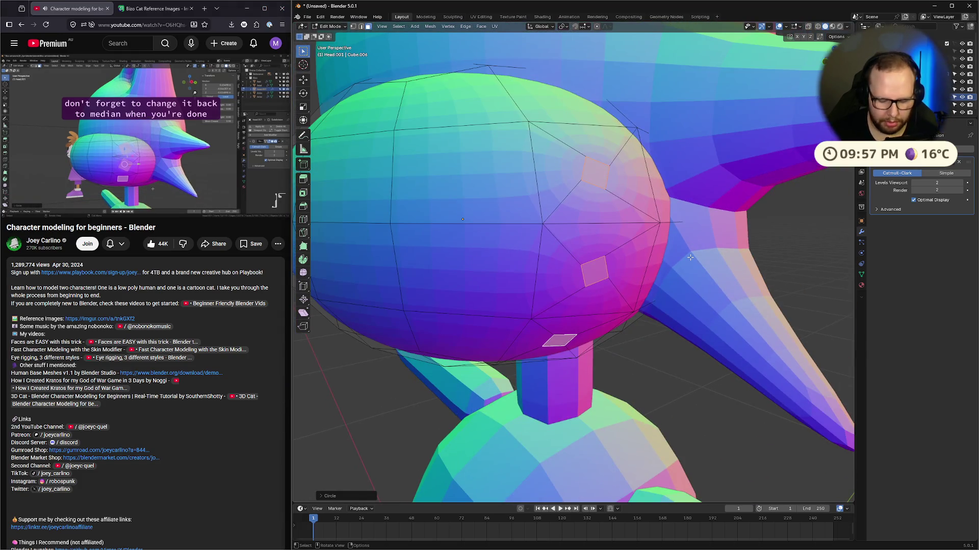
pyautogui.scroll(5, 690, 258)
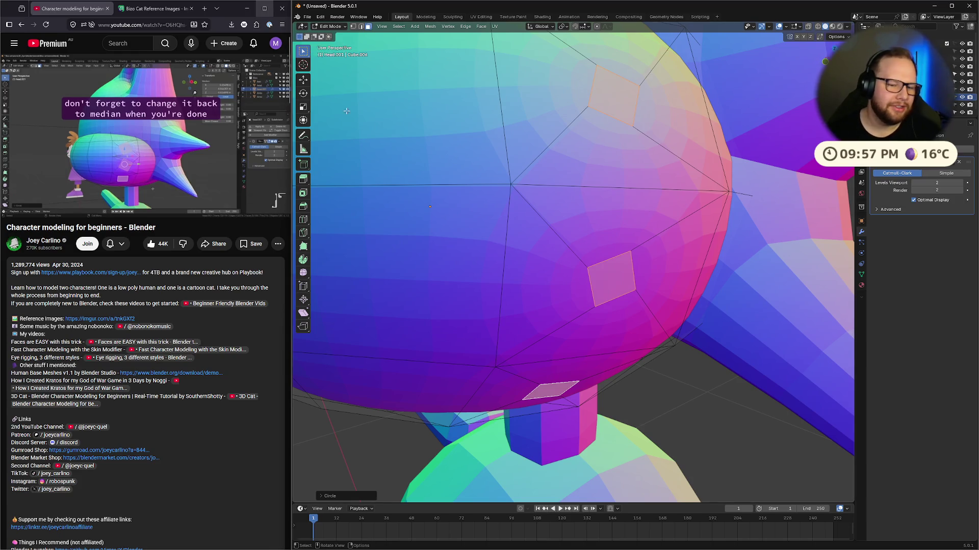
pyautogui.scroll(-5, 702, 215)
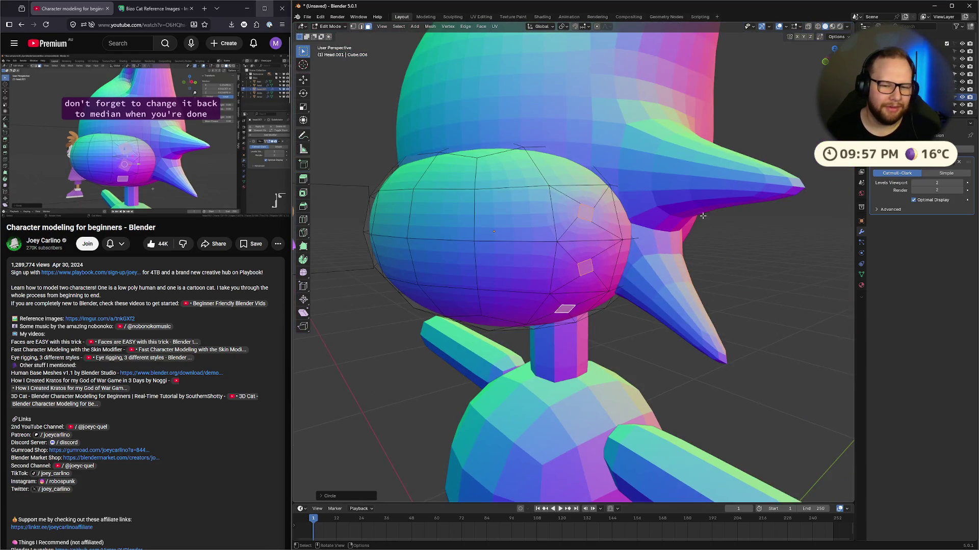
pyautogui.click(310, 18)
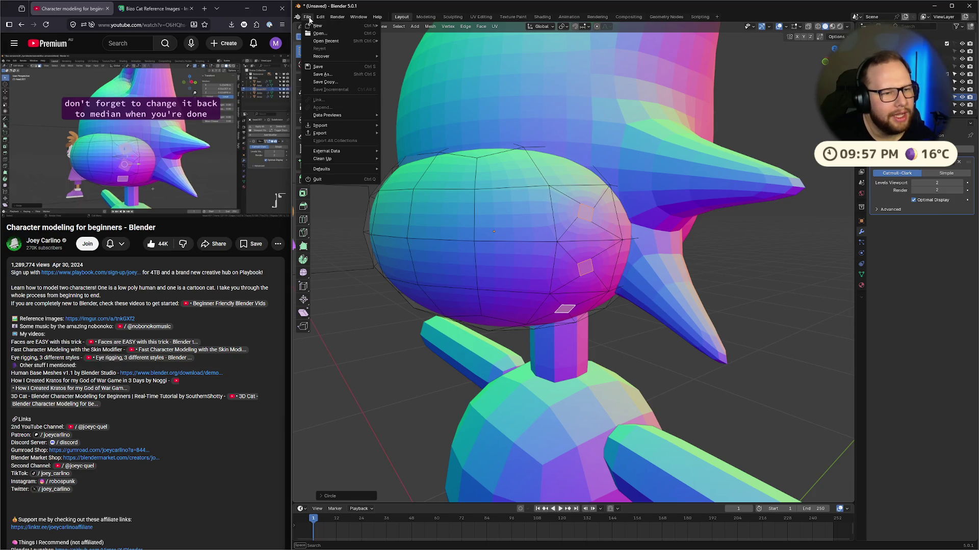
pyautogui.moveTo(309, 26)
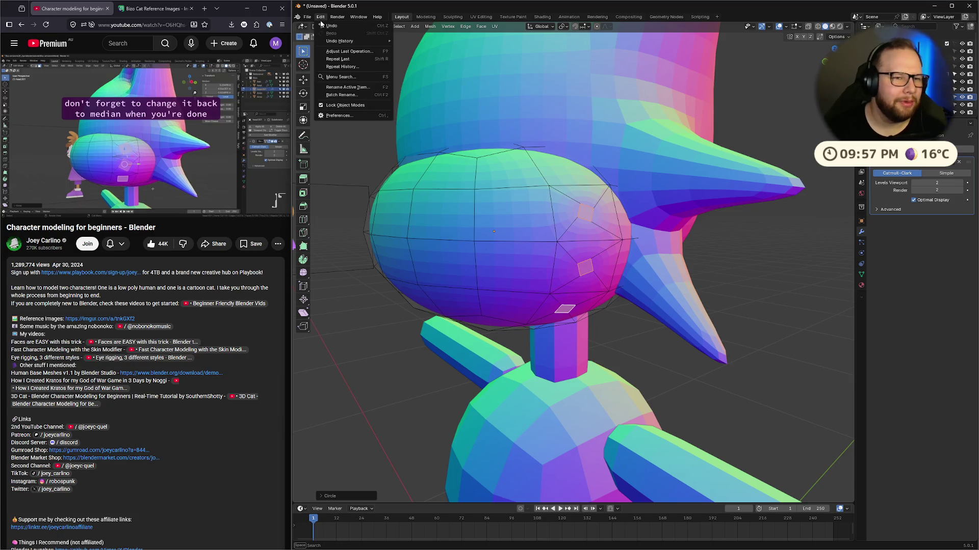
pyautogui.click(340, 116)
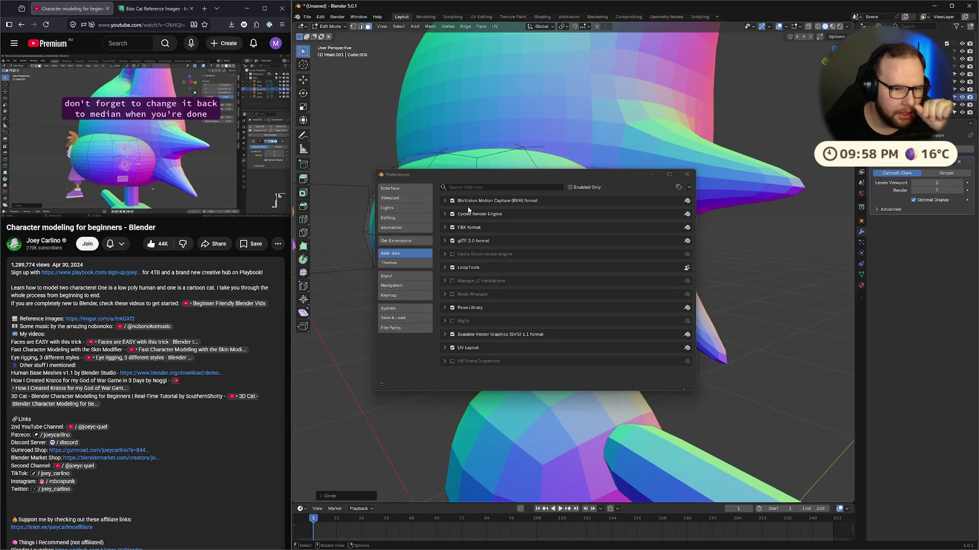
pyautogui.click(386, 275)
pyautogui.click(389, 295)
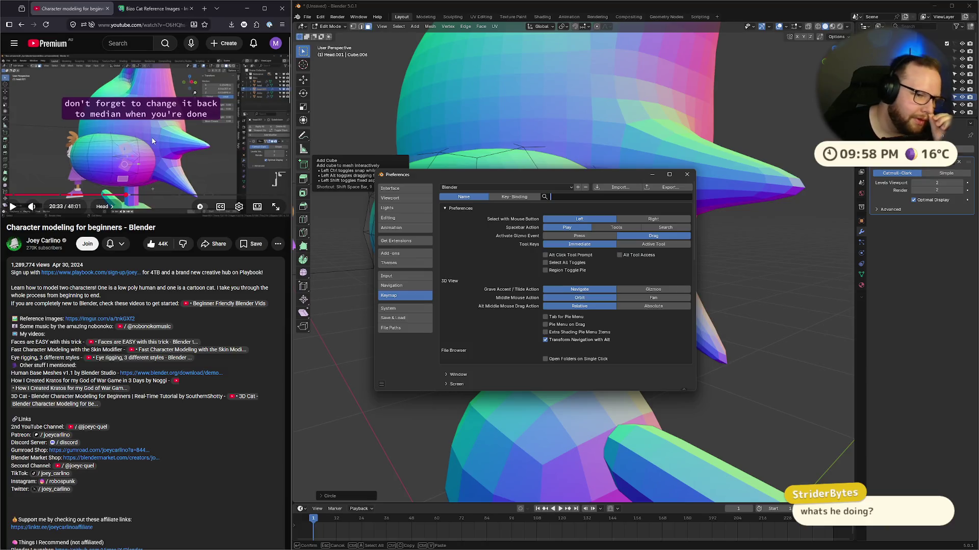
pyautogui.click(125, 197)
pyautogui.click(139, 177)
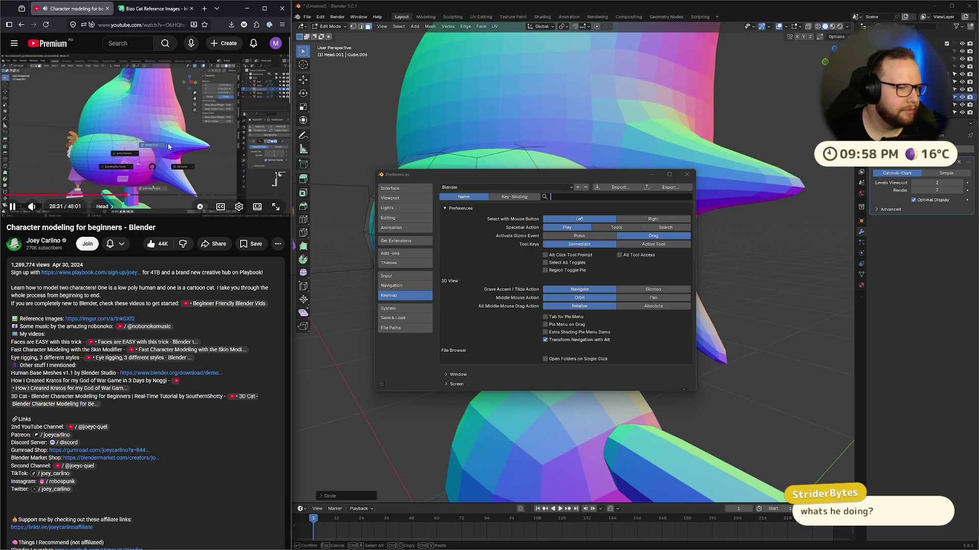
pyautogui.click(172, 151)
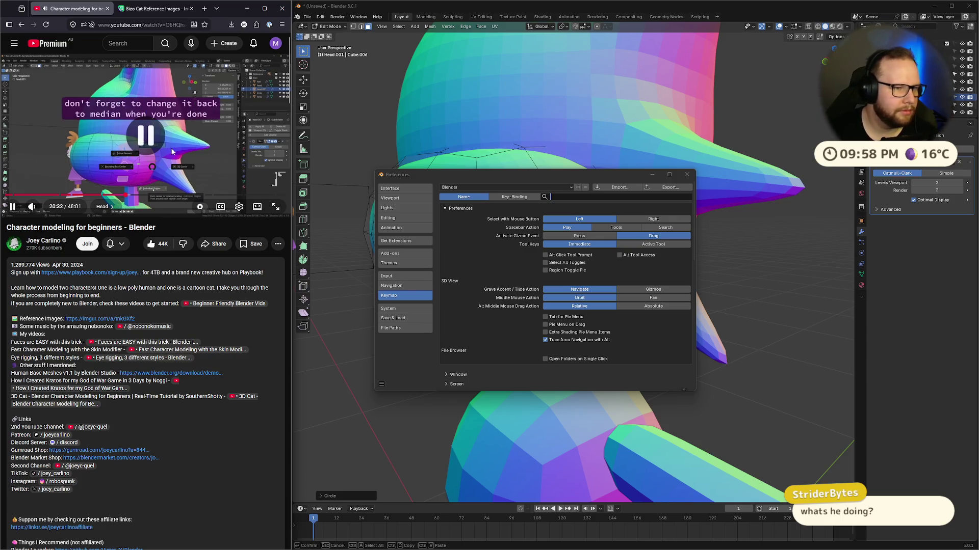
pyautogui.click(561, 197)
pyautogui.write('pivot')
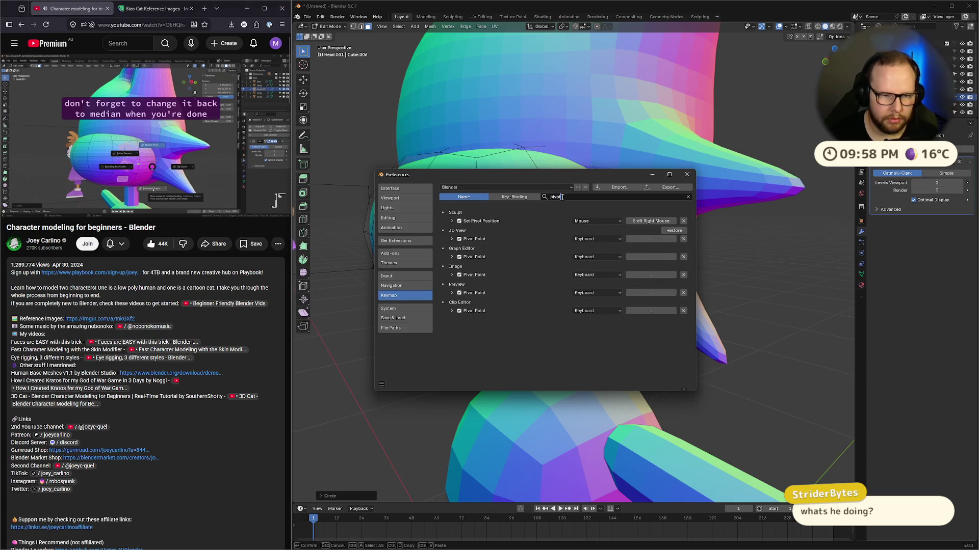
pyautogui.press('Return')
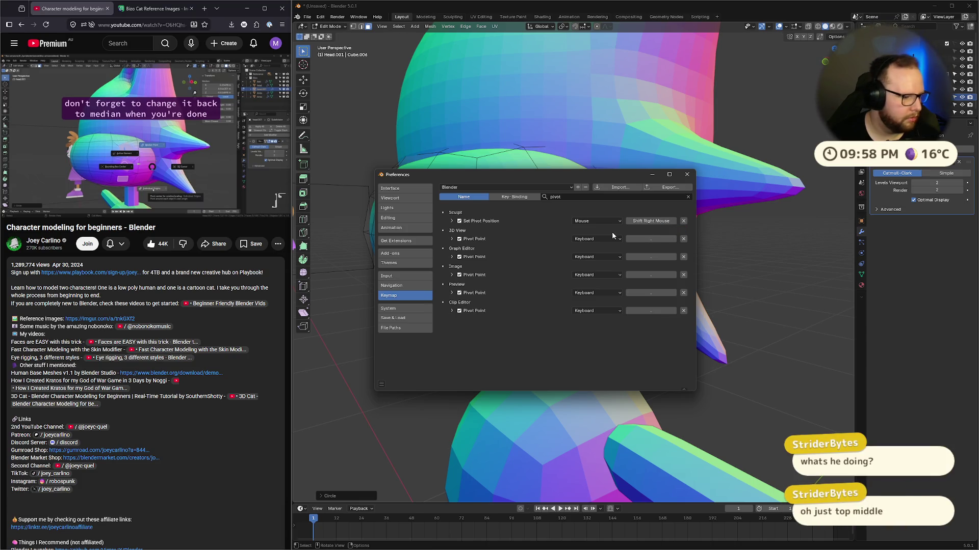
pyautogui.click(687, 174)
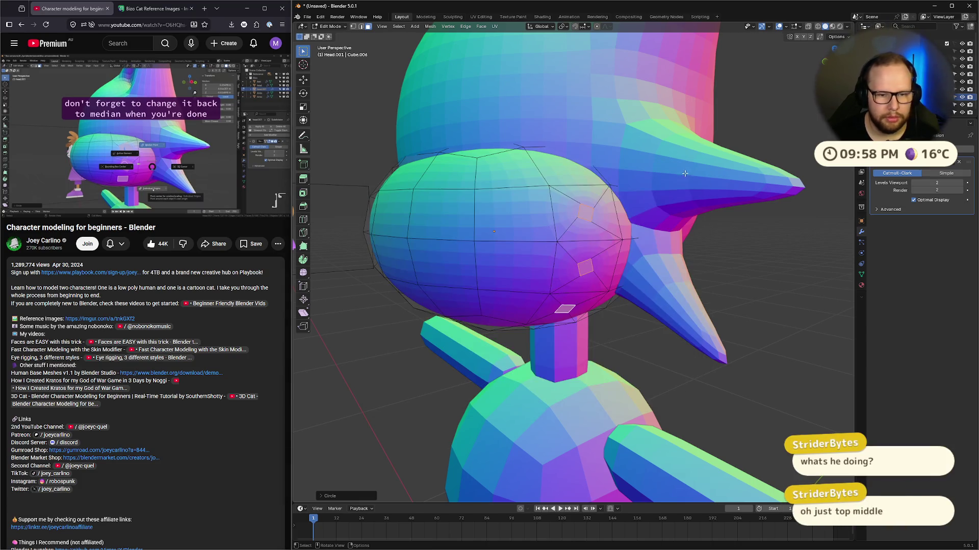
# Step: Set the pivot to Individual Origins and scale the whisker face patches down around their own centres
pyautogui.press('.')
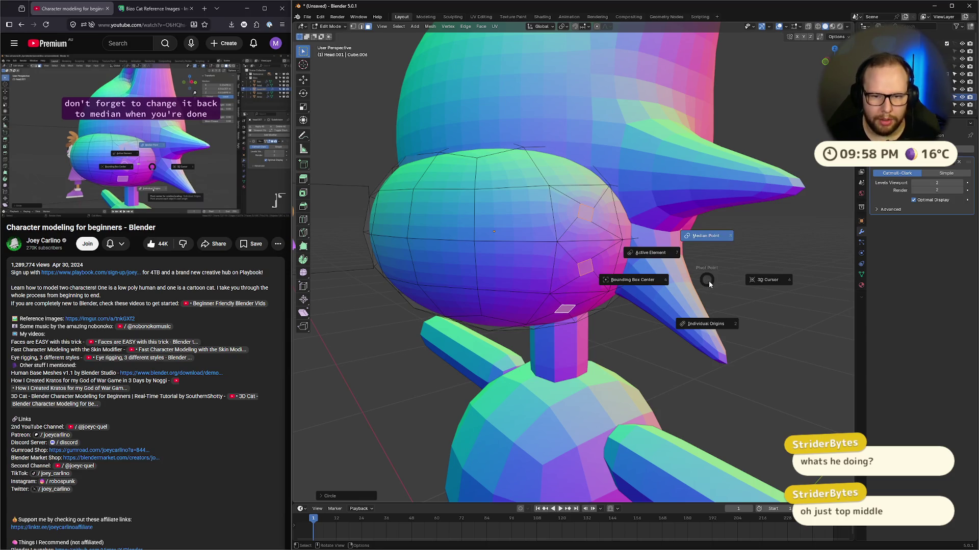
pyautogui.click(711, 331)
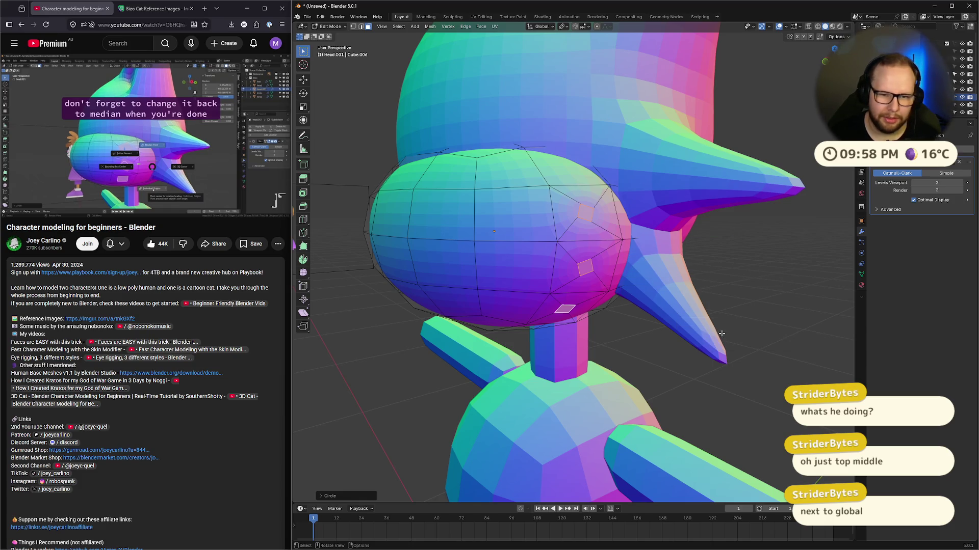
pyautogui.press('s')
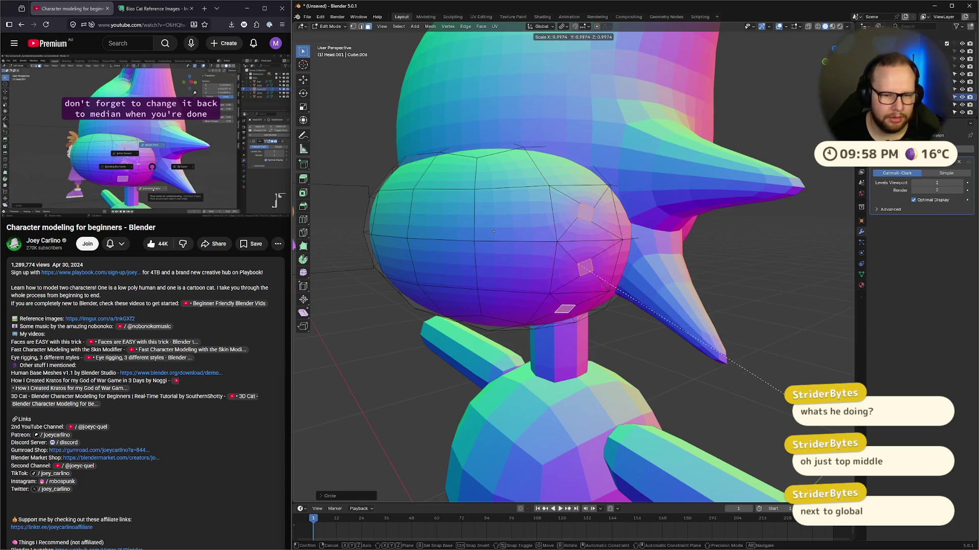
pyautogui.click(724, 329)
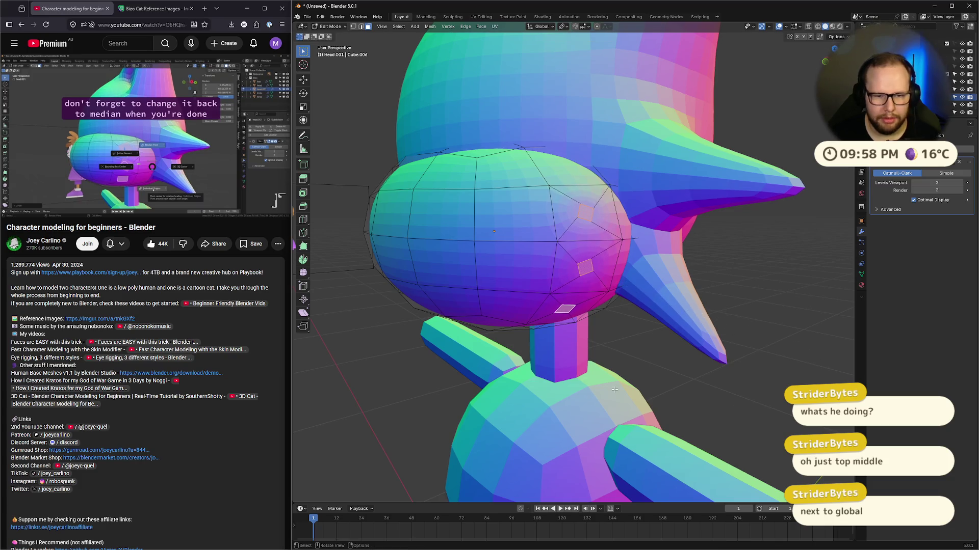
pyautogui.click(185, 150)
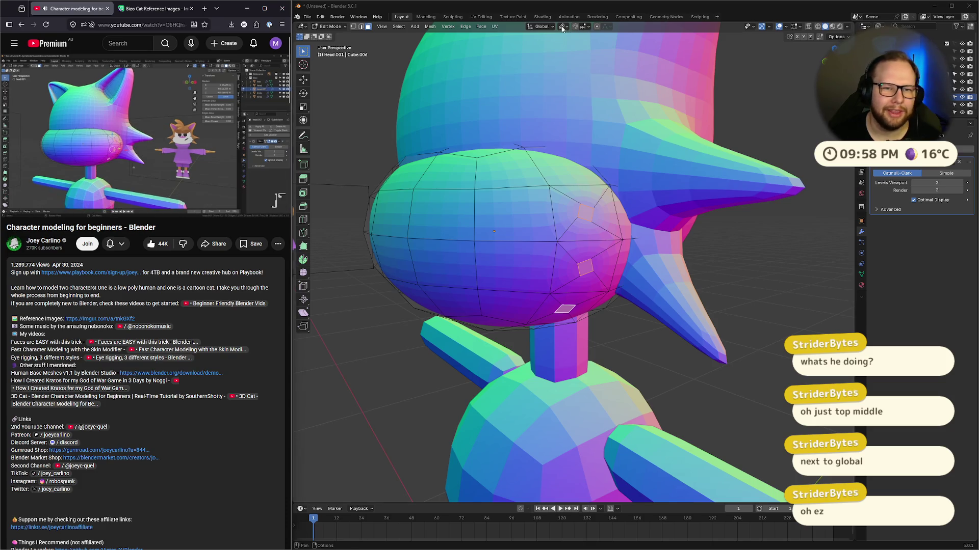
pyautogui.click(561, 28)
pyautogui.click(580, 68)
pyautogui.click(156, 161)
pyautogui.click(164, 163)
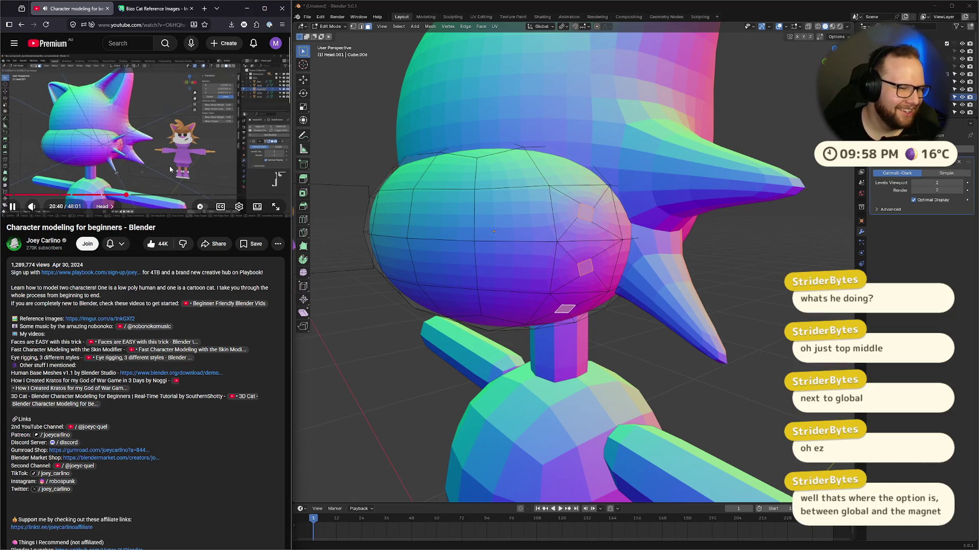
pyautogui.click(170, 169)
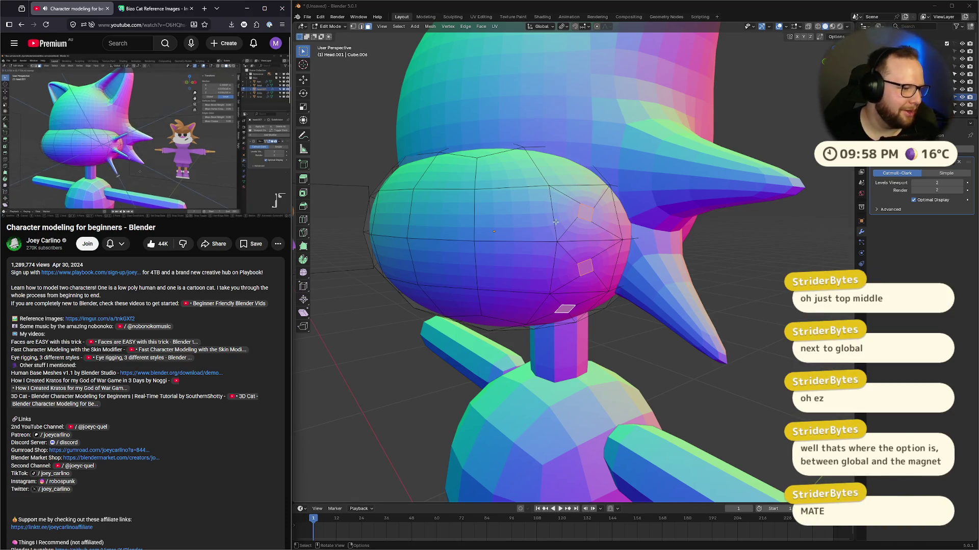
pyautogui.moveTo(752, 310); pyautogui.dragTo(771, 313, button='middle')
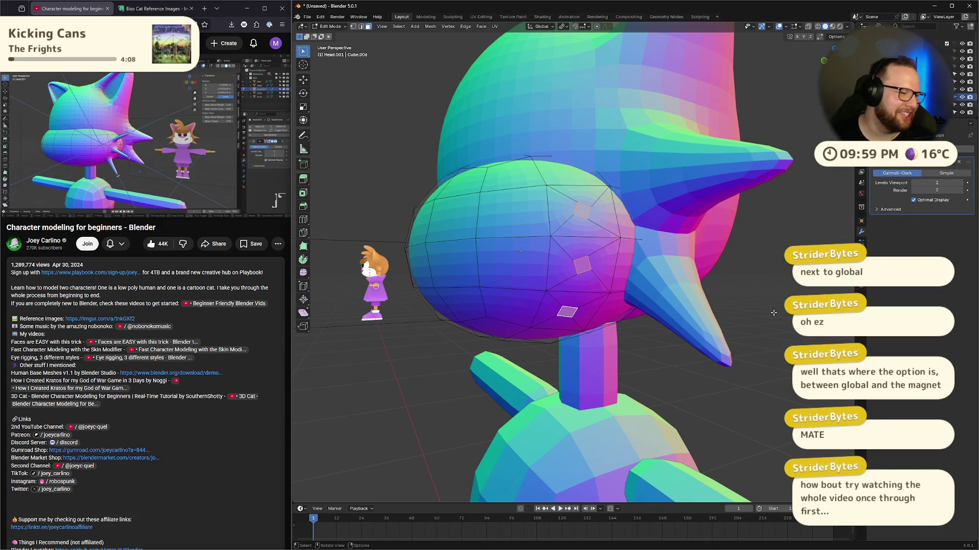
pyautogui.click(207, 124)
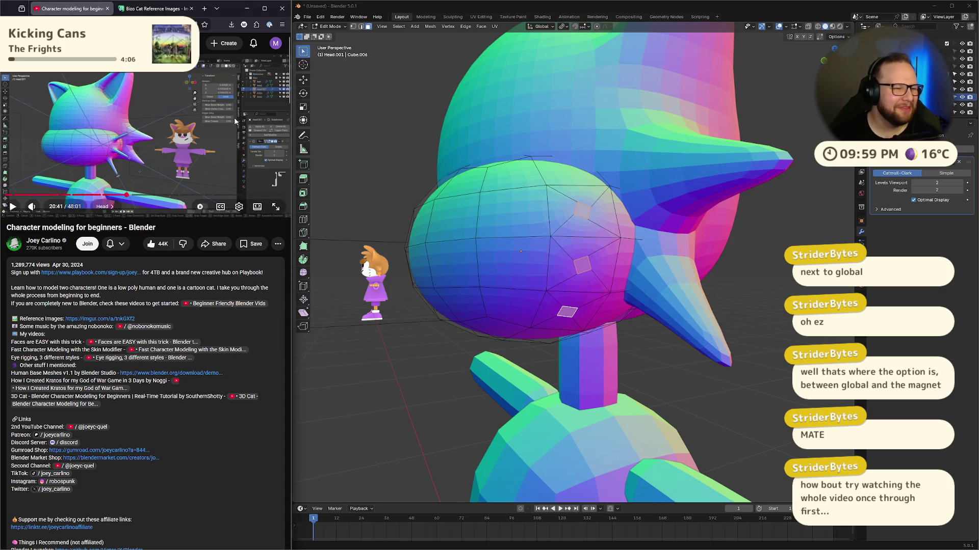
pyautogui.click(207, 125)
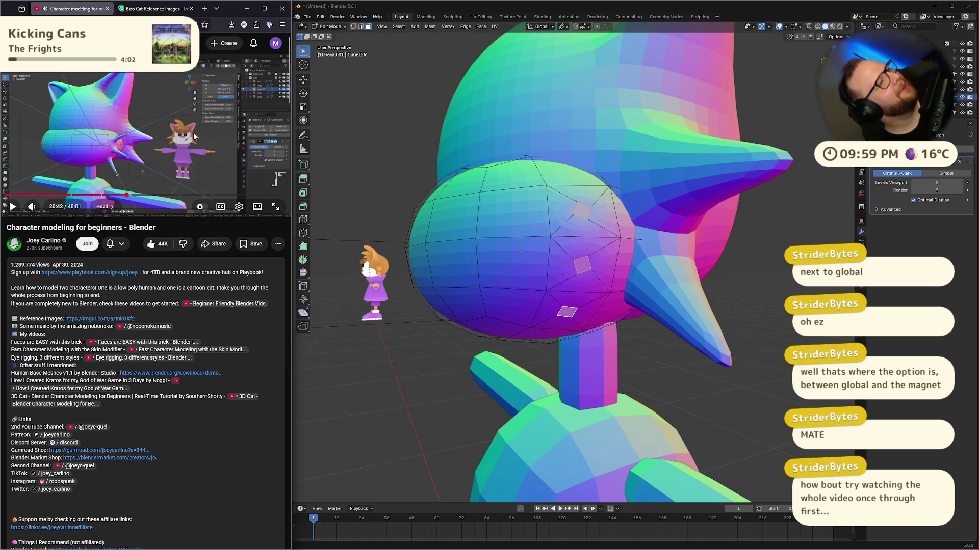
pyautogui.click(164, 145)
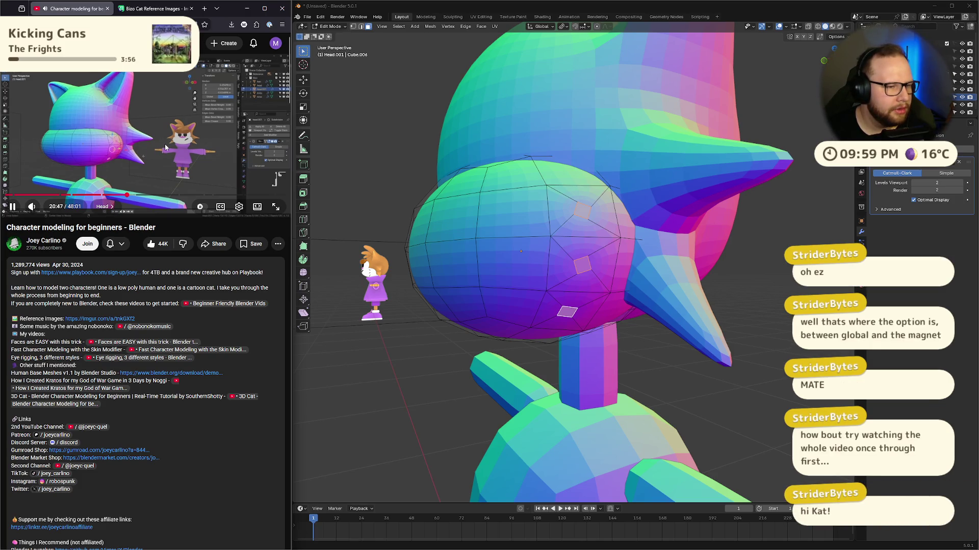
pyautogui.click(210, 177)
# Step: Extrude the whisker spike faces along their normals and inspect them from the front view
pyautogui.moveTo(510, 281); pyautogui.dragTo(611, 303, button='middle')
pyautogui.hotkey('alt', 'e')
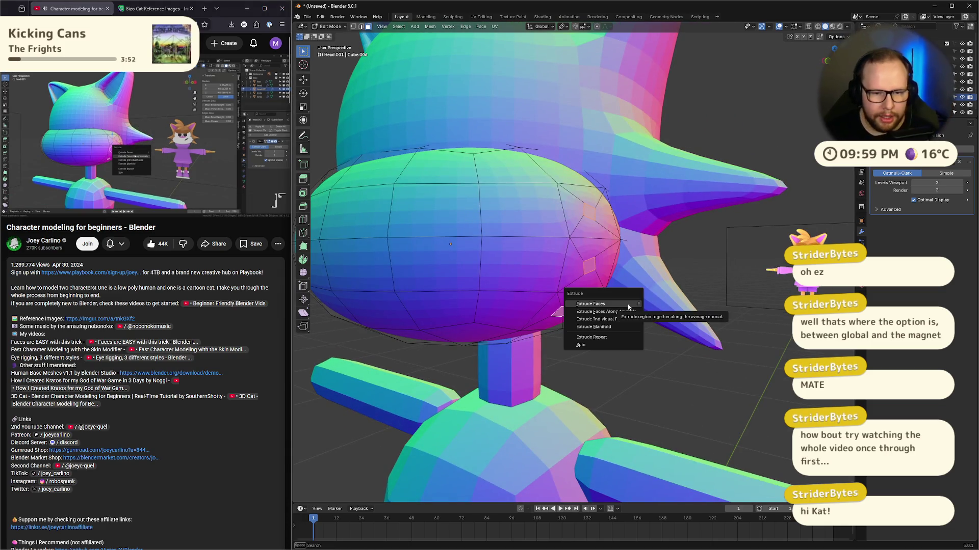
pyautogui.click(630, 312)
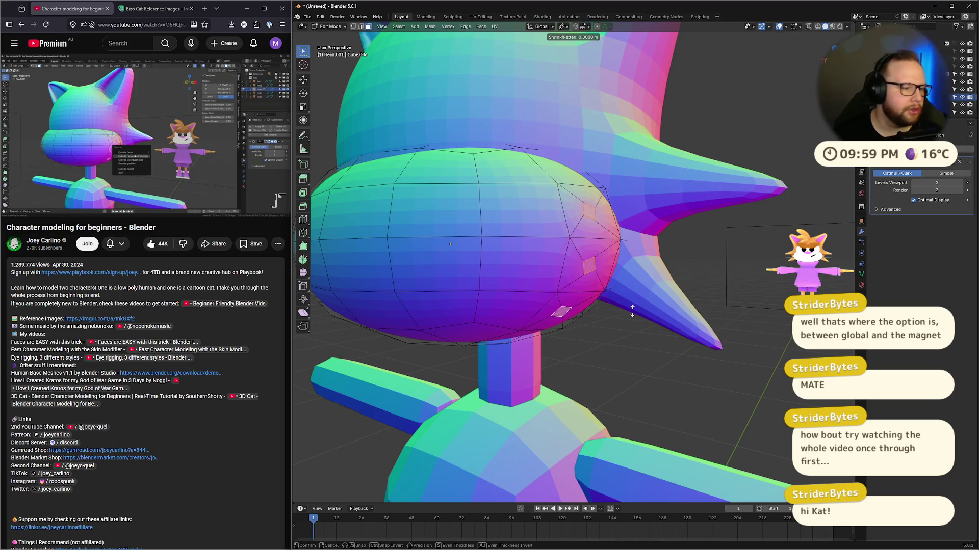
pyautogui.click(551, 243)
pyautogui.press('KP_1')
pyautogui.moveTo(625, 281); pyautogui.dragTo(708, 266, button='middle')
pyautogui.press('KP_1')
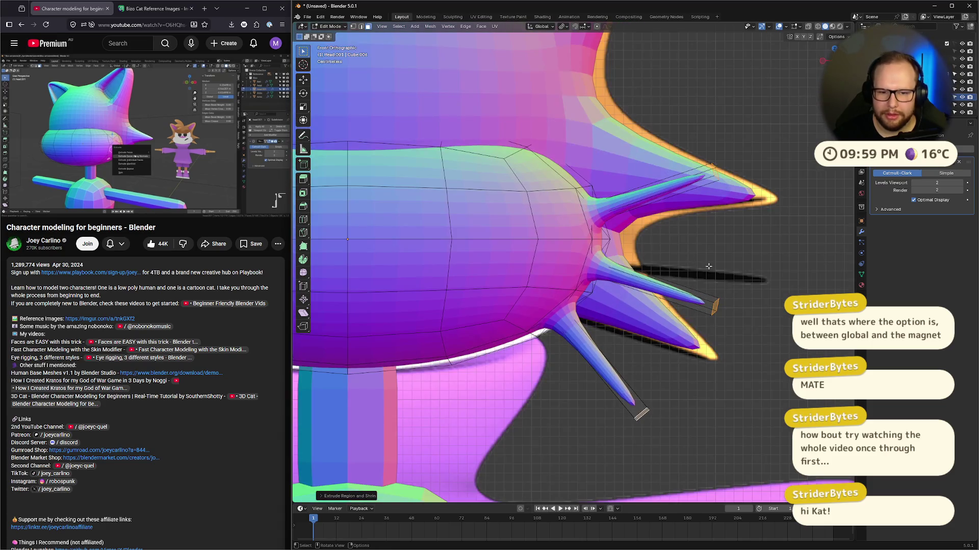
pyautogui.scroll(-6, 708, 266)
pyautogui.scroll(5, 708, 266)
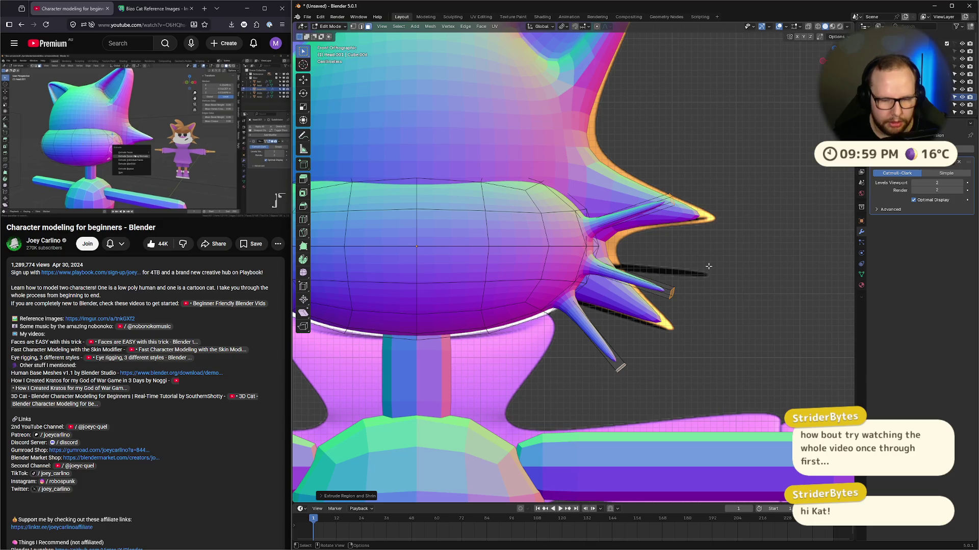
# Step: Undo those spikes and re-extrude the faces along normals as slightly longer whiskers
pyautogui.hotkey('ctrl', 'z')
pyautogui.click(727, 290)
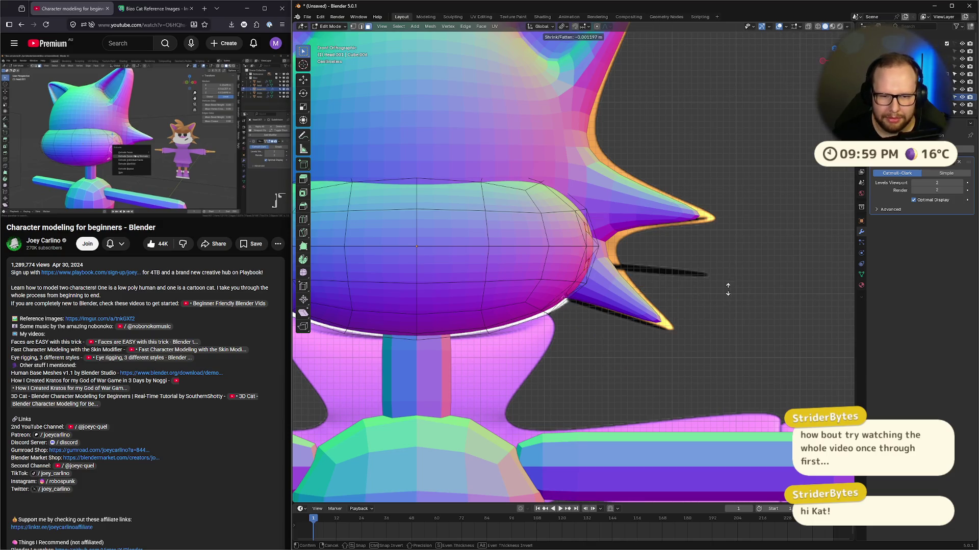
pyautogui.click(714, 222)
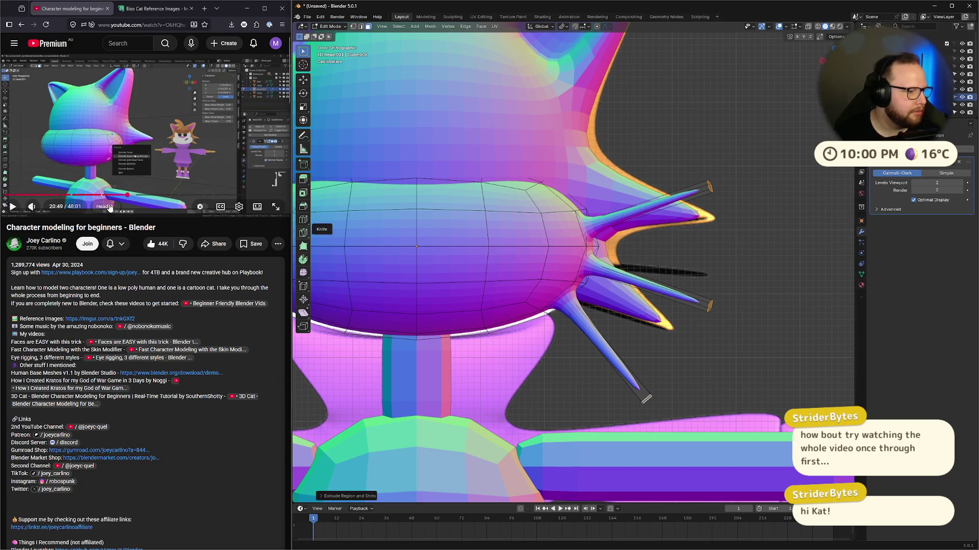
# Step: Skip through the tutorial video to the head modelling part, then pause it
pyautogui.click(119, 196)
pyautogui.press('l')
pyautogui.press('l')
pyautogui.press('l')
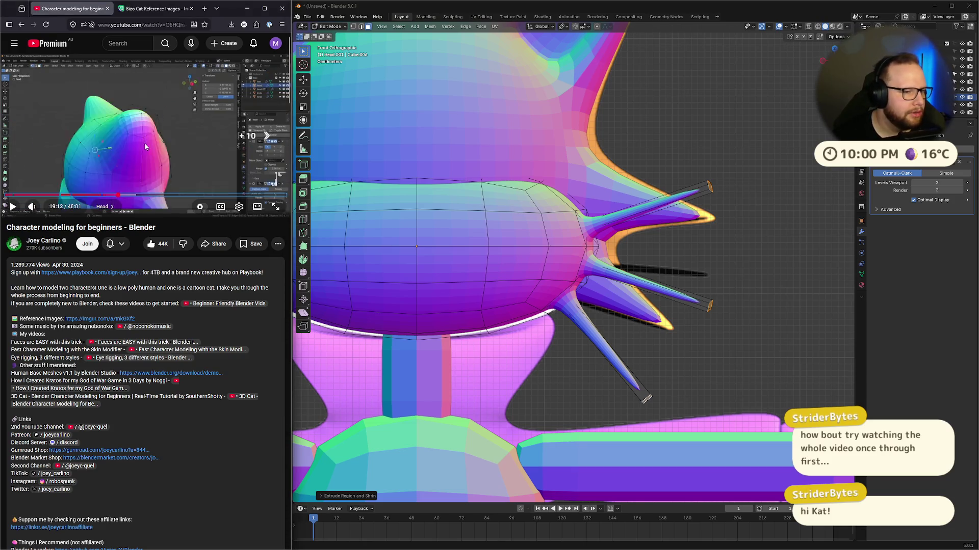
pyautogui.press('l')
pyautogui.press('l')
pyautogui.press('l')
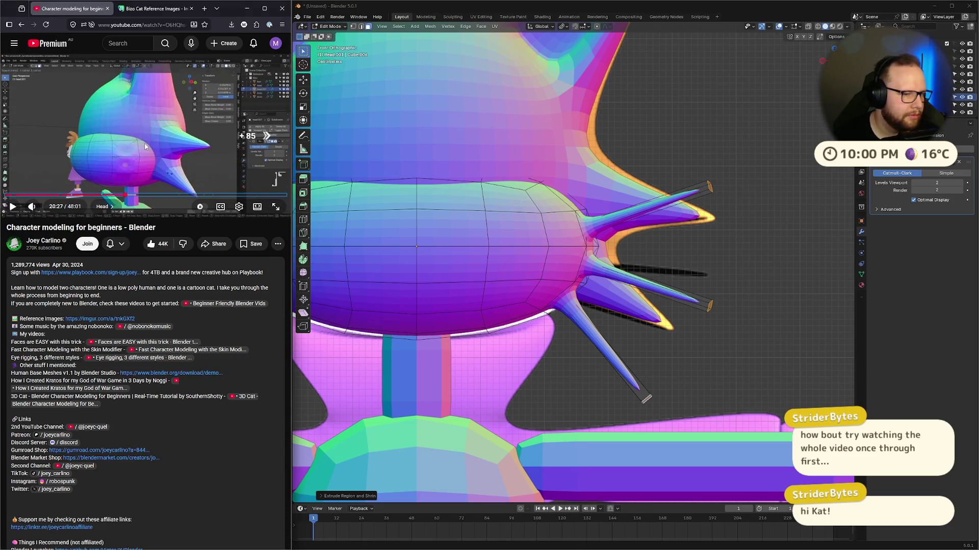
pyautogui.press('j')
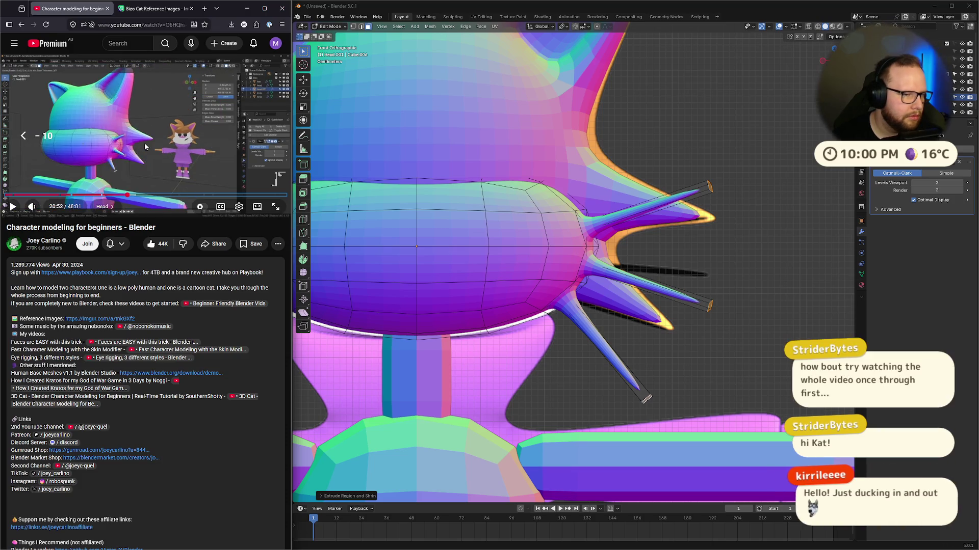
pyautogui.press('k')
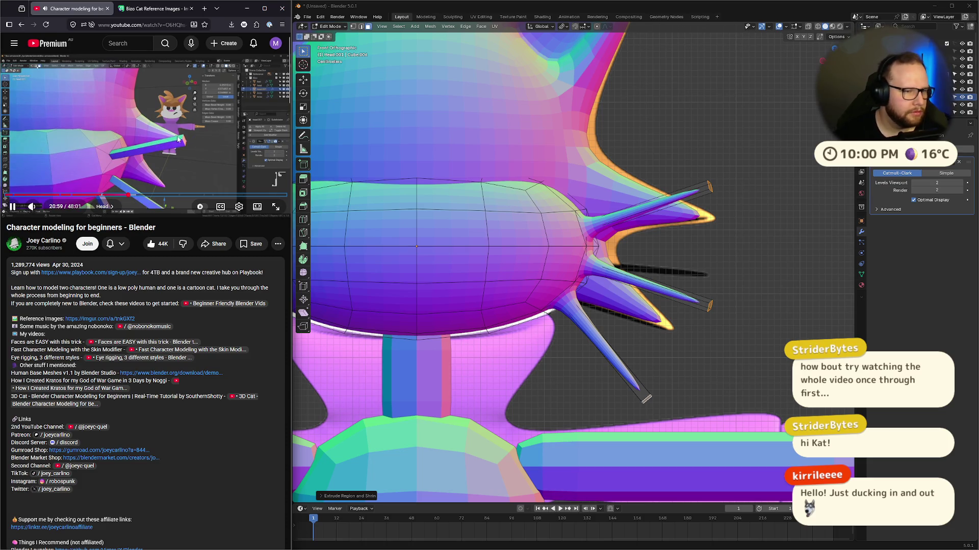
pyautogui.click(190, 138)
# Step: Switch to edge select, hide the Subdivision preview in edit mode, and pick a spike edge loop
pyautogui.moveTo(688, 199)
pyautogui.mouseDown(button='middle')
pyautogui.moveTo(707, 202)
pyautogui.moveTo(682, 216)
pyautogui.mouseUp(button='middle')
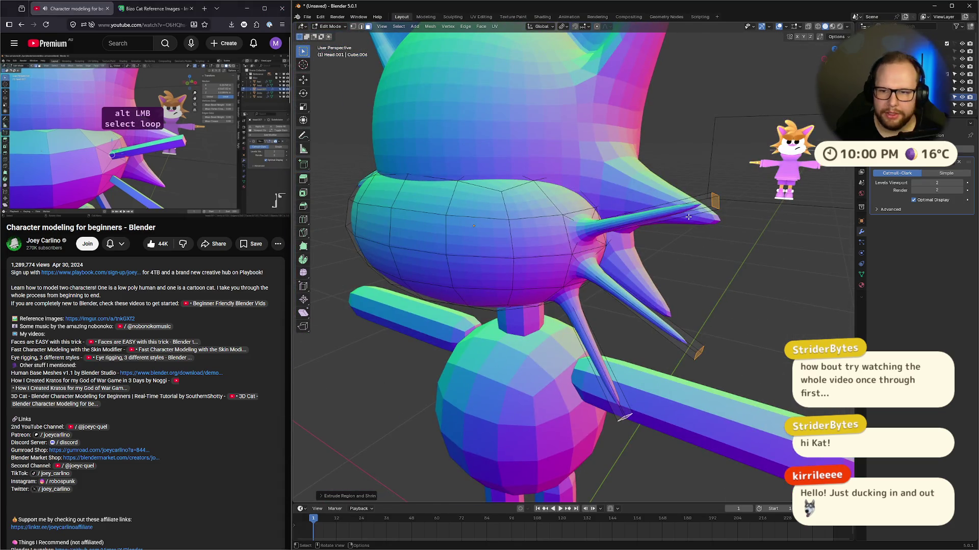
pyautogui.press('2')
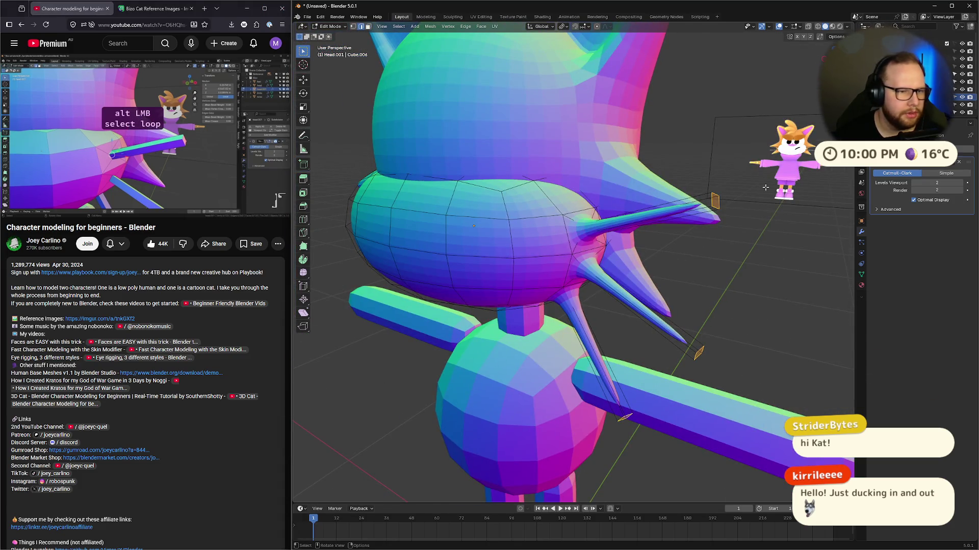
pyautogui.click(937, 166)
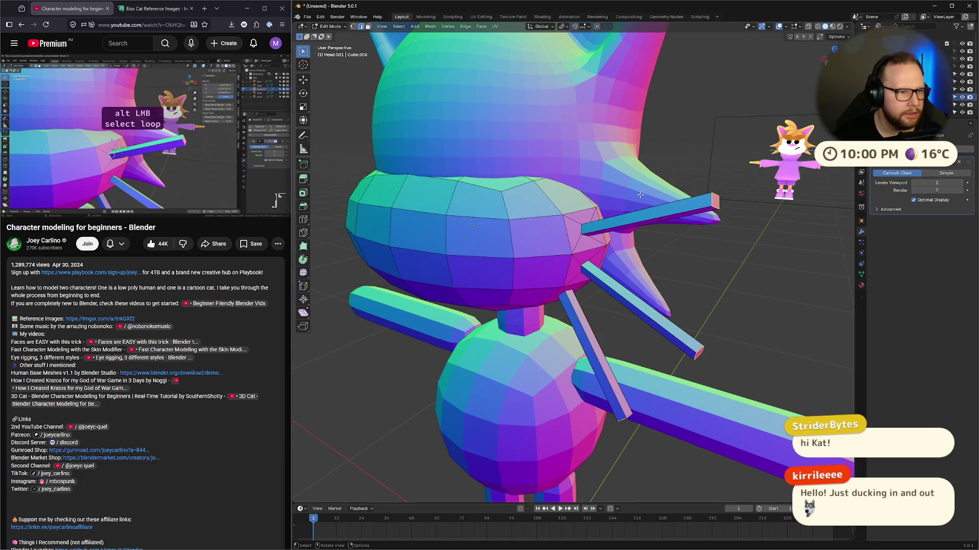
pyautogui.keyDown('alt'); pyautogui.click(581, 228); pyautogui.keyUp('alt')
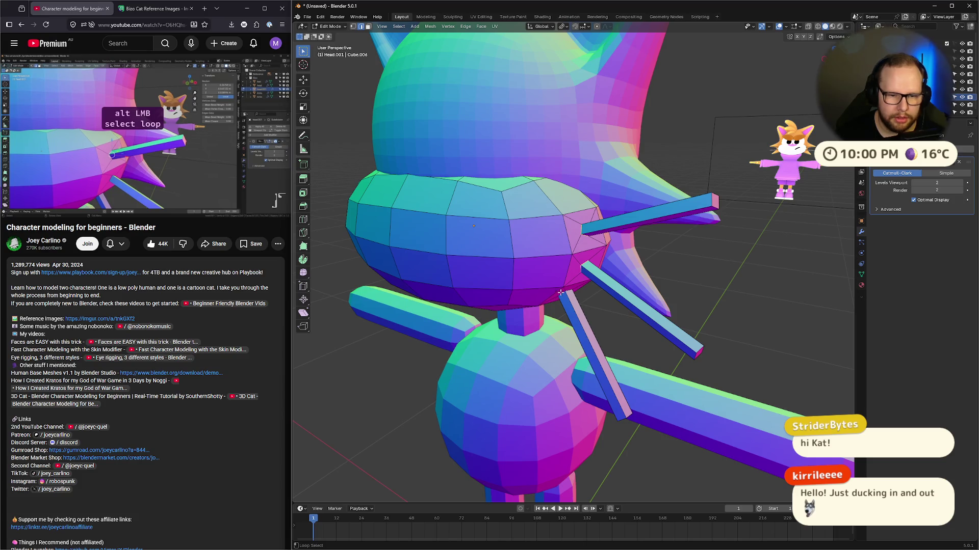
# Step: Mark the selected whisker spike edges as sharp from the Edge menu
pyautogui.hotkey('ctrl', 'e')
pyautogui.moveTo(562, 293)
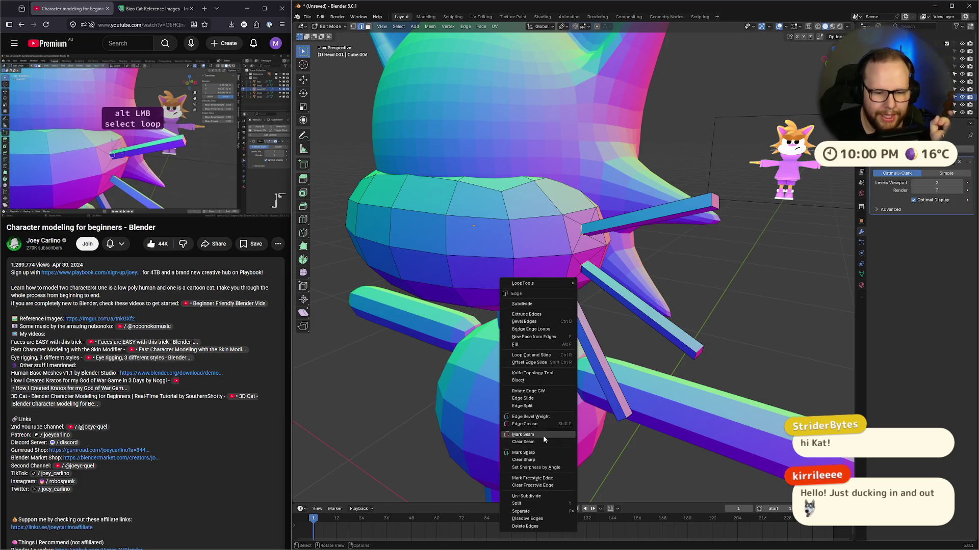
pyautogui.click(540, 451)
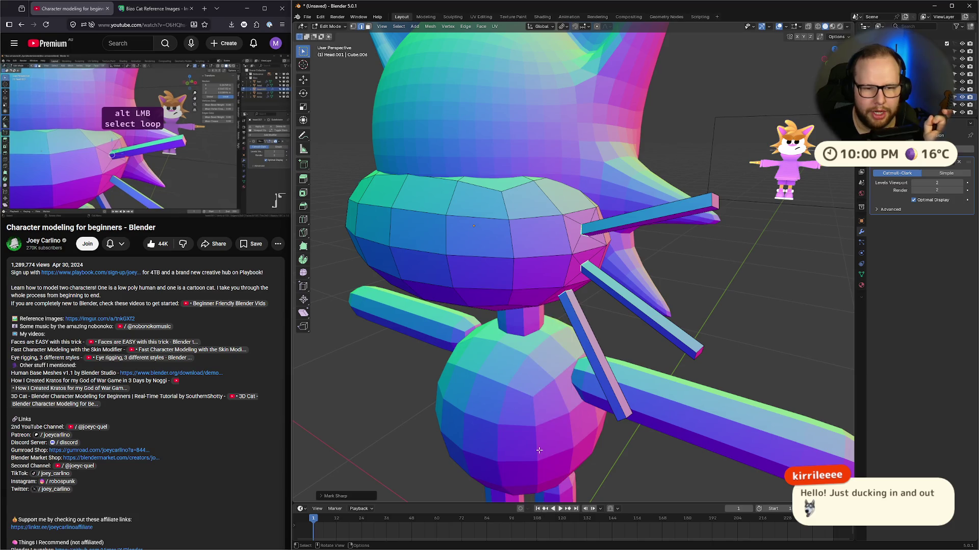
pyautogui.click(186, 135)
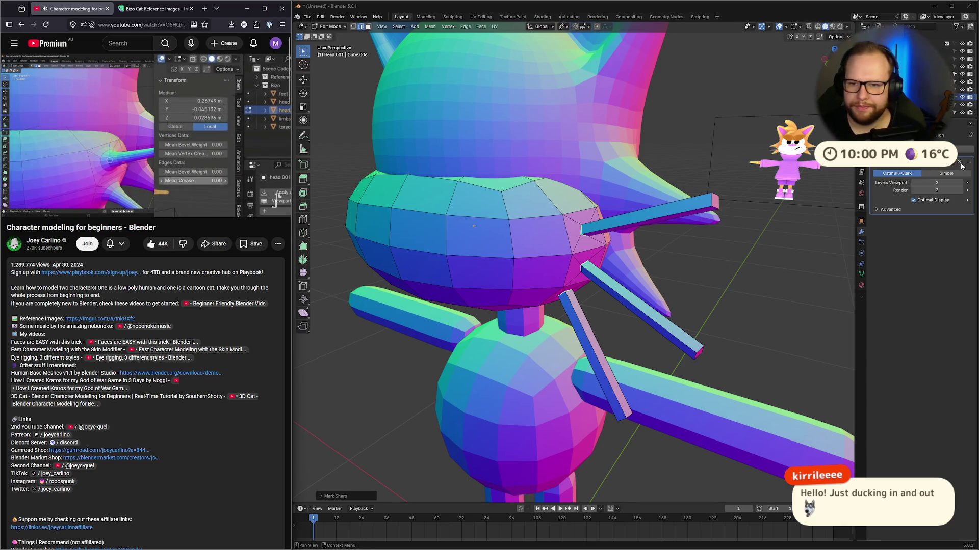
# Step: Crease the spike edges to 1, restore the smoothed edit-mode display, and return to Object Mode
pyautogui.click(925, 164)
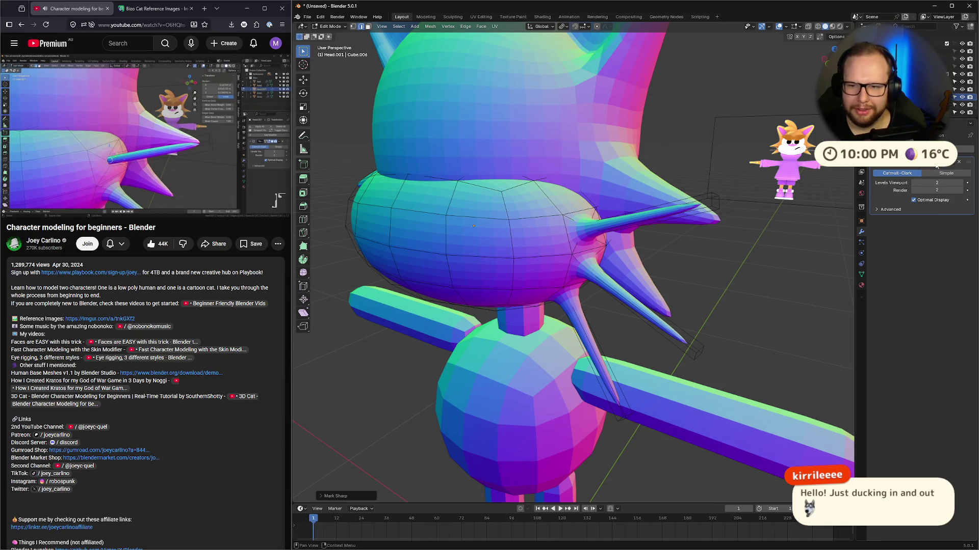
pyautogui.click(940, 167)
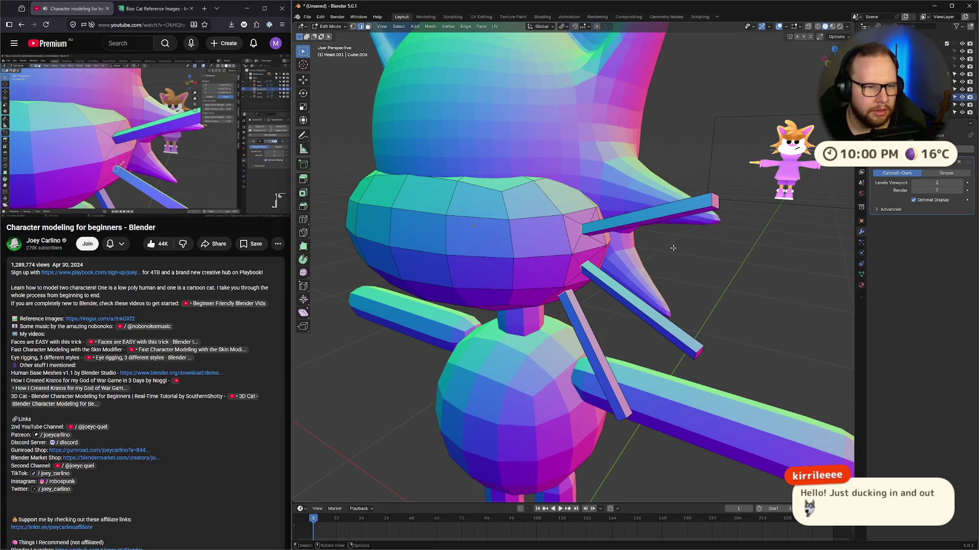
pyautogui.hotkey('shift', 'e')
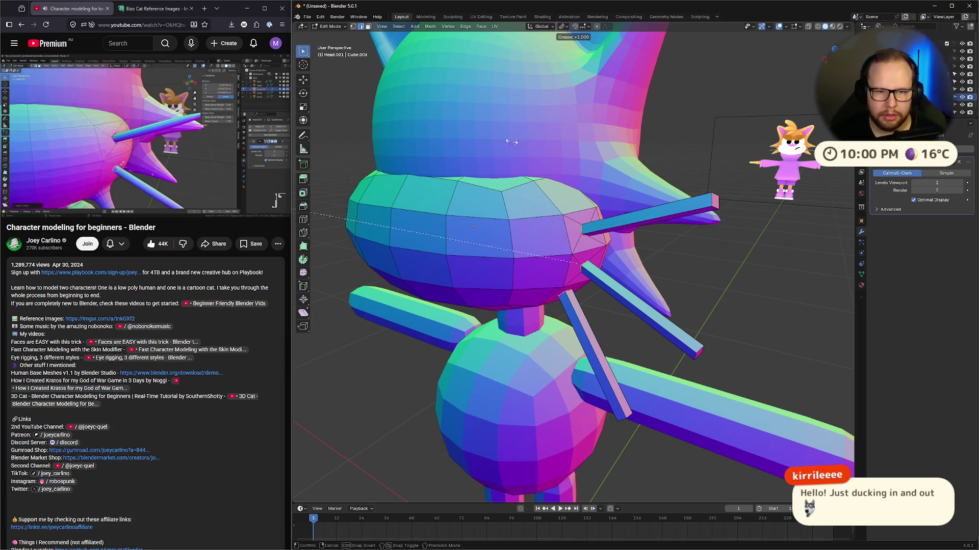
pyautogui.press('Return')
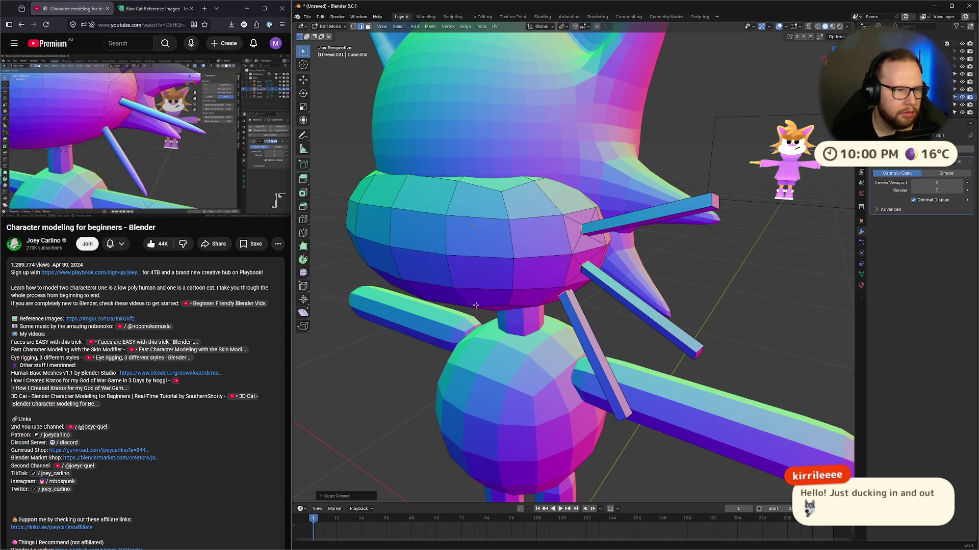
pyautogui.click(927, 162)
pyautogui.press('Tab')
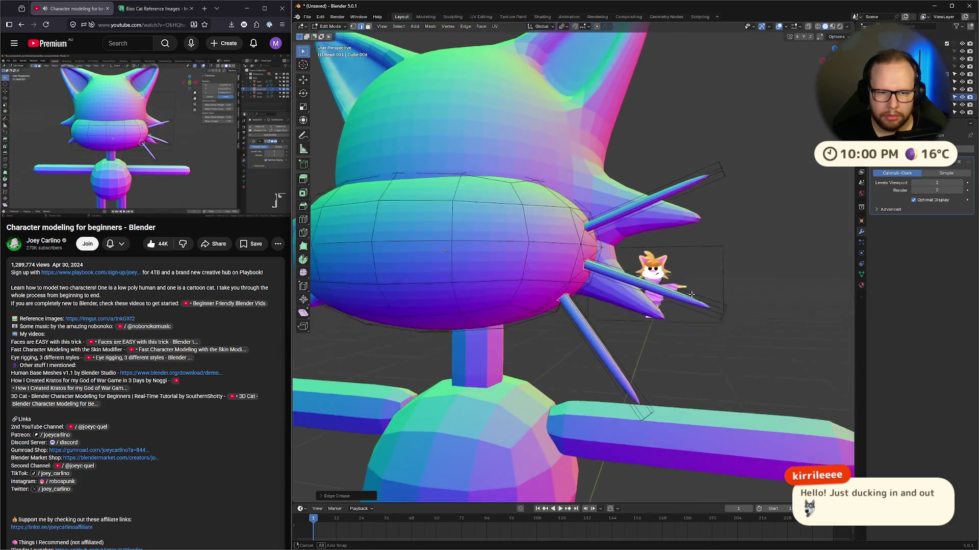
pyautogui.moveTo(726, 296); pyautogui.dragTo(664, 302, button='middle')
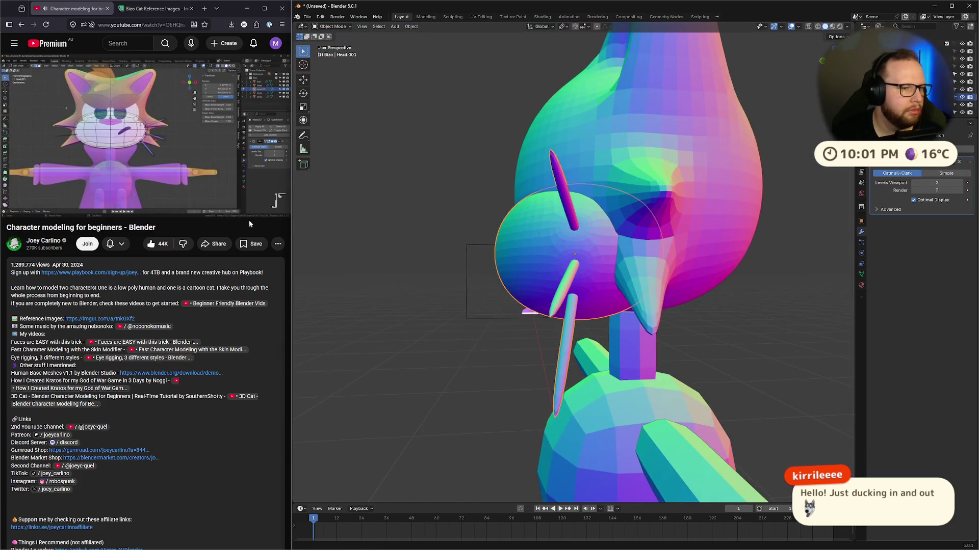
# Step: In front view with X-ray on, box-select and delete the muzzle's left-half vertices
pyautogui.click(172, 108)
pyautogui.press('KP_1')
pyautogui.press('Tab')
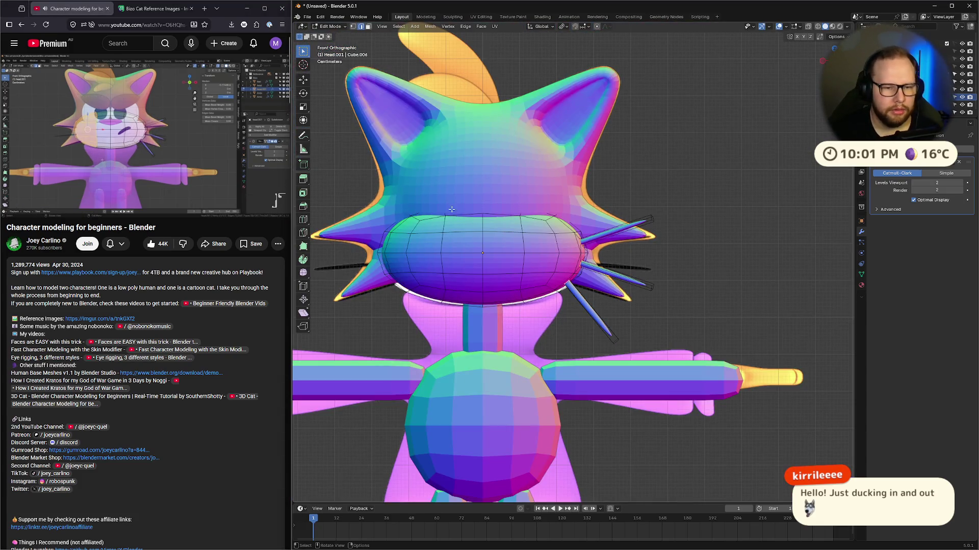
pyautogui.press('alt')
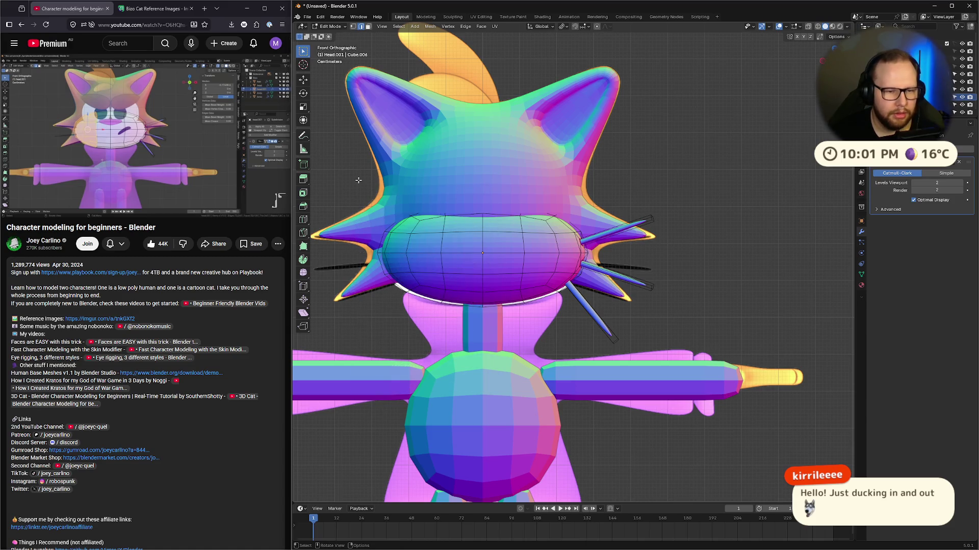
pyautogui.hotkey('alt', 'z')
pyautogui.moveTo(354, 155); pyautogui.dragTo(451, 357)
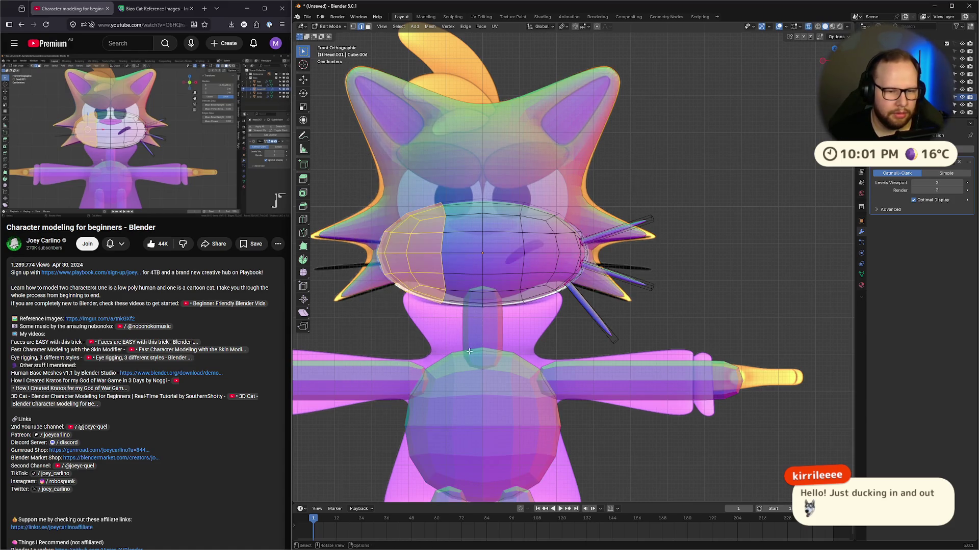
pyautogui.press('x')
pyautogui.click(469, 351)
# Step: Add a Mirror modifier to copy the right half across, then view the whole cat
pyautogui.press('shift')
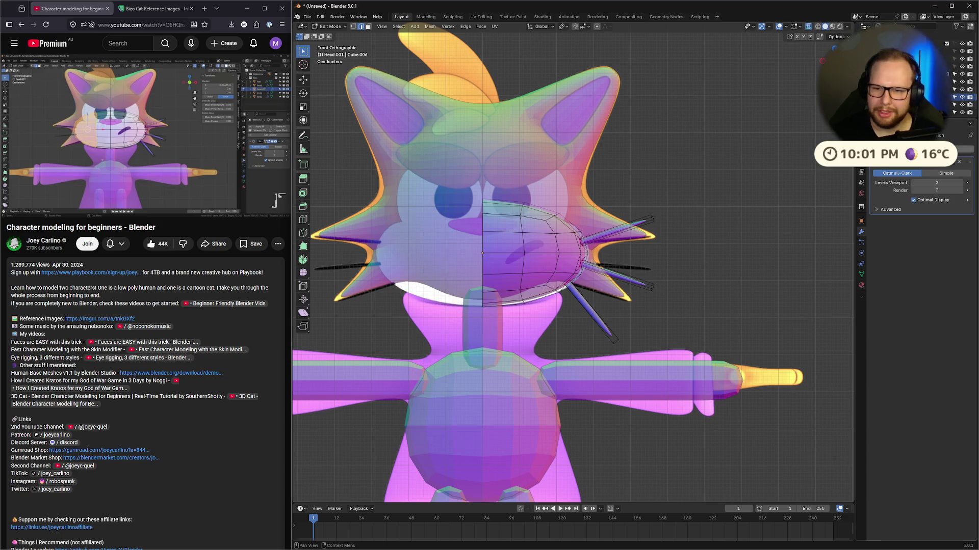
pyautogui.hotkey('shift', 'a')
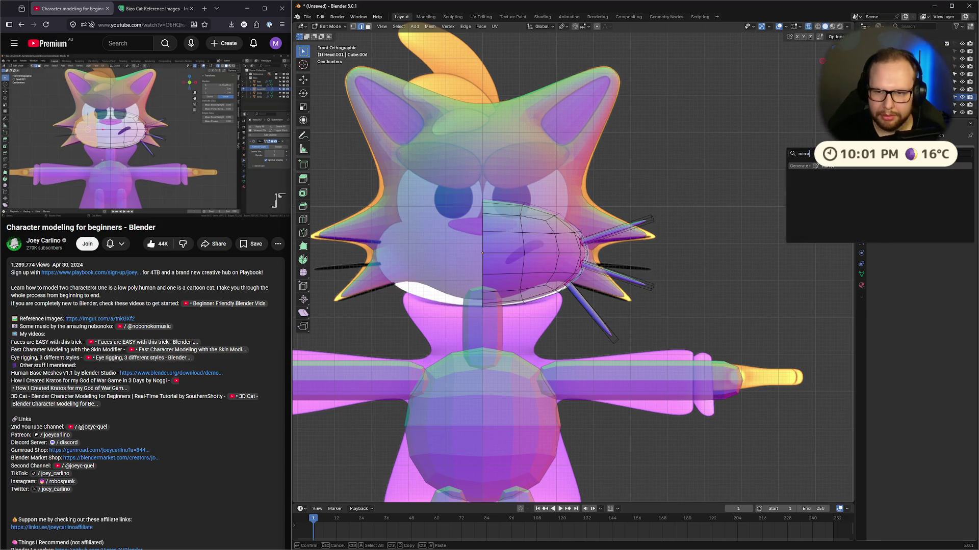
pyautogui.click(836, 204)
pyautogui.click(200, 88)
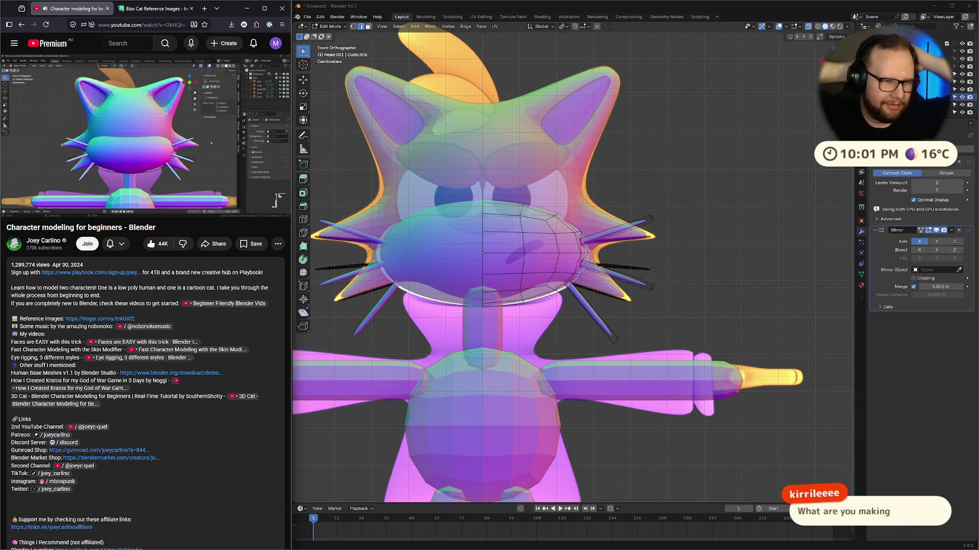
pyautogui.click(158, 122)
pyautogui.scroll(-8, 644, 241)
pyautogui.moveTo(644, 242)
pyautogui.mouseDown(button='middle')
pyautogui.moveTo(663, 226)
pyautogui.moveTo(644, 241)
pyautogui.mouseUp(button='middle')
pyautogui.scroll(3, 591, 200)
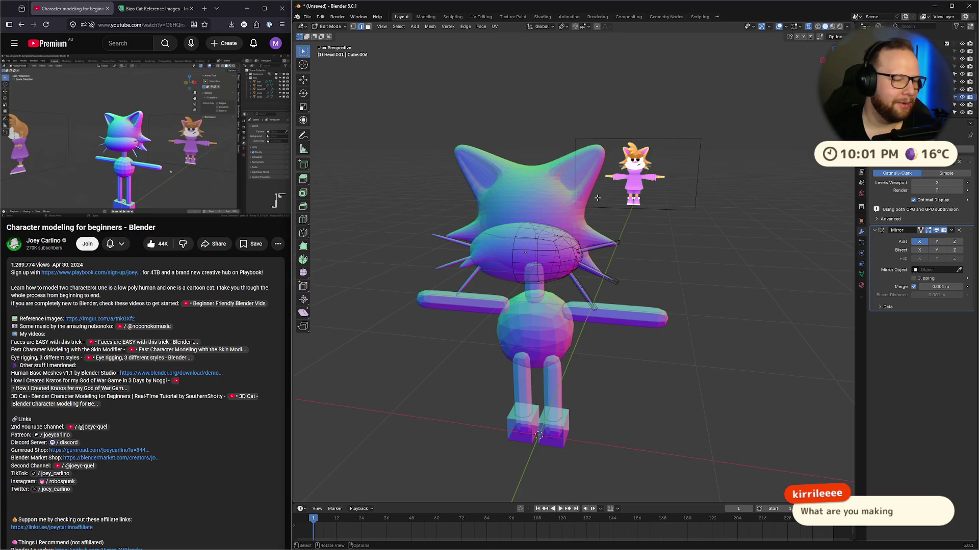
# Step: Return the head to Object Mode and bring up the Shift+A add menu
pyautogui.click(174, 157)
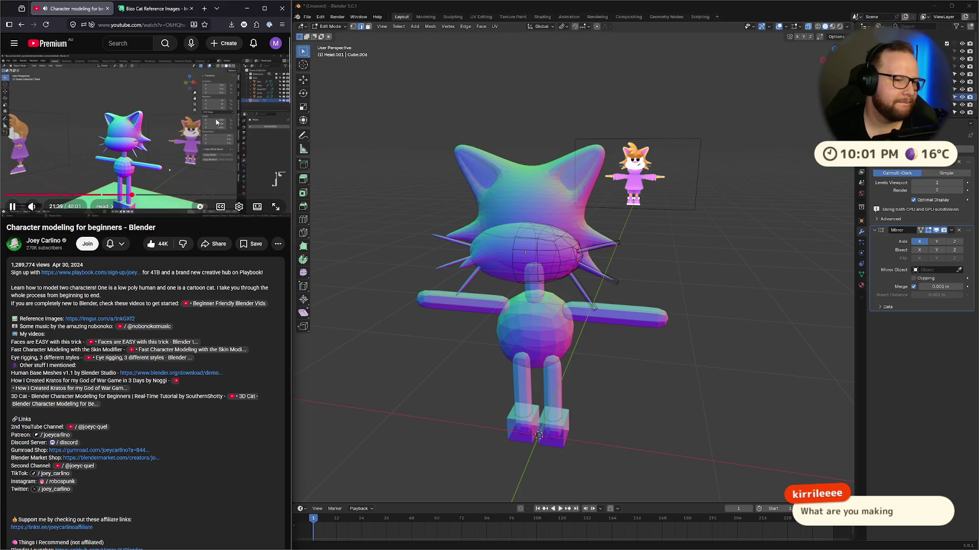
pyautogui.click(163, 145)
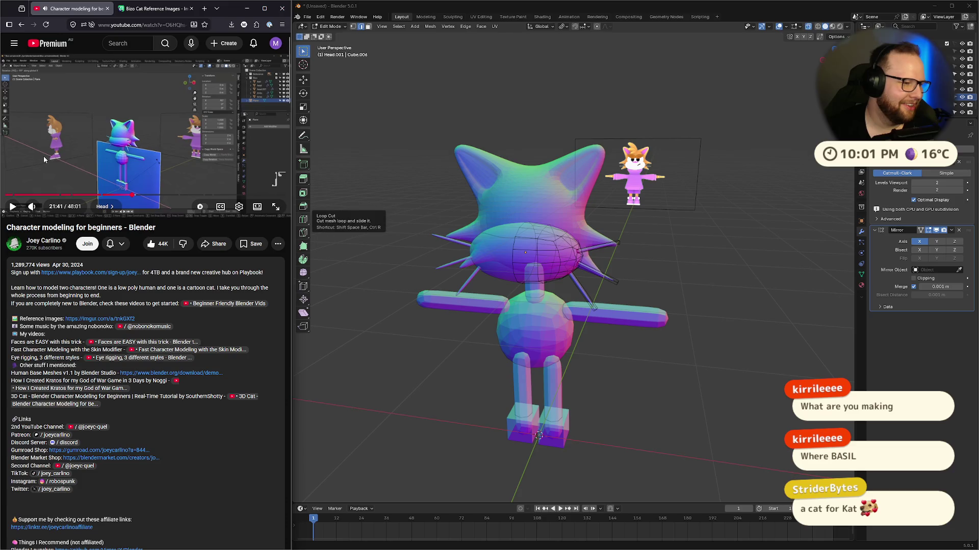
pyautogui.moveTo(642, 225)
pyautogui.mouseDown(button='middle')
pyautogui.moveTo(665, 223)
pyautogui.moveTo(651, 179)
pyautogui.mouseUp(button='middle')
pyautogui.click(151, 122)
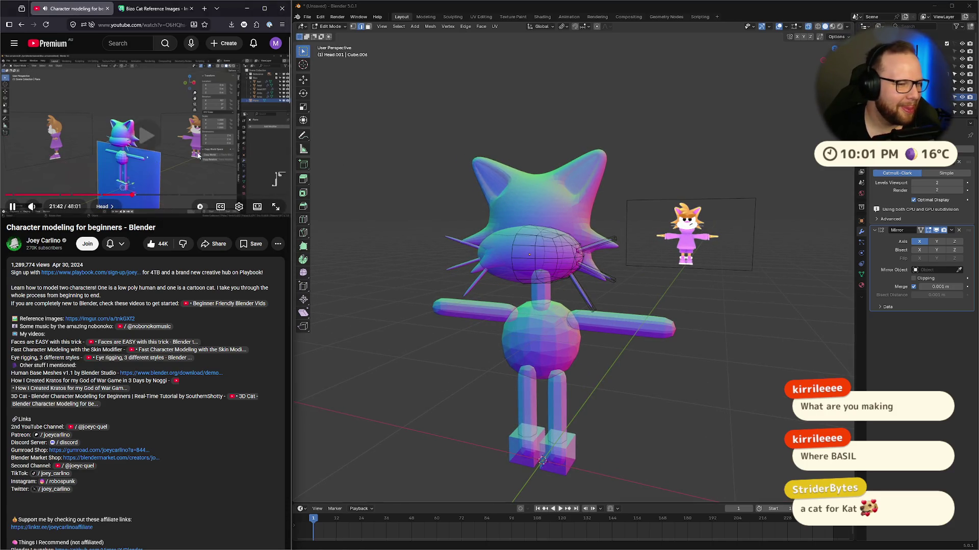
pyautogui.press('Tab')
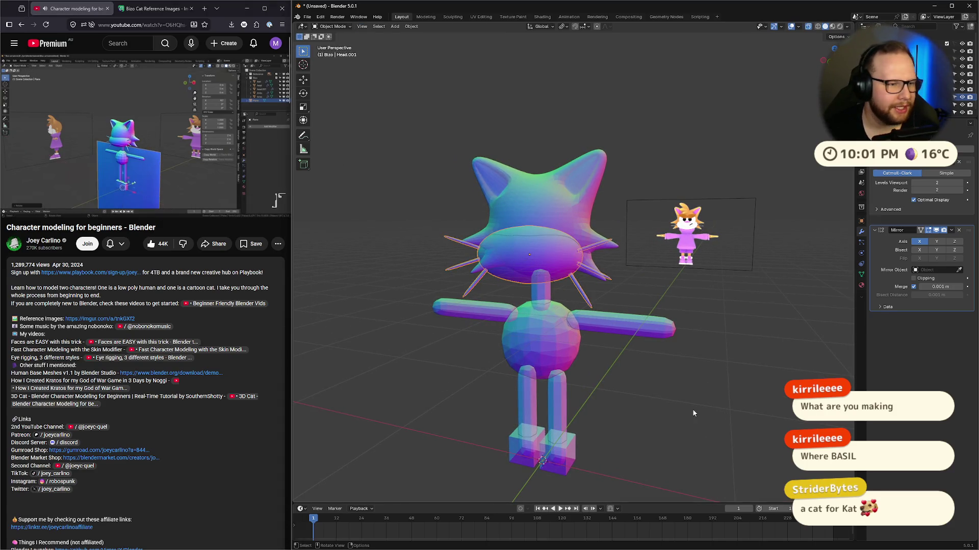
pyautogui.moveTo(736, 442)
pyautogui.mouseDown(button='middle')
pyautogui.moveTo(723, 429)
pyautogui.moveTo(746, 421)
pyautogui.mouseUp(button='middle')
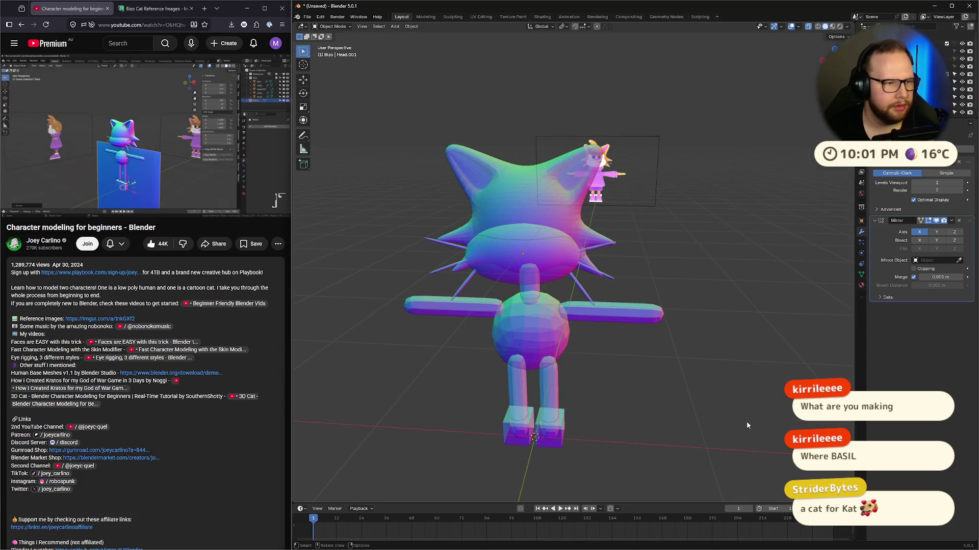
pyautogui.hotkey('shift', 'a')
# Step: Add a Mesh plane and stand it upright with R 90 X
pyautogui.moveTo(704, 400)
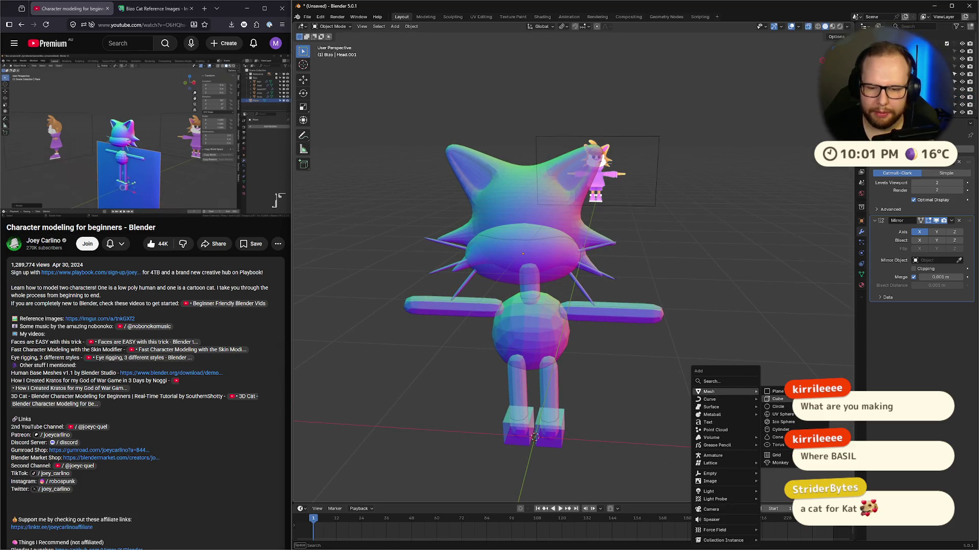
pyautogui.click(763, 392)
pyautogui.write('r')
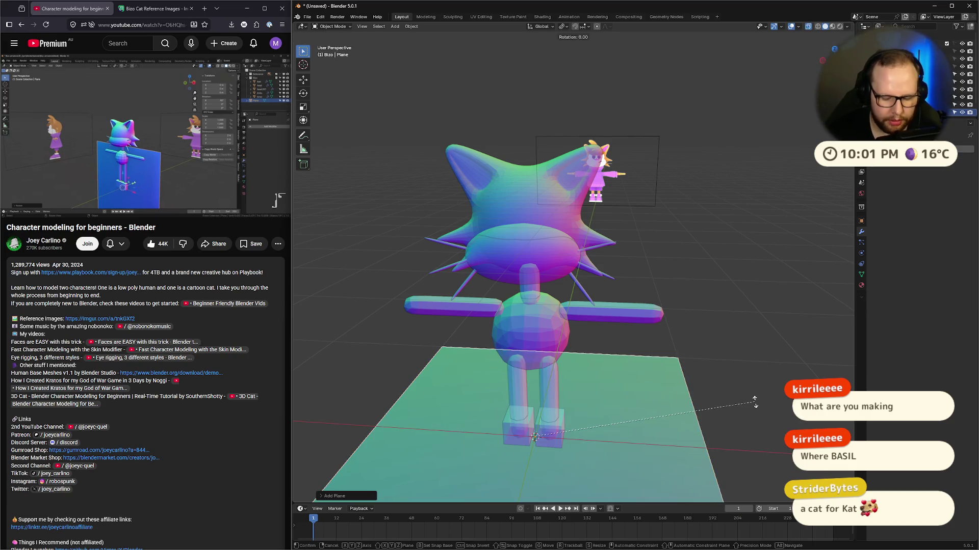
pyautogui.write('90x')
pyautogui.press('Return')
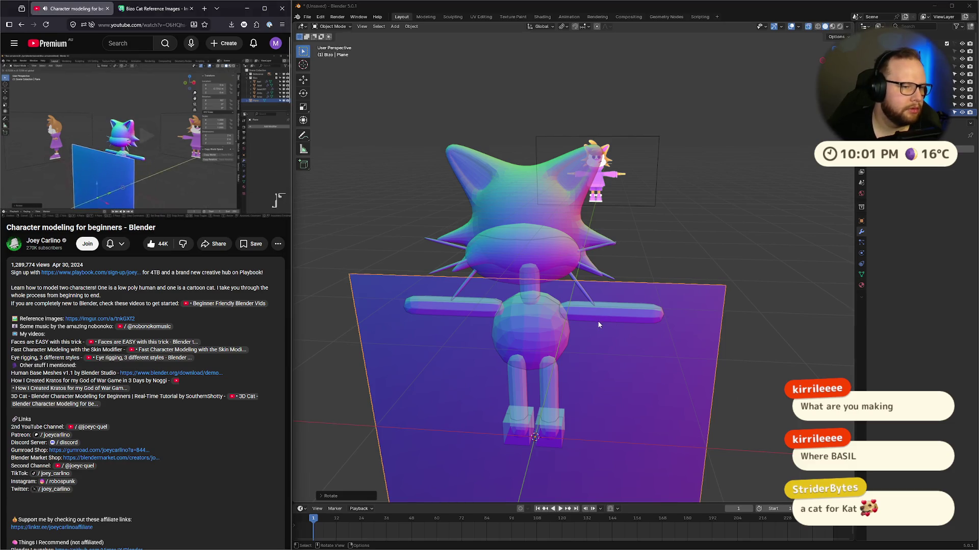
# Step: Move the plane along Y, scale it, and view the cat from the front
pyautogui.moveTo(597, 320); pyautogui.dragTo(703, 298, button='middle')
pyautogui.press('g')
pyautogui.press('y')
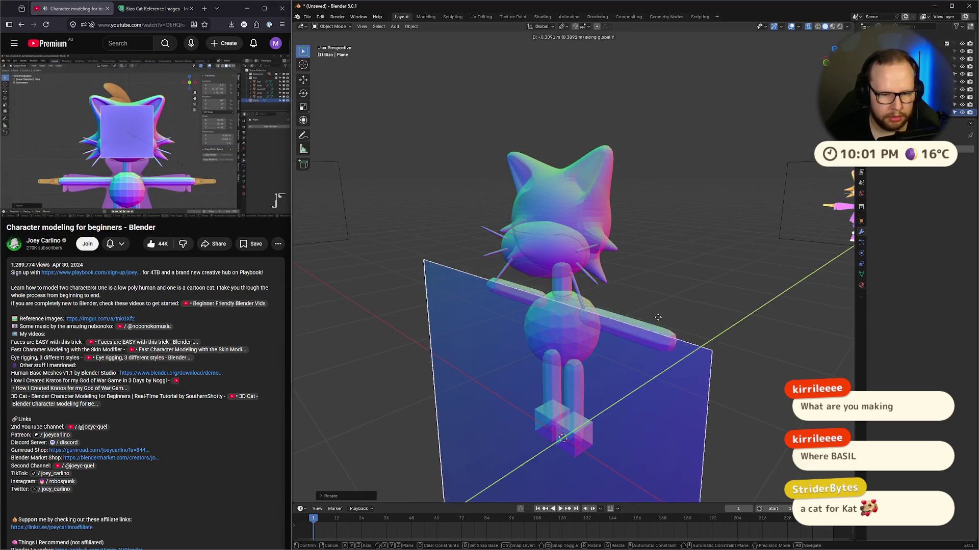
pyautogui.press('Return')
pyautogui.moveTo(579, 380); pyautogui.dragTo(713, 306, button='middle')
pyautogui.press('s')
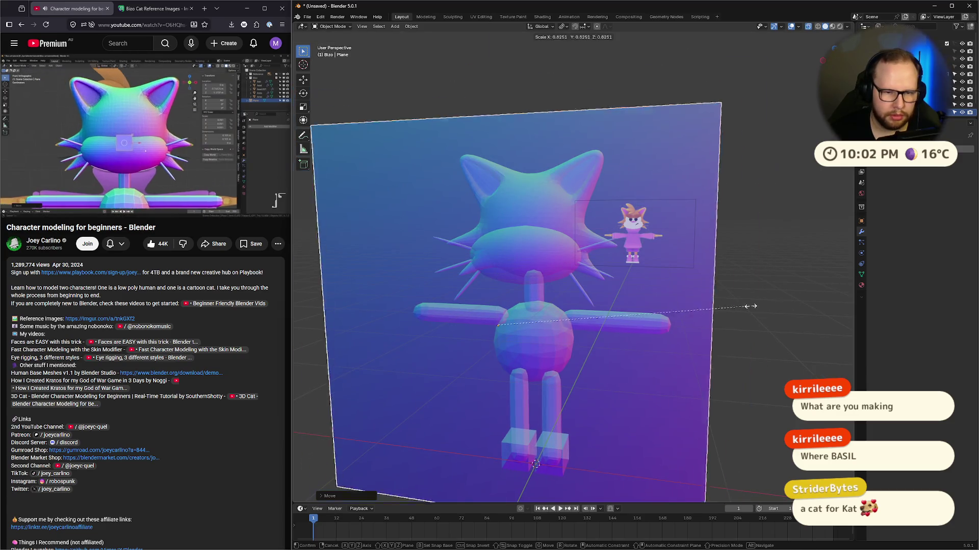
pyautogui.press('Return')
pyautogui.press('KP_1')
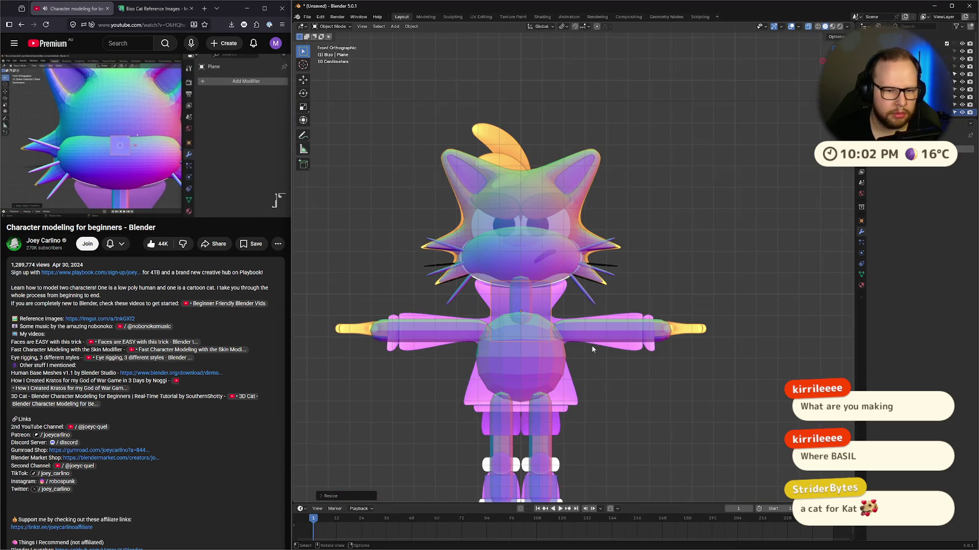
pyautogui.click(138, 177)
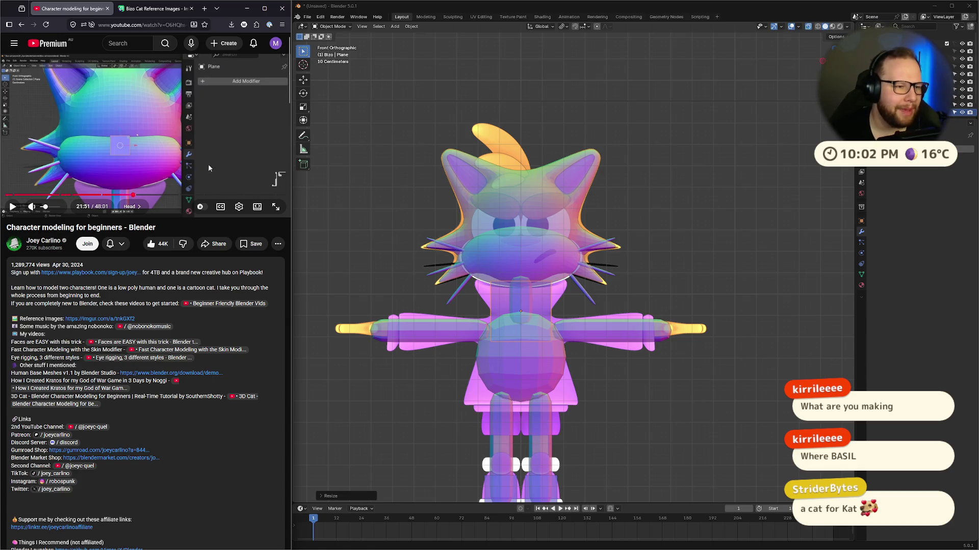
pyautogui.scroll(3, 601, 314)
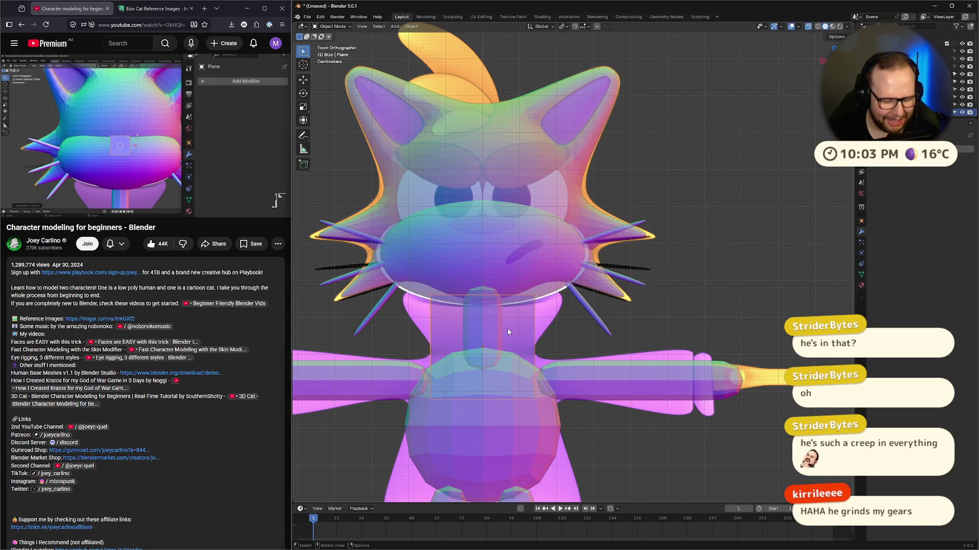
pyautogui.moveTo(508, 332); pyautogui.dragTo(507, 211)
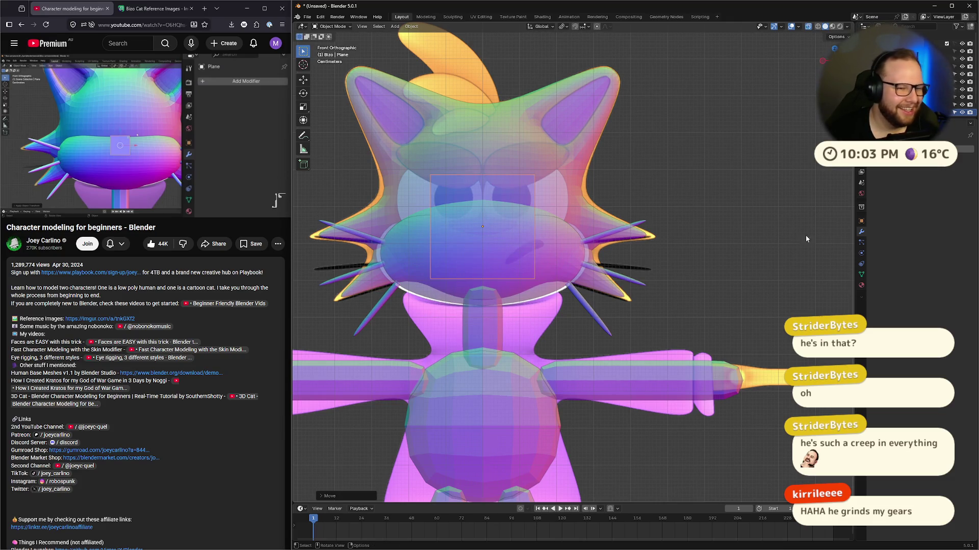
# Step: Shrink the plane smaller and return to the straight front view
pyautogui.press('s')
pyautogui.click(586, 224)
pyautogui.moveTo(733, 290); pyautogui.dragTo(607, 301, button='middle')
pyautogui.press('KP_1')
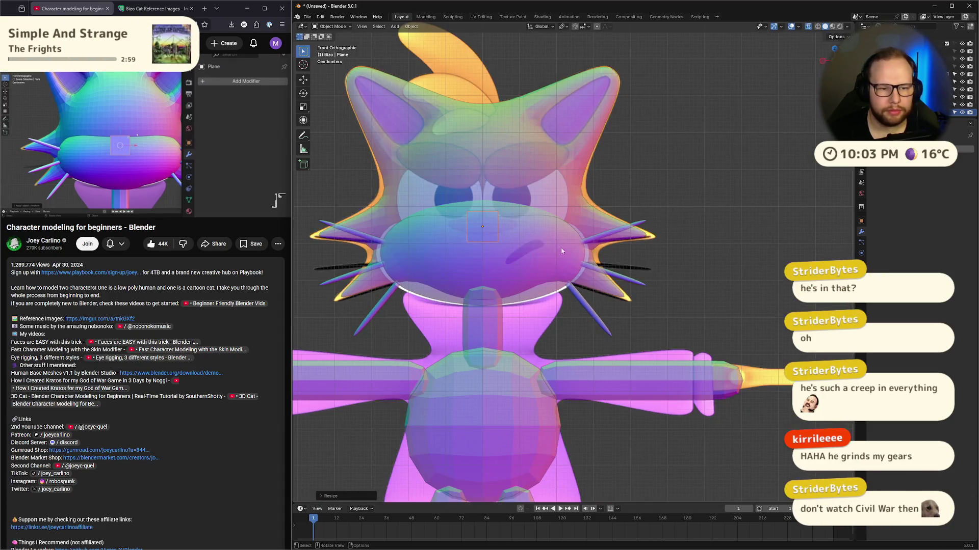
pyautogui.scroll(4, 473, 227)
pyautogui.scroll(-1, 491, 243)
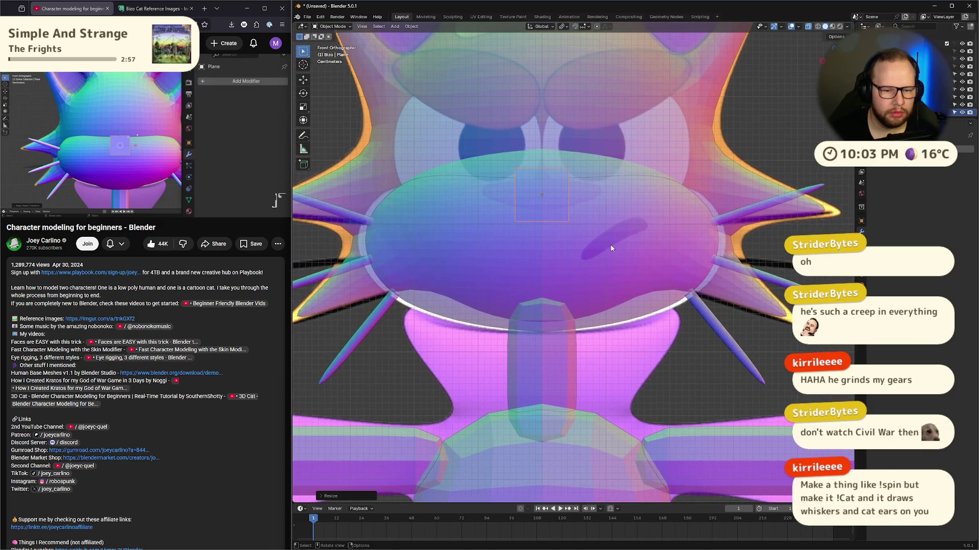
# Step: Select the muzzle Head.001 and test moving it, including along X, undoing each move
pyautogui.click(632, 252)
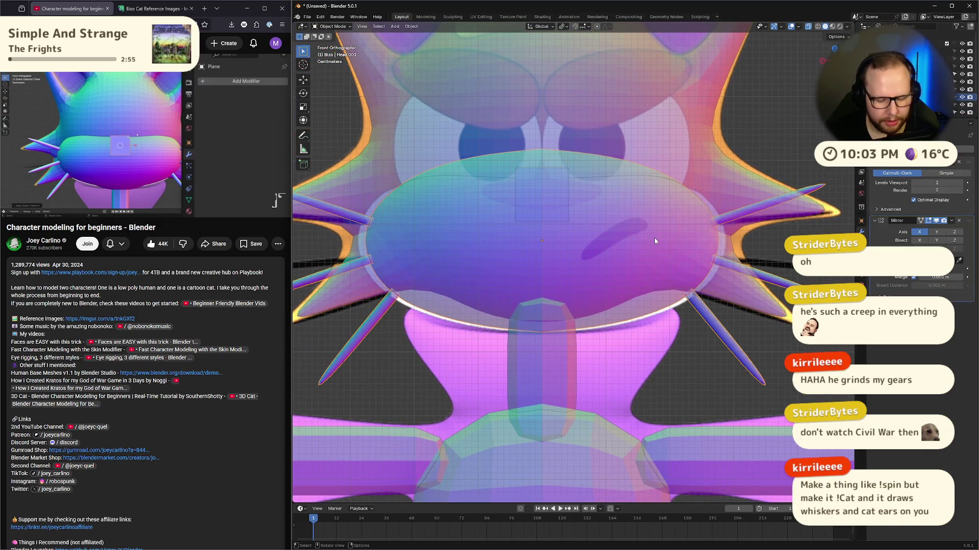
pyautogui.press('g')
pyautogui.click(653, 242)
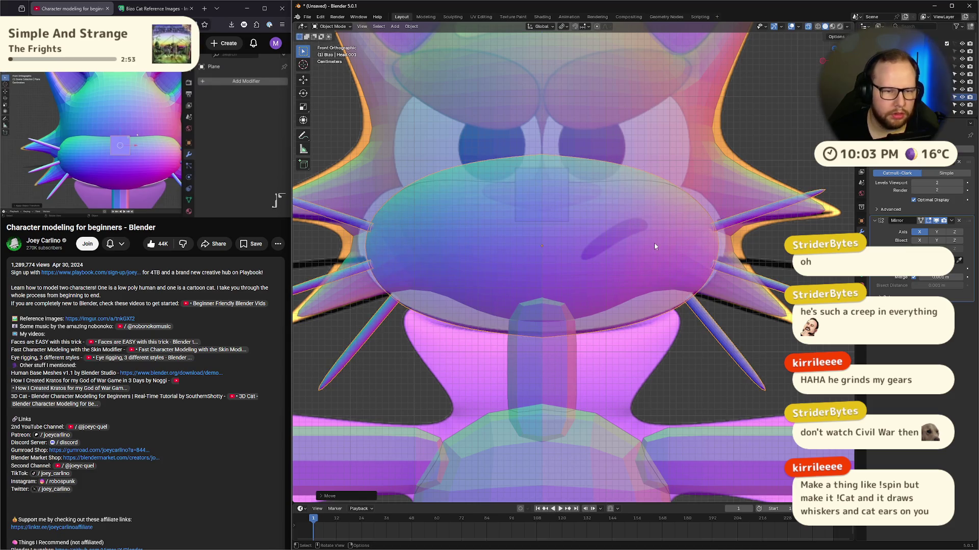
pyautogui.hotkey('ctrl', 'z')
pyautogui.hotkey('ctrl', 'shift', 'z')
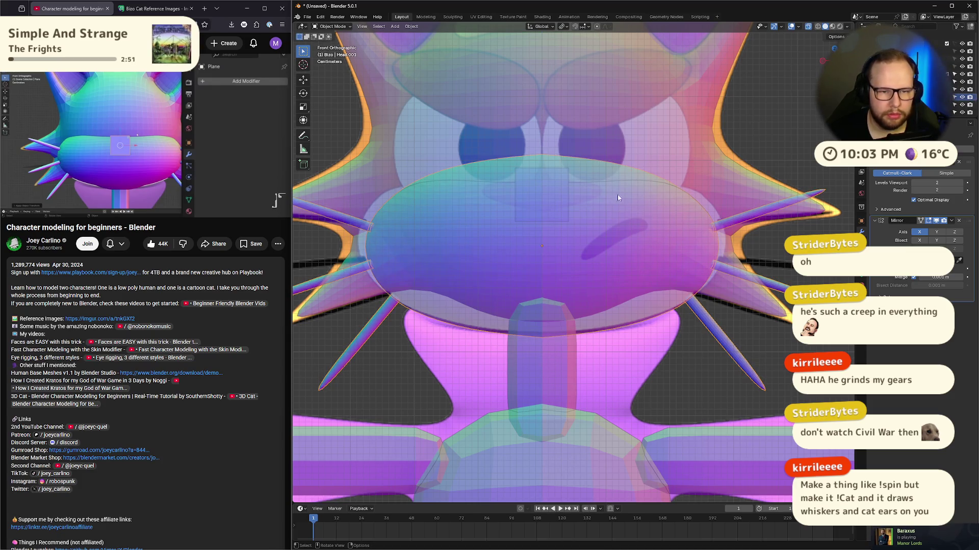
pyautogui.press('g')
pyautogui.press('x')
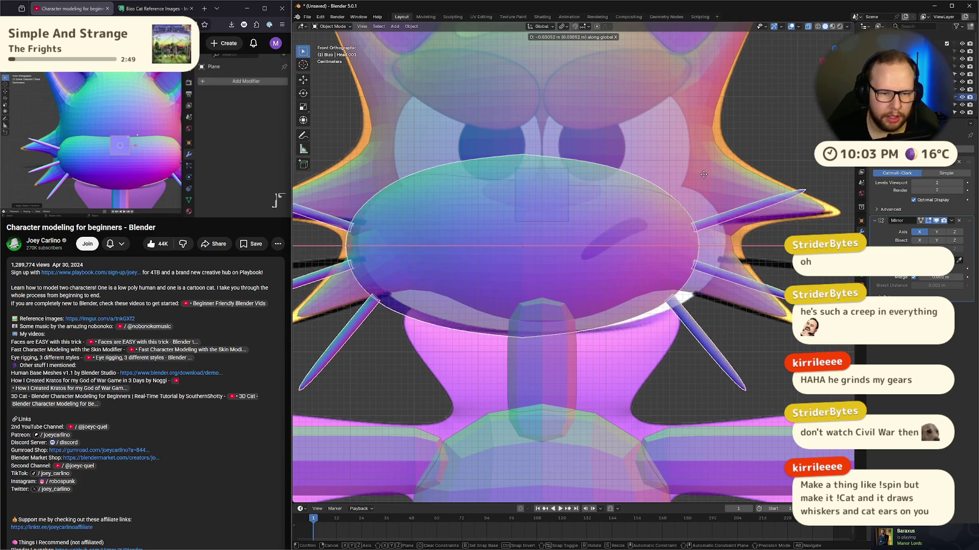
pyautogui.click(704, 177)
pyautogui.hotkey('ctrl', 'z')
# Step: Try narrowing the muzzle along the X axis, then undo the narrower scale
pyautogui.press('s')
pyautogui.press('x')
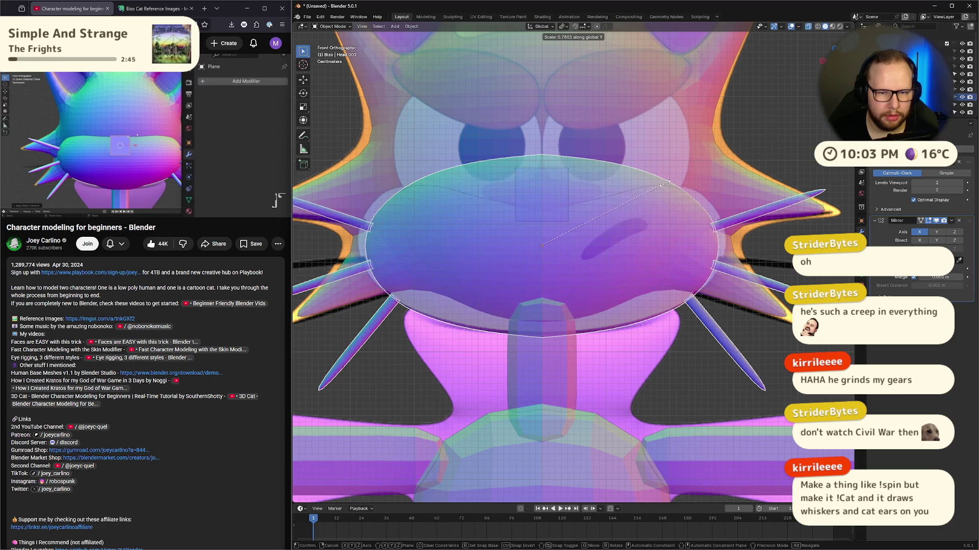
pyautogui.press('Escape')
pyautogui.moveTo(736, 215)
pyautogui.mouseDown(button='middle')
pyautogui.moveTo(680, 239)
pyautogui.moveTo(688, 215)
pyautogui.moveTo(665, 251)
pyautogui.moveTo(546, 276)
pyautogui.moveTo(618, 274)
pyautogui.moveTo(504, 289)
pyautogui.mouseUp(button='middle')
pyautogui.press('Tab')
pyautogui.press('Tab')
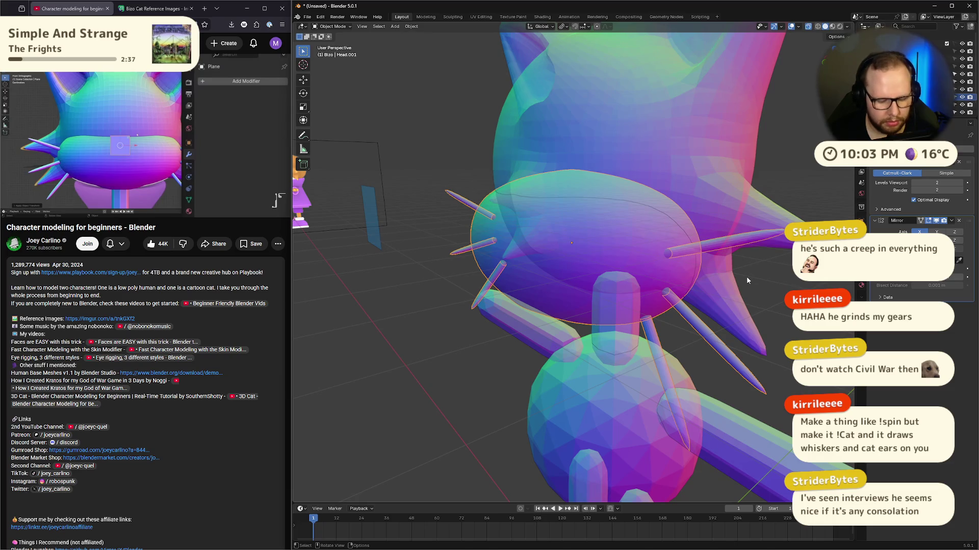
pyautogui.press('s')
pyautogui.press('x')
pyautogui.click(698, 249)
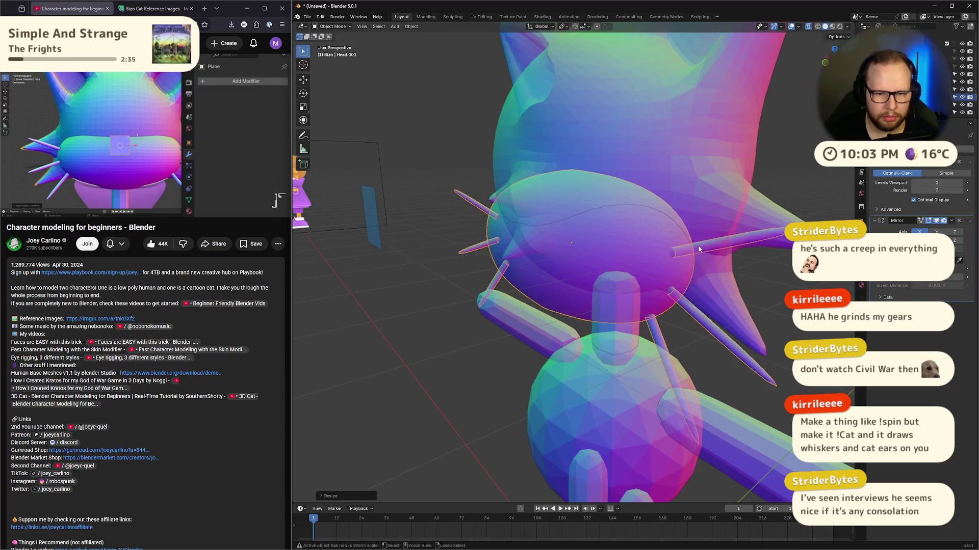
pyautogui.hotkey('ctrl', 'z')
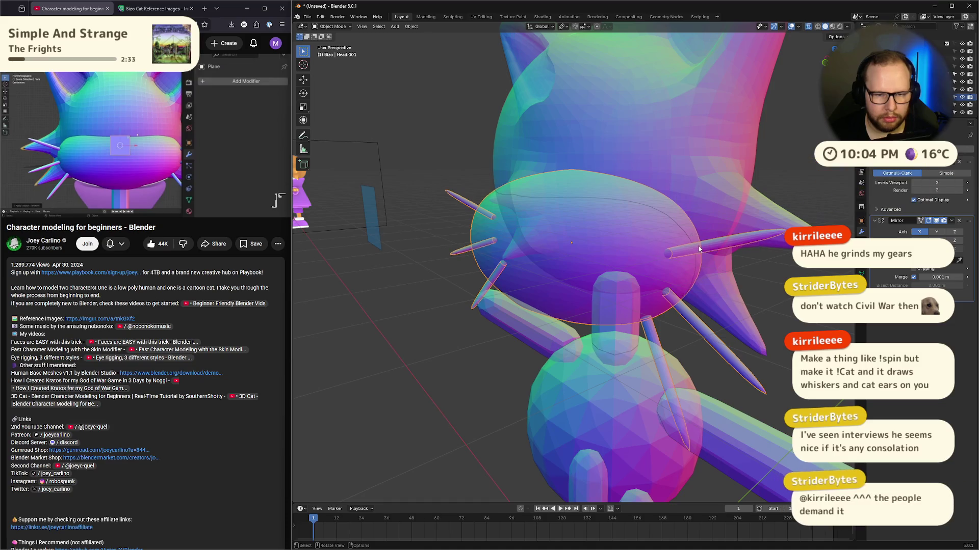
# Step: Squash the muzzle along Z in front view, test a Z move, then undo the squash
pyautogui.press('s')
pyautogui.press('z')
pyautogui.click(692, 246)
pyautogui.scroll(-5, 692, 245)
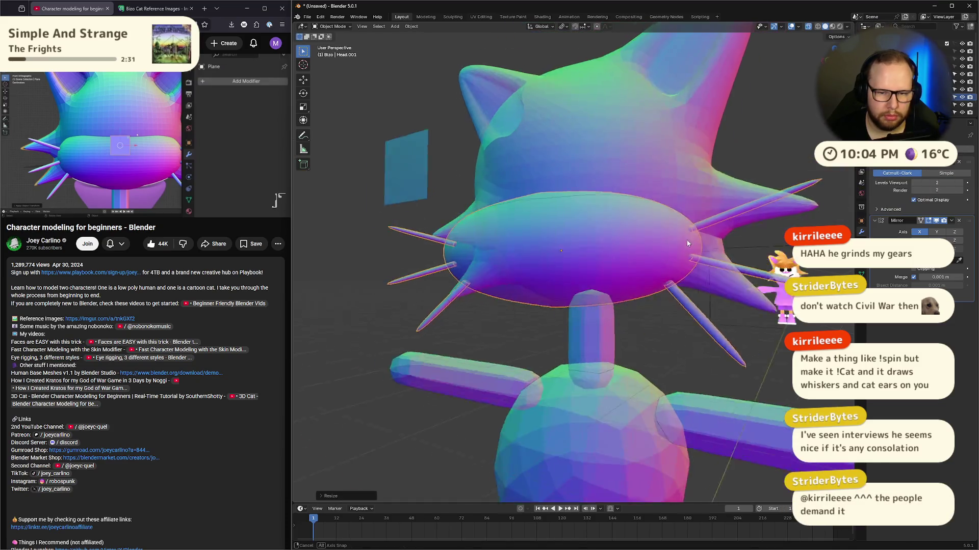
pyautogui.press('KP_1')
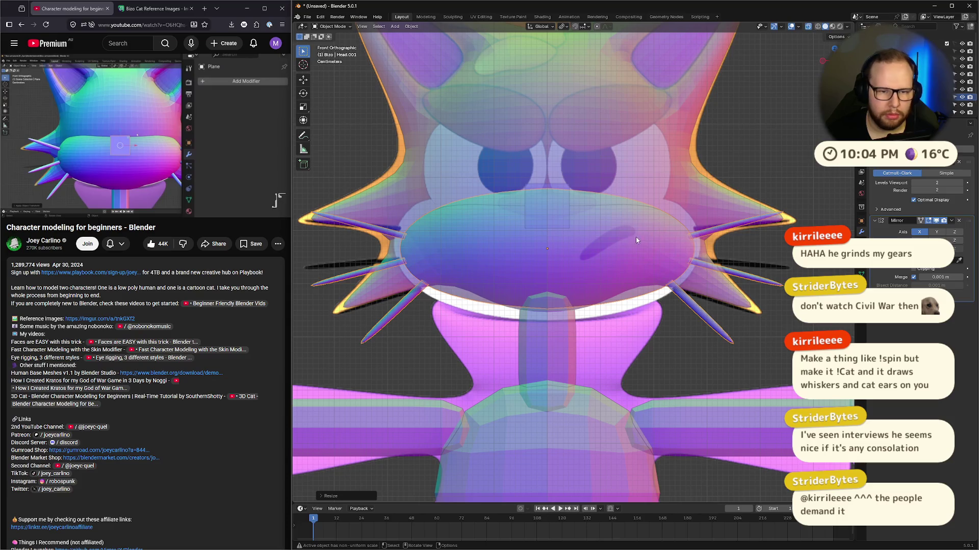
pyautogui.hotkey('ctrl', 'z')
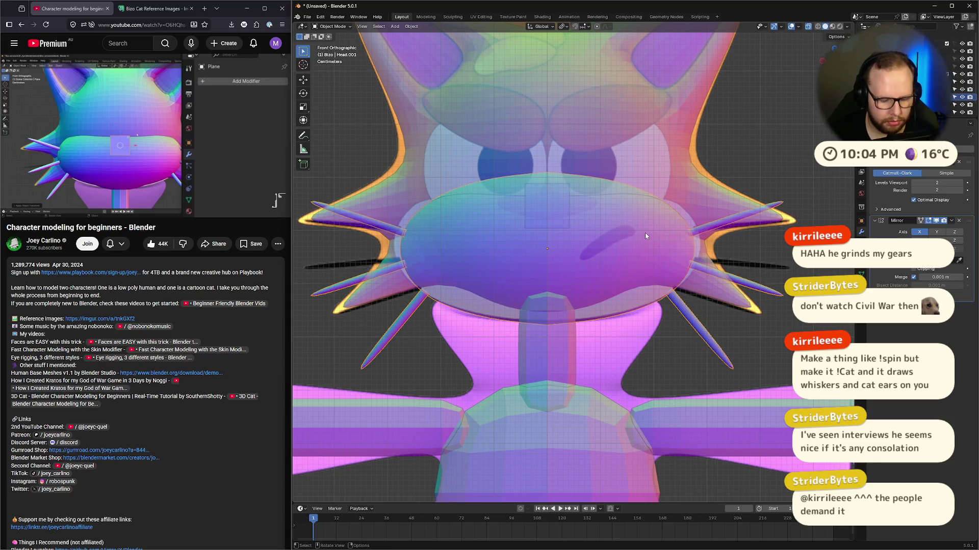
pyautogui.press('s')
pyautogui.press('z')
pyautogui.click(633, 235)
pyautogui.press('g')
pyautogui.press('z')
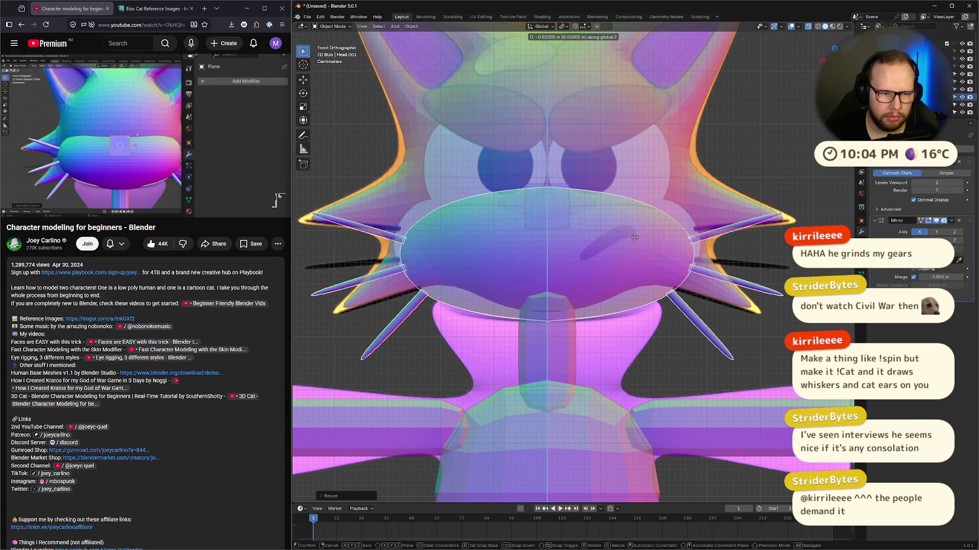
pyautogui.press('Escape')
pyautogui.hotkey('ctrl', 'z')
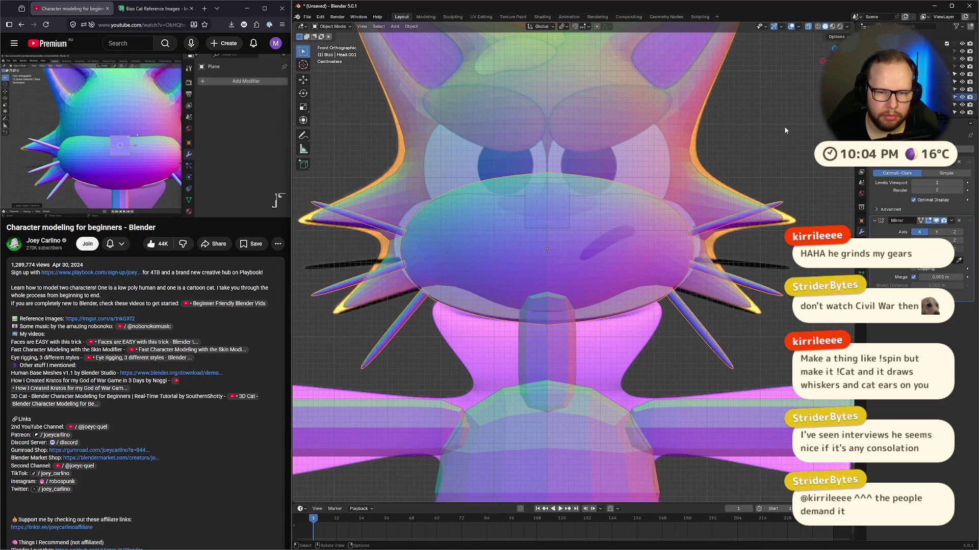
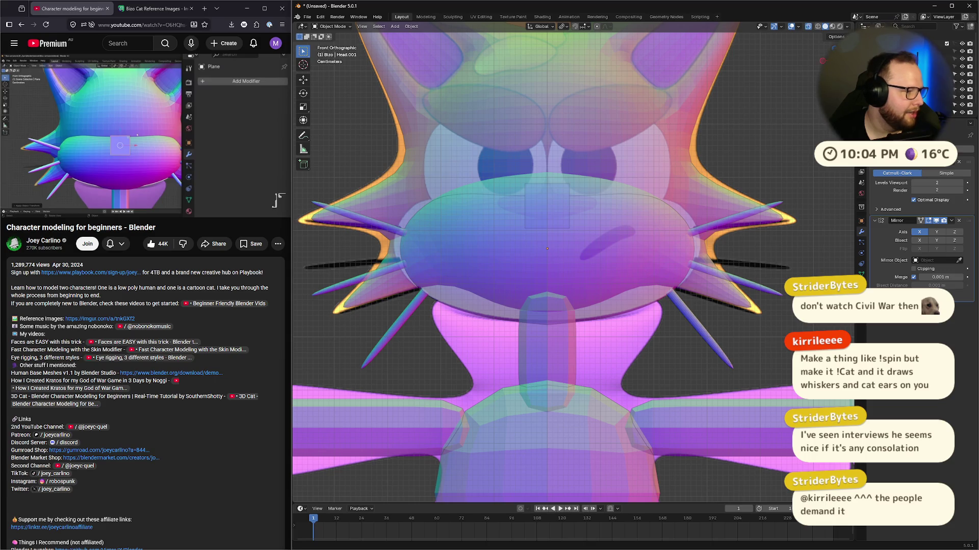
# Step: Search Google for 'godot face tracking' in a new Firefox tab
pyautogui.moveTo(147, 205)
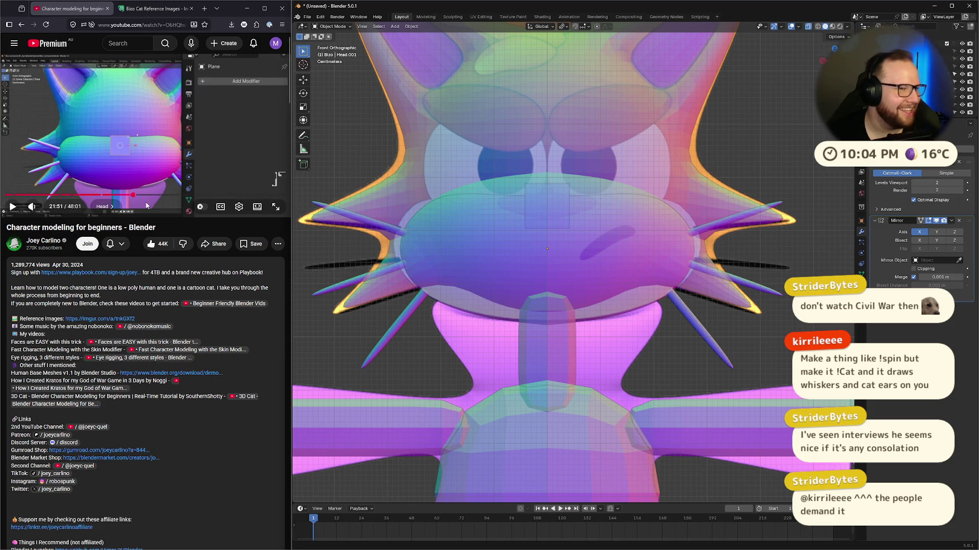
pyautogui.click(204, 9)
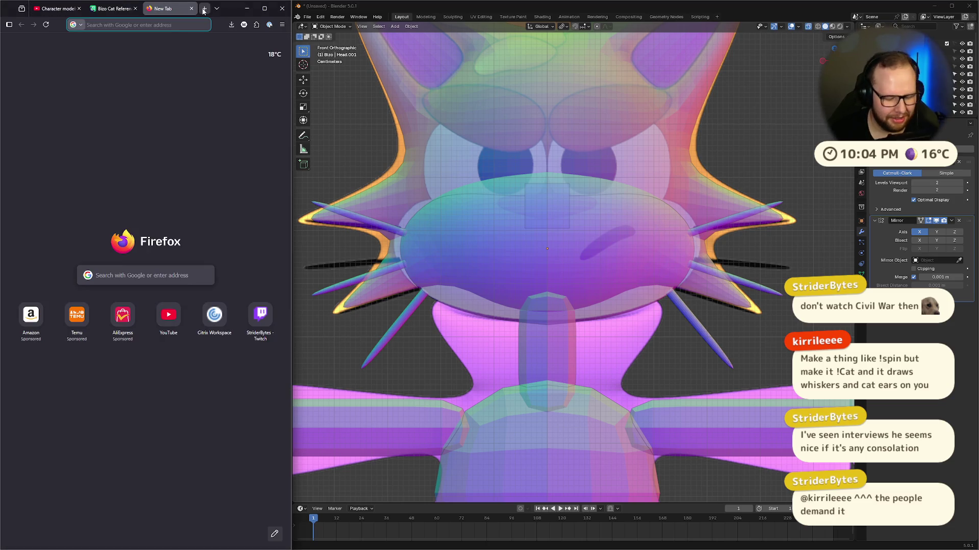
pyautogui.click(191, 8)
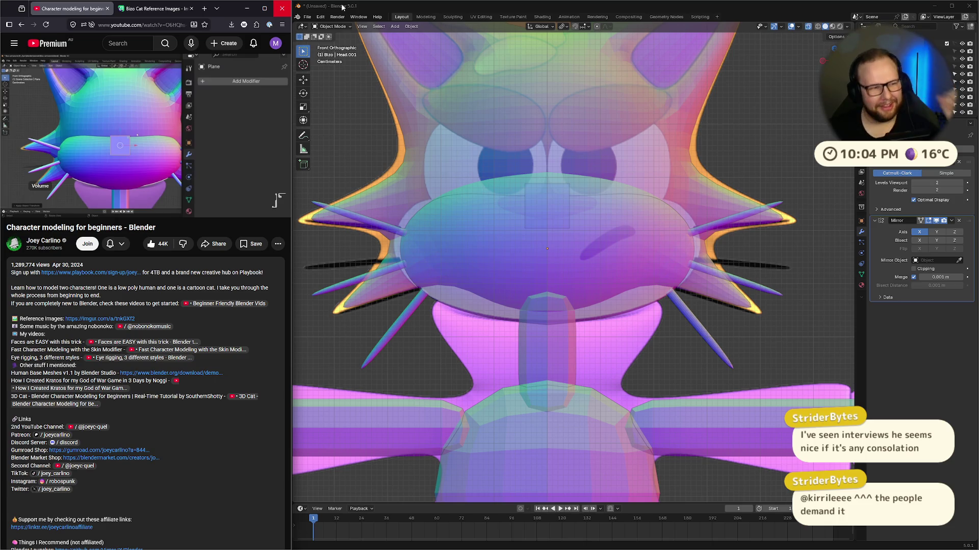
pyautogui.click(204, 9)
pyautogui.write('godot ')
pyautogui.write('face tra')
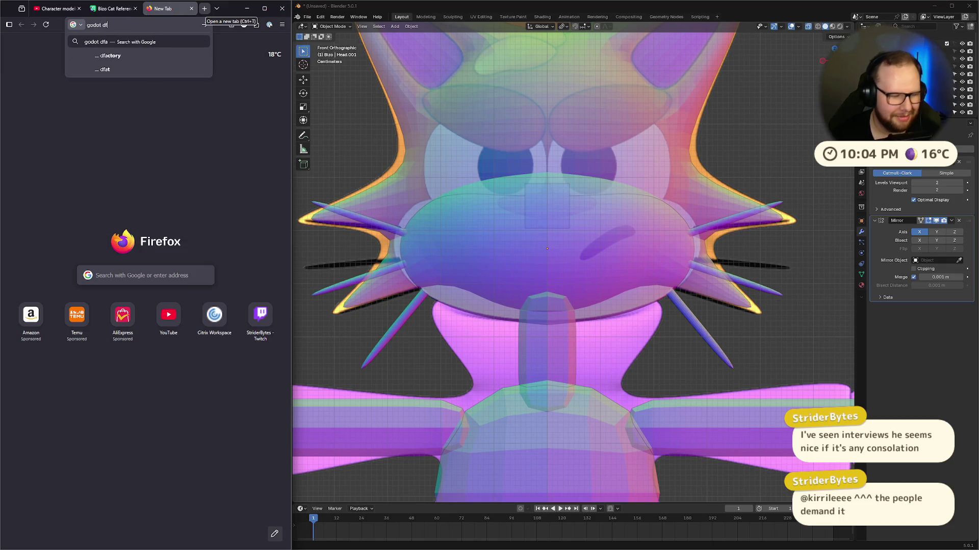
pyautogui.write('cking')
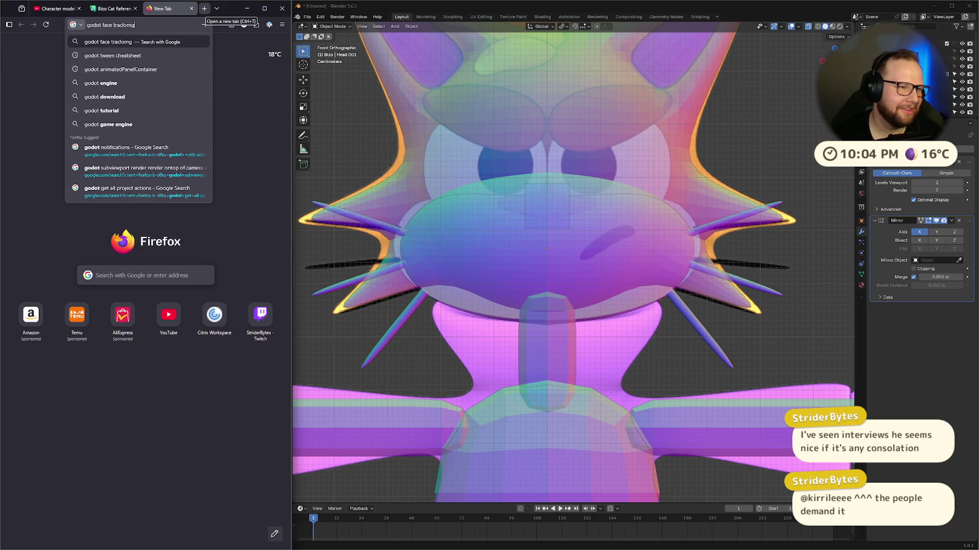
pyautogui.press('Return')
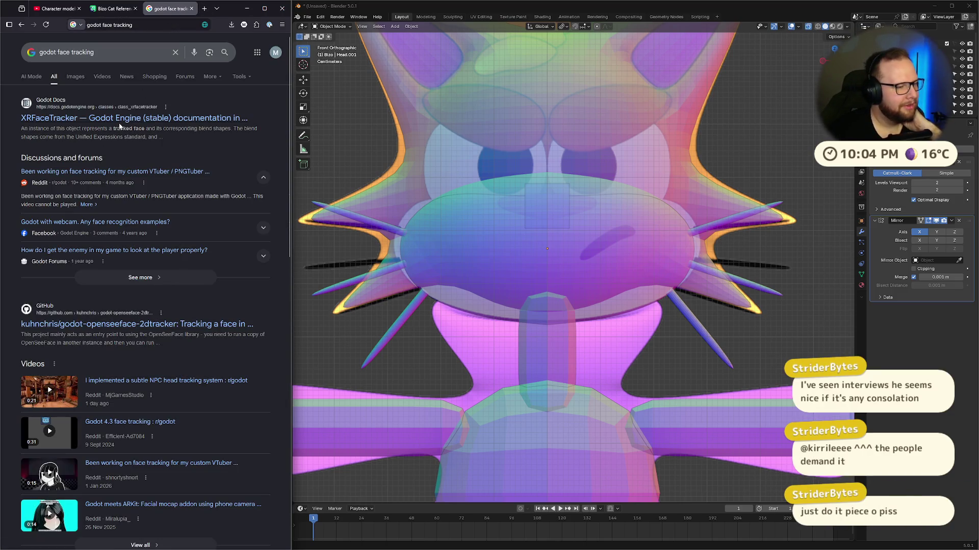
# Step: Open the XRFaceTracker docs page and read through its description
pyautogui.click(111, 117)
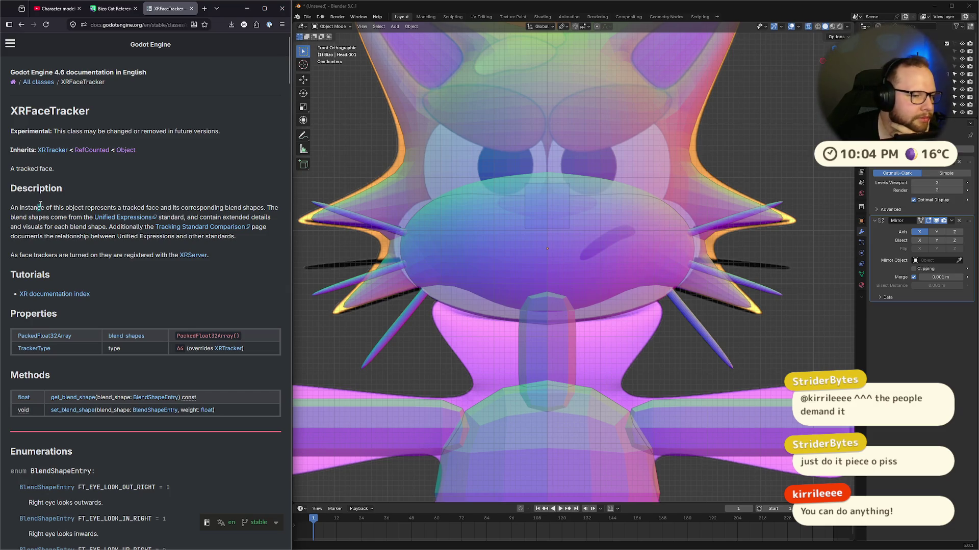
pyautogui.moveTo(40, 205); pyautogui.dragTo(212, 206)
pyautogui.click(176, 207)
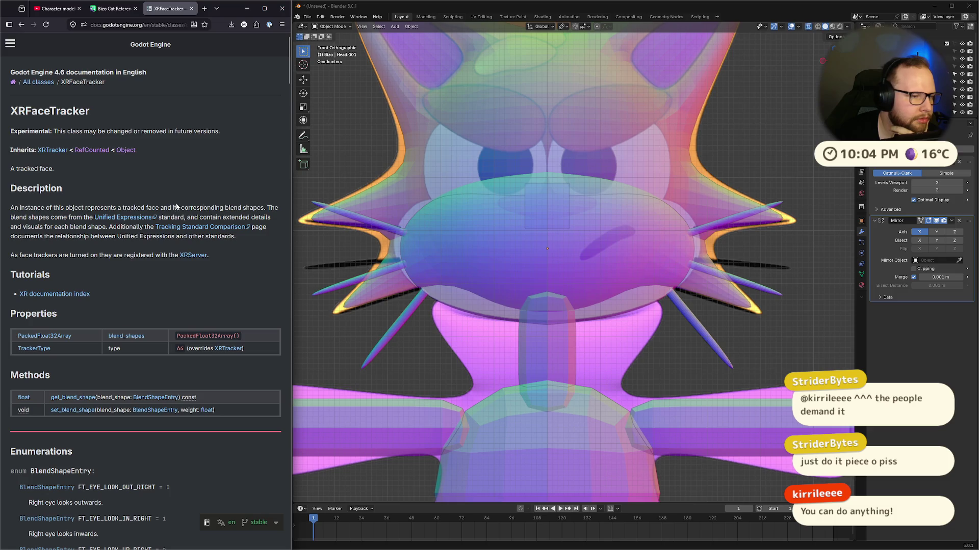
pyautogui.moveTo(22, 209); pyautogui.dragTo(47, 237)
pyautogui.click(48, 240)
pyautogui.scroll(-3, 49, 244)
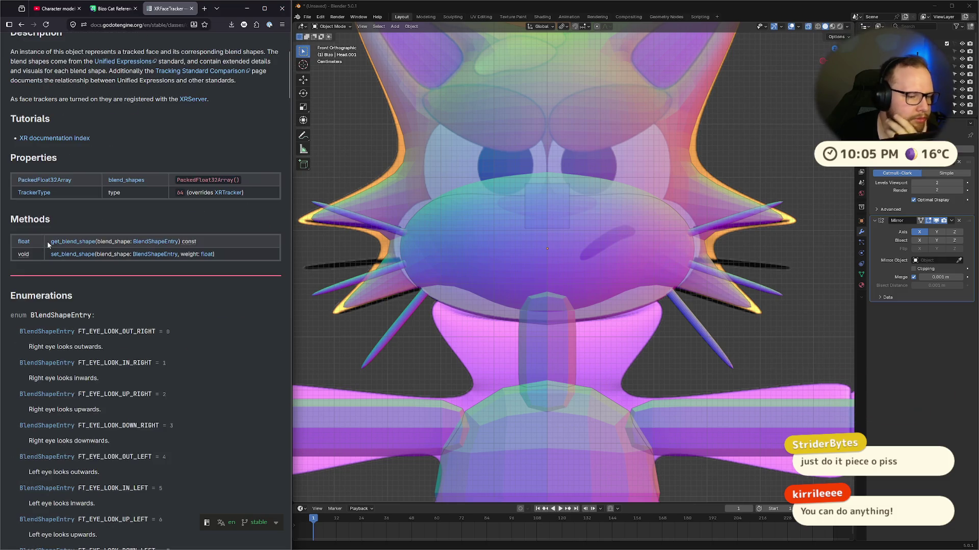
pyautogui.scroll(-20, 49, 240)
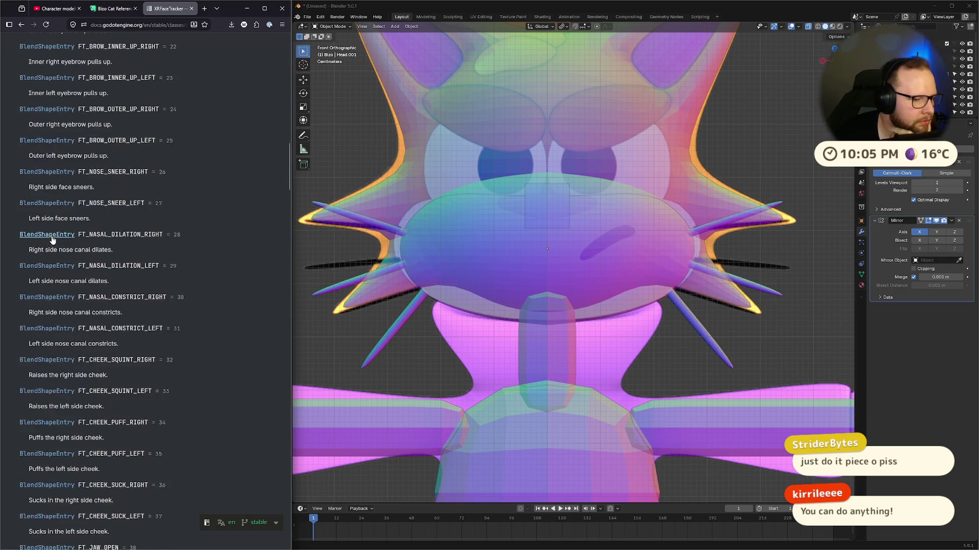
pyautogui.scroll(-20, 51, 230)
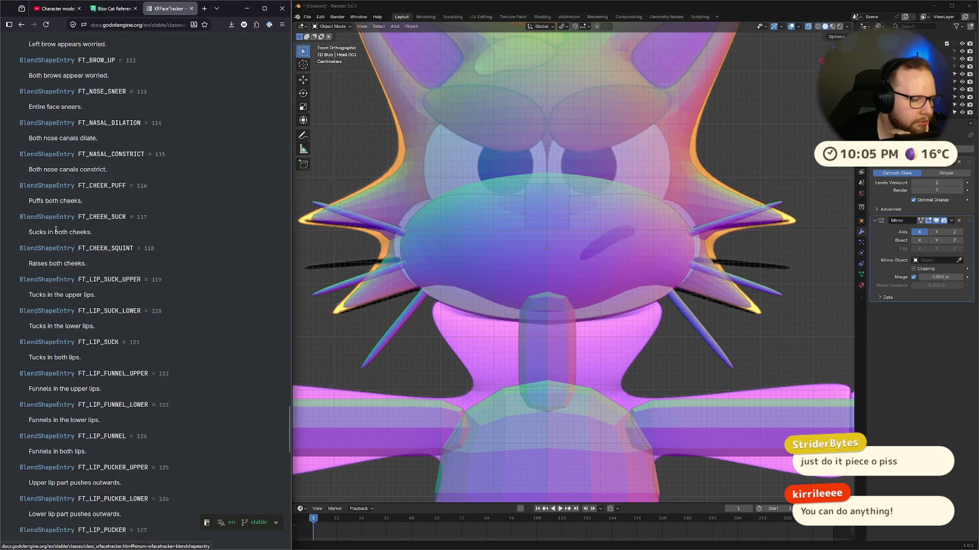
pyautogui.scroll(-5, 58, 234)
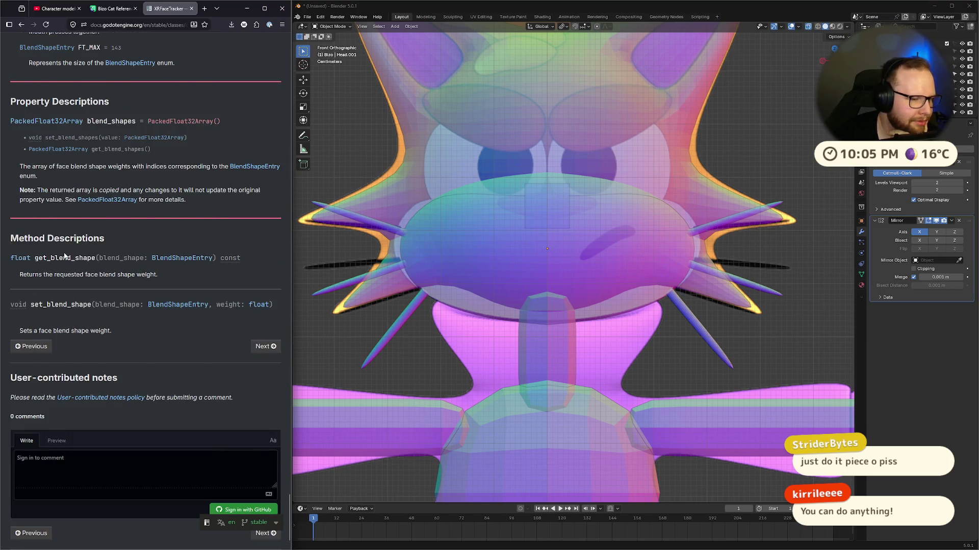
pyautogui.middleClick(227, 137)
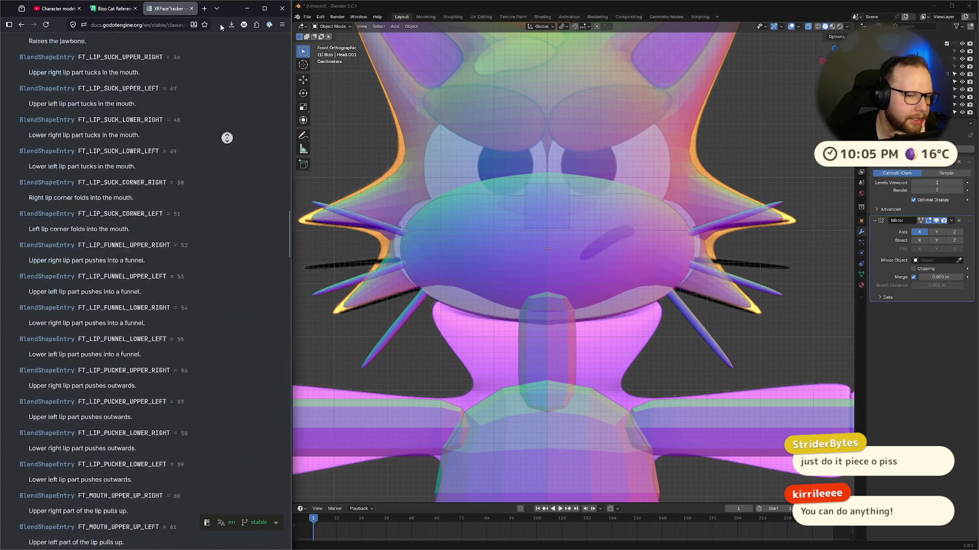
pyautogui.click(220, 25)
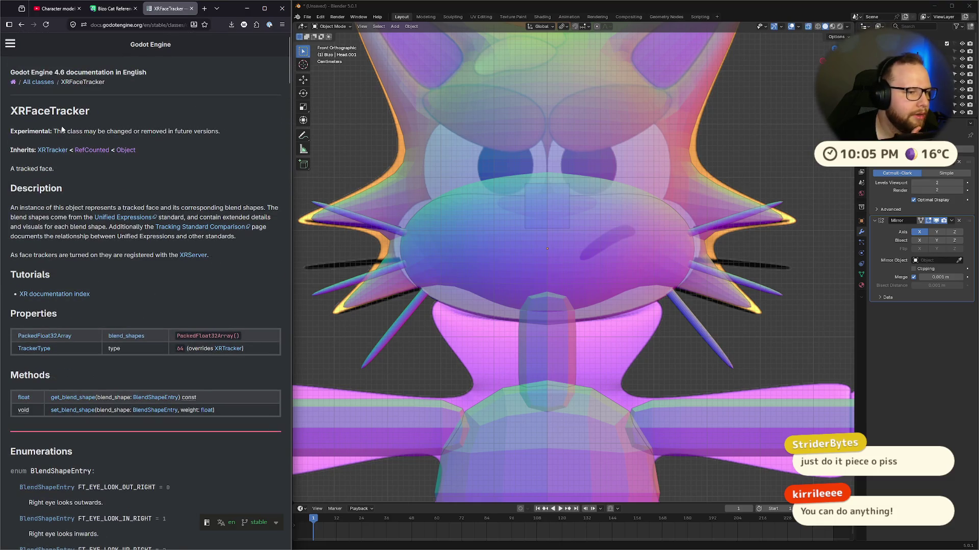
pyautogui.moveTo(13, 214); pyautogui.dragTo(226, 209)
pyautogui.click(227, 210)
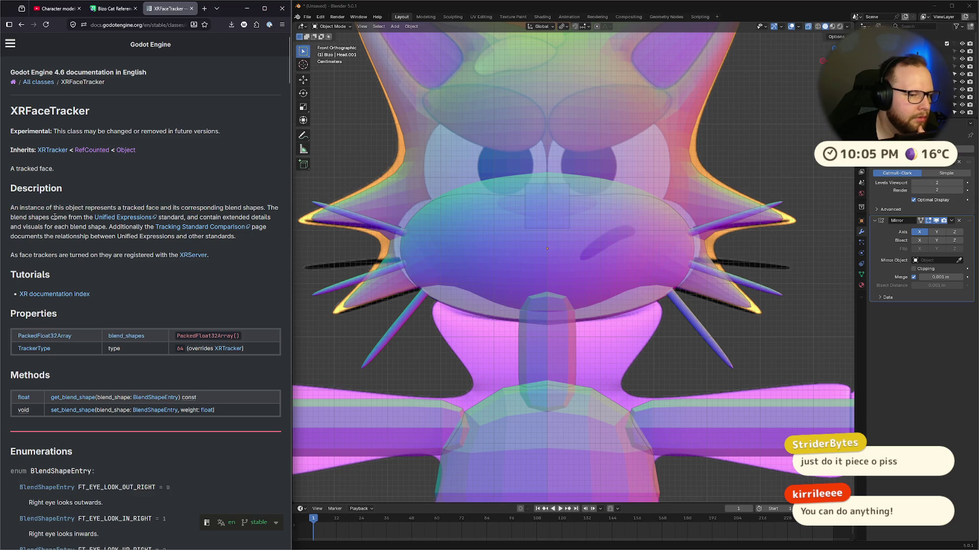
pyautogui.moveTo(45, 225); pyautogui.dragTo(120, 238)
# Step: Open the XRTracker parent class page, skim it, then switch to the Bizo Cat reference images
pyautogui.click(119, 237)
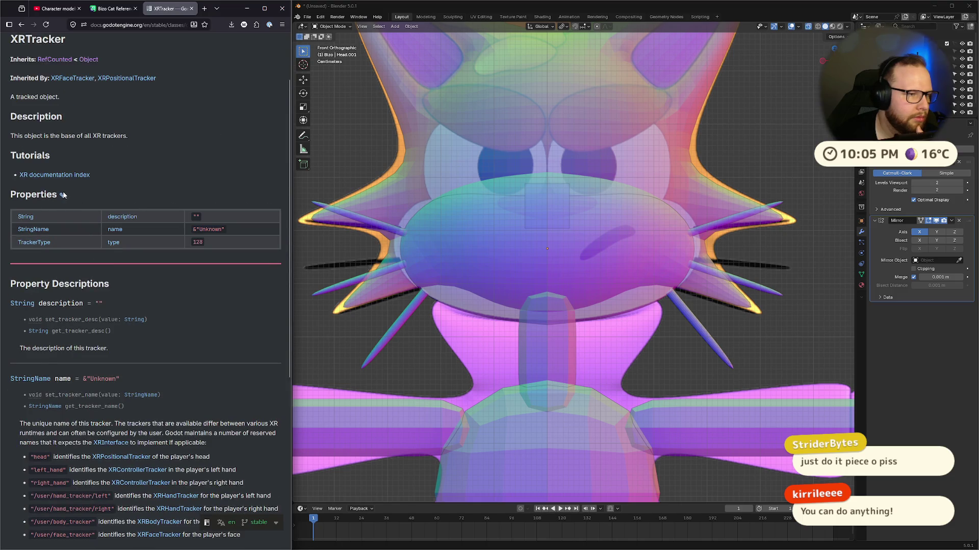
pyautogui.moveTo(2, 146); pyautogui.dragTo(131, 135)
pyautogui.click(131, 136)
pyautogui.scroll(-5, 138, 195)
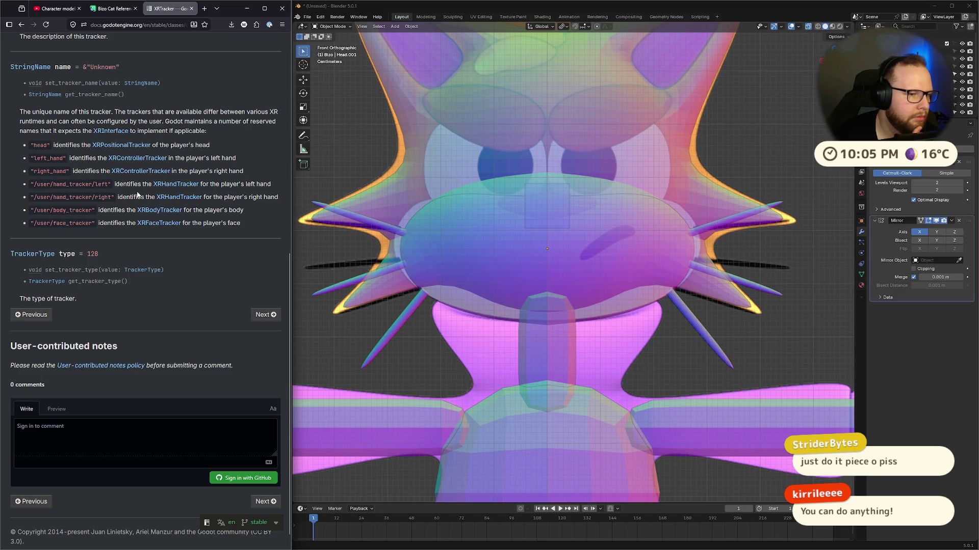
pyautogui.scroll(6, 137, 194)
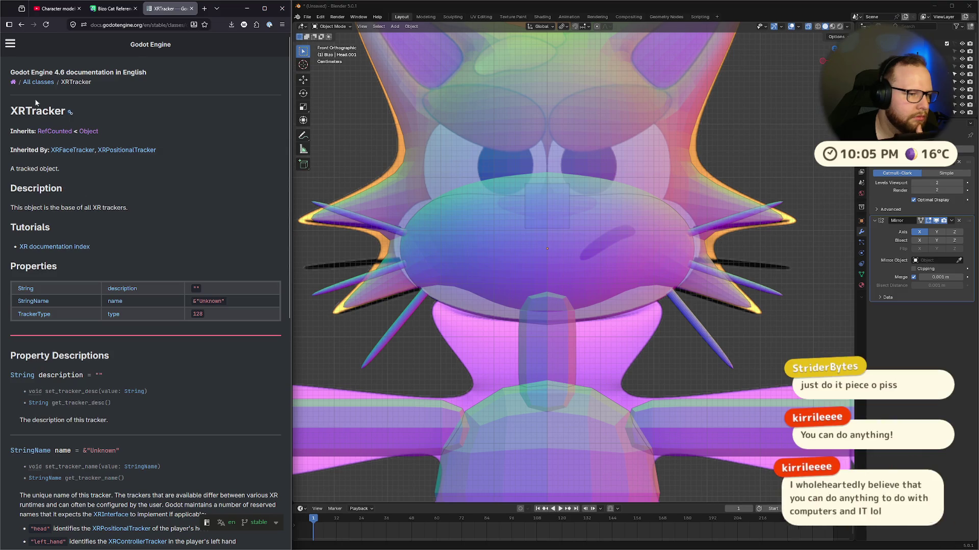
pyautogui.moveTo(74, 8)
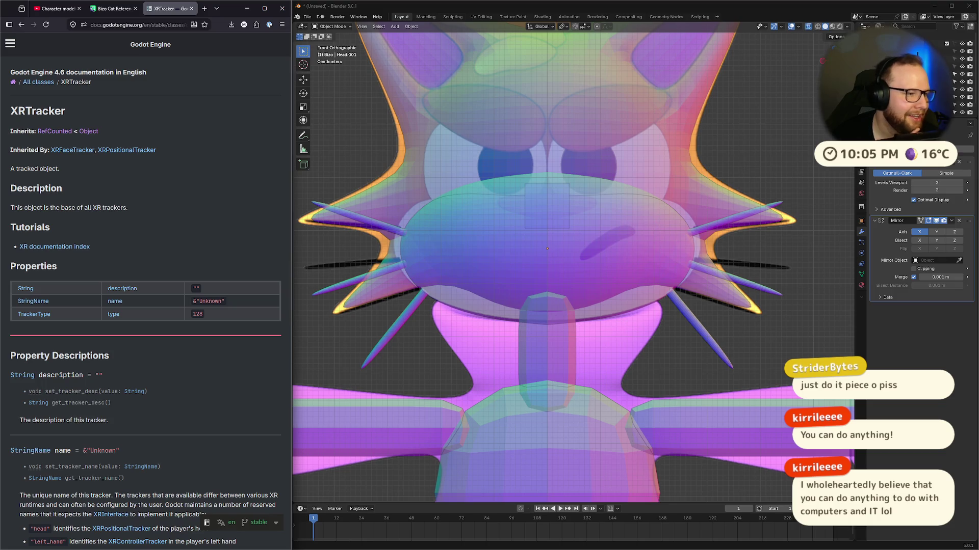
pyautogui.click(112, 9)
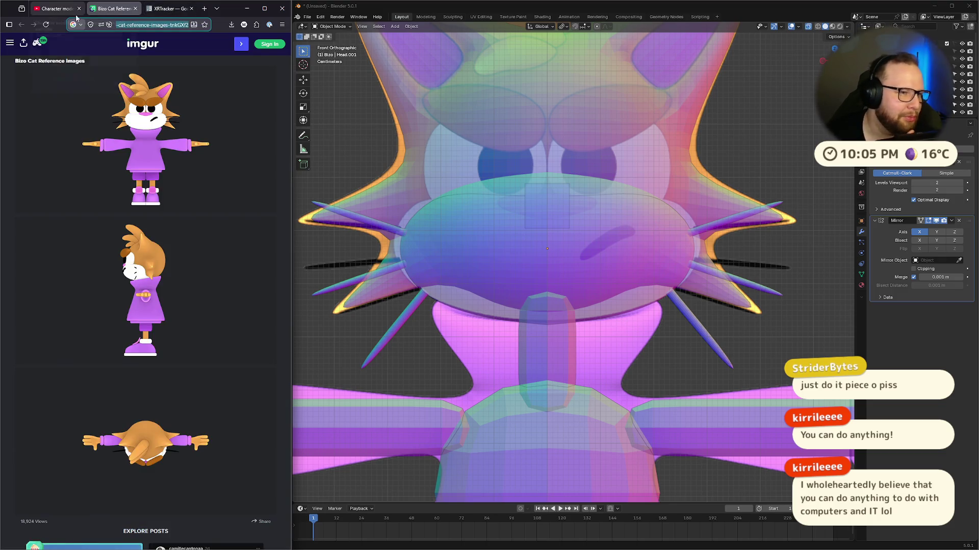
# Step: Close the reference images and XRTracker tabs and return Blender to the front view
pyautogui.click(135, 8)
pyautogui.click(135, 8)
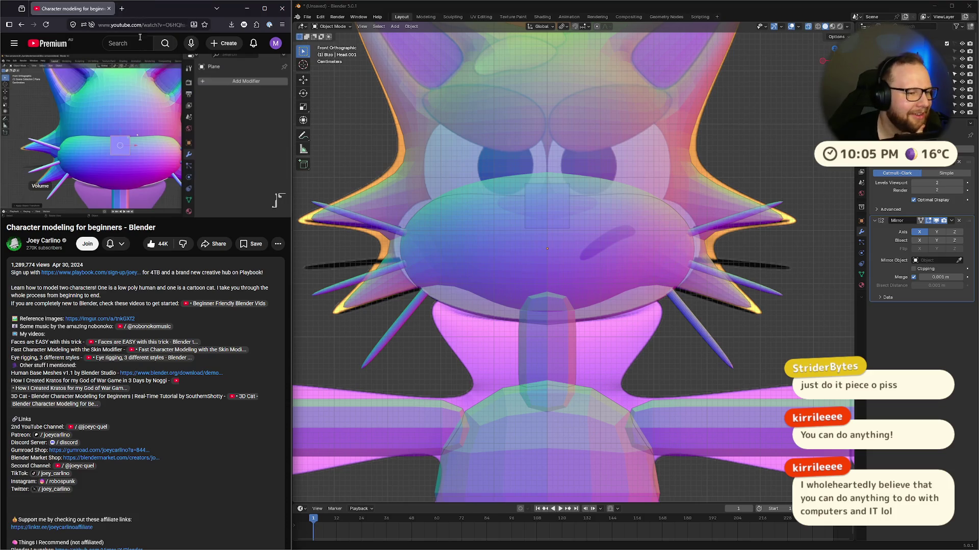
pyautogui.moveTo(540, 199); pyautogui.dragTo(632, 287, button='middle')
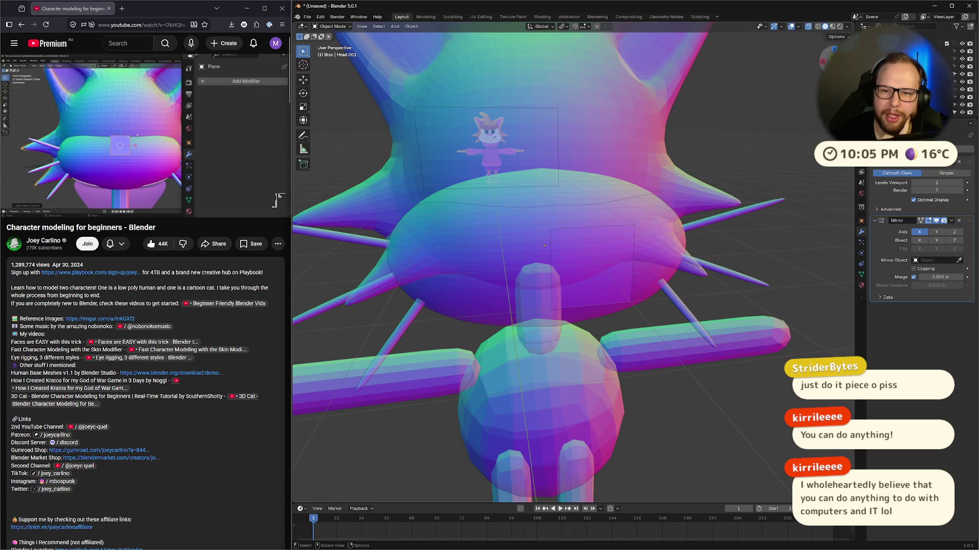
pyautogui.press('KP_1')
# Step: Play the tutorial to 21:53, pause it, and select the small plane on the muzzle
pyautogui.click(127, 152)
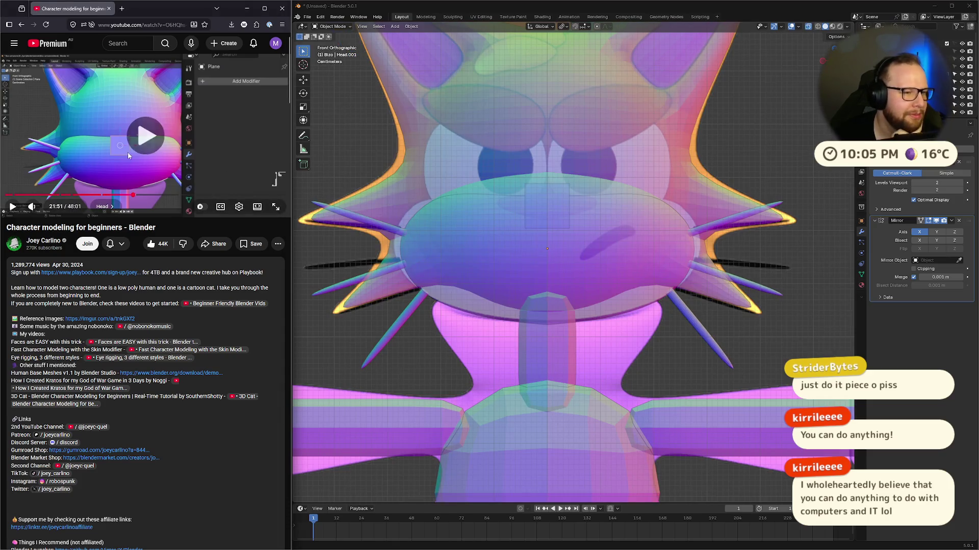
pyautogui.click(133, 154)
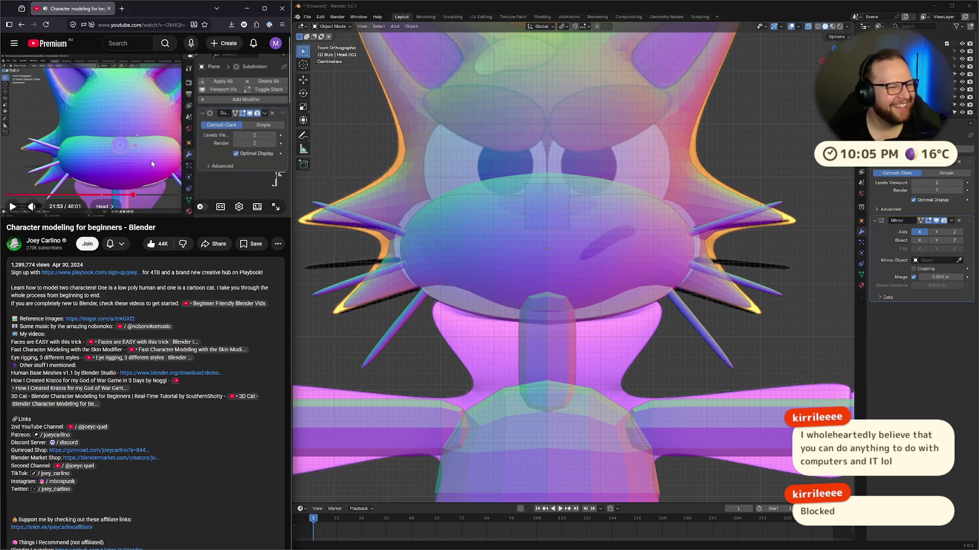
pyautogui.click(539, 212)
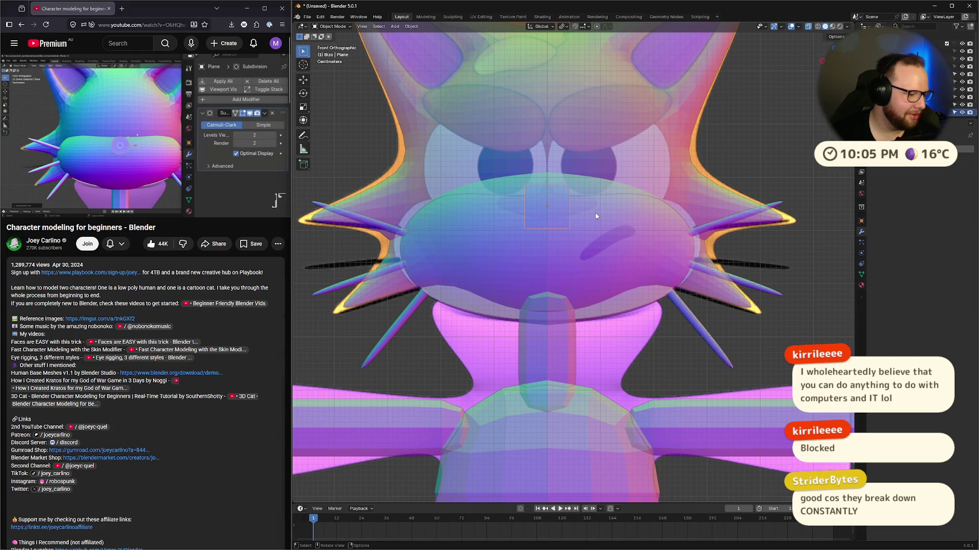
# Step: Start and cancel a move of the muzzle plane, then briefly play and pause the tutorial
pyautogui.scroll(-1, 597, 217)
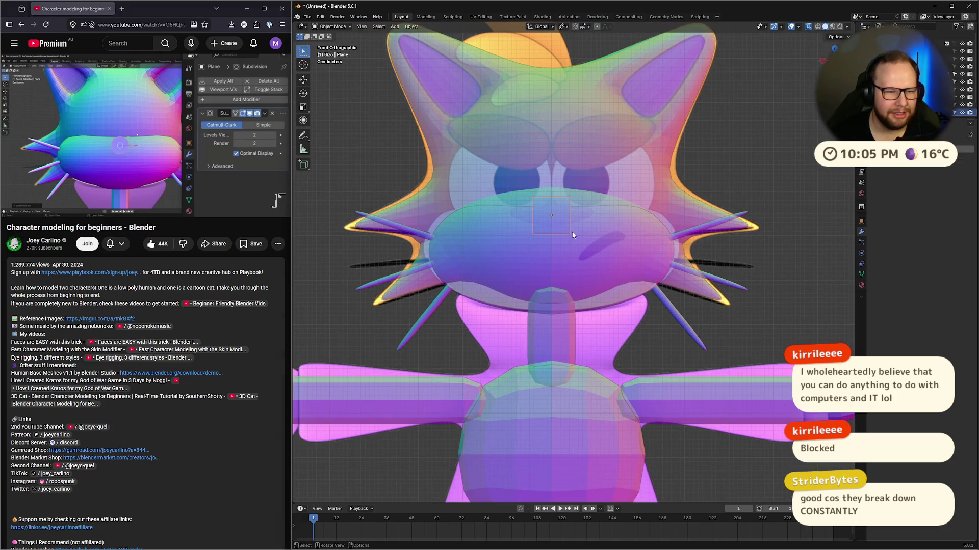
pyautogui.press('g')
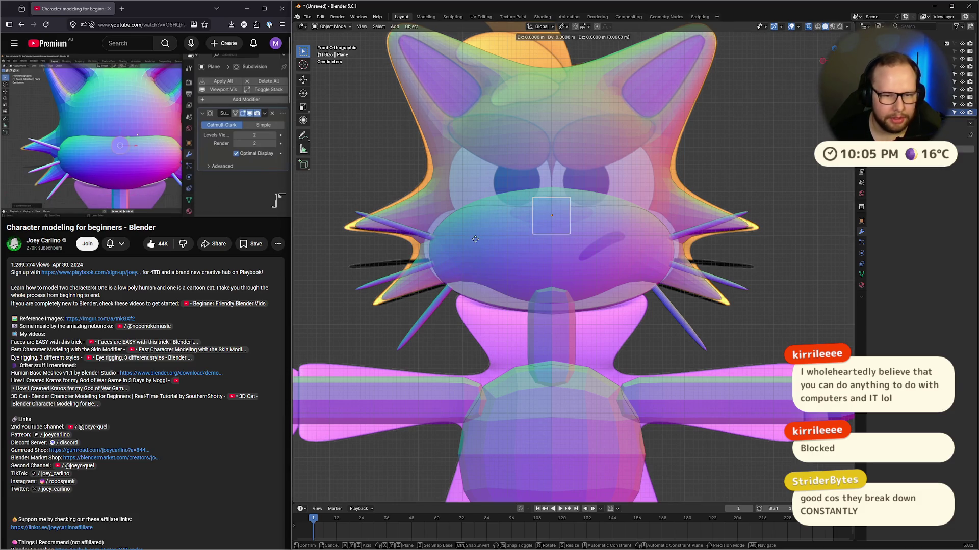
pyautogui.press('Escape')
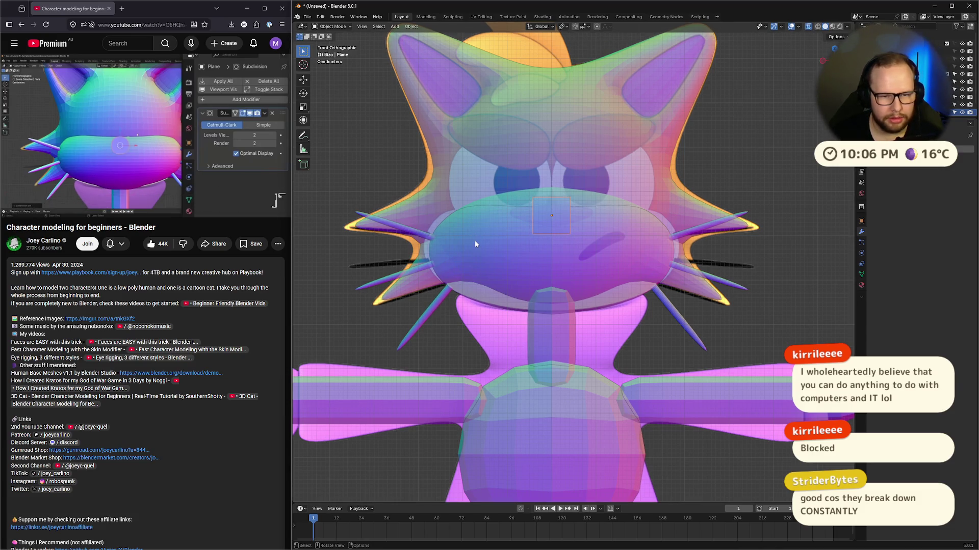
pyautogui.click(214, 168)
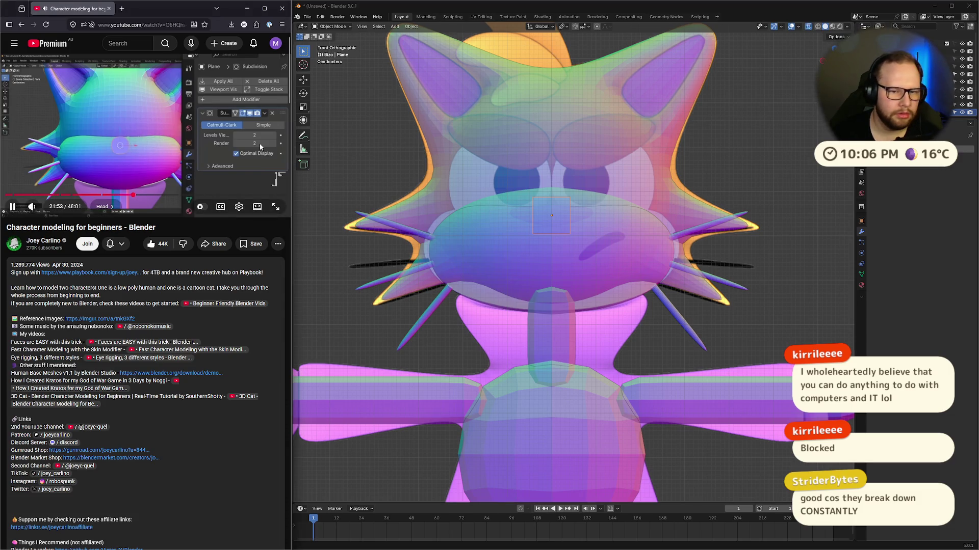
pyautogui.press('XF86AudioPlay')
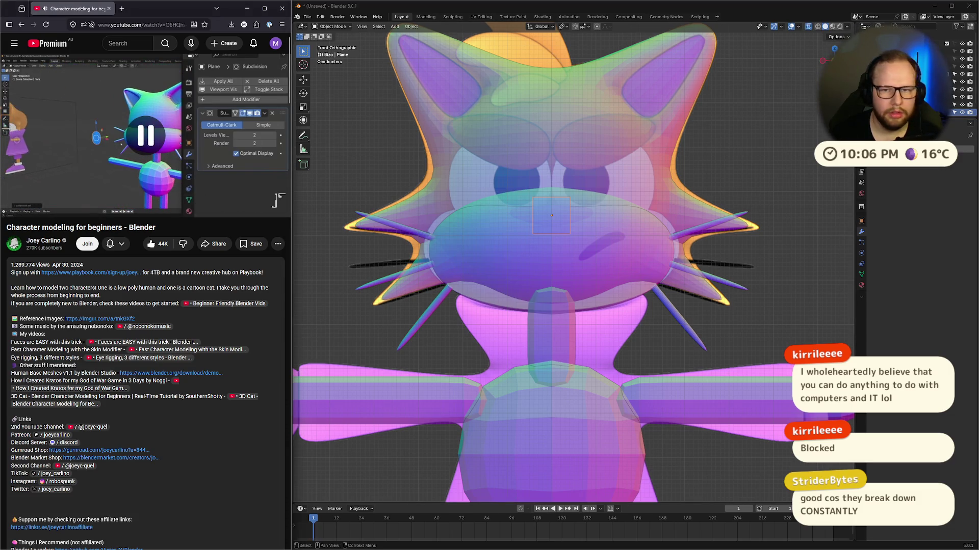
# Step: In side view, scale the cat's head about 1.1 times along Y
pyautogui.press('KP_3')
pyautogui.click(624, 176)
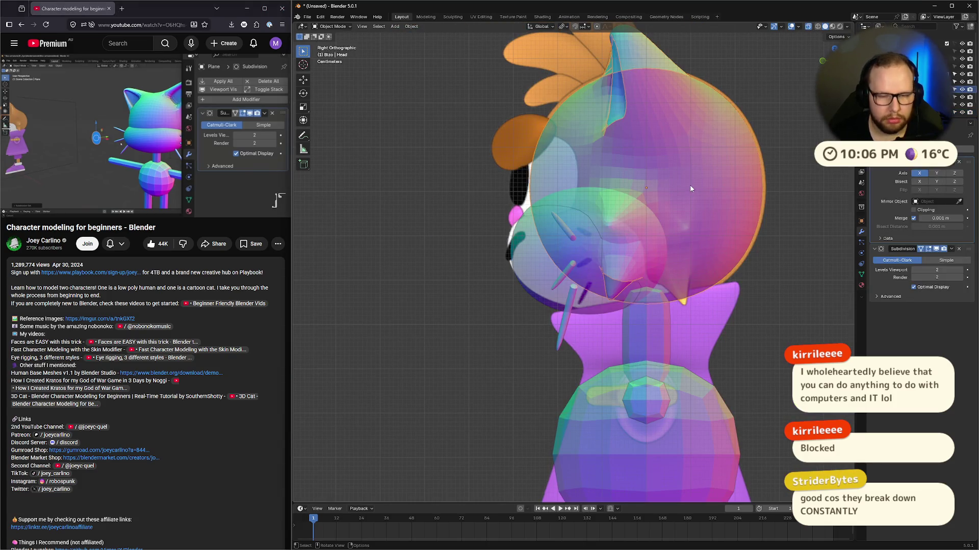
pyautogui.press('s')
pyautogui.press('y')
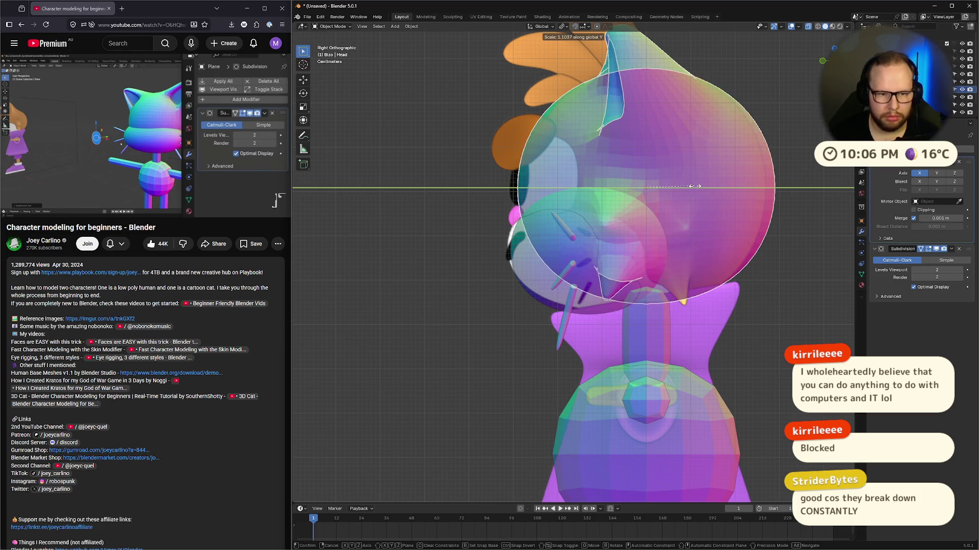
pyautogui.click(692, 187)
# Step: Nudge the head slightly forward along Y, then return to the front view
pyautogui.press('g')
pyautogui.press('z')
pyautogui.press('Escape')
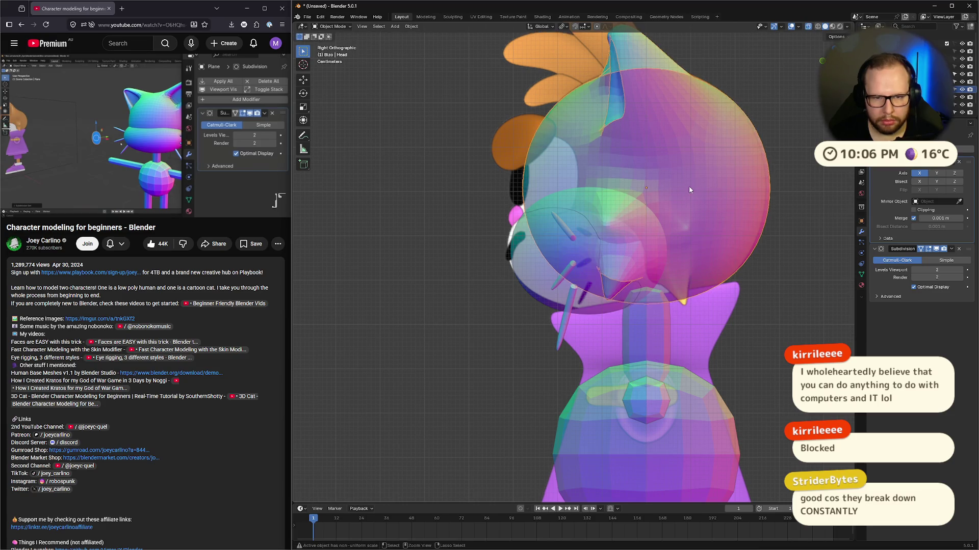
pyautogui.press('g')
pyautogui.press('y')
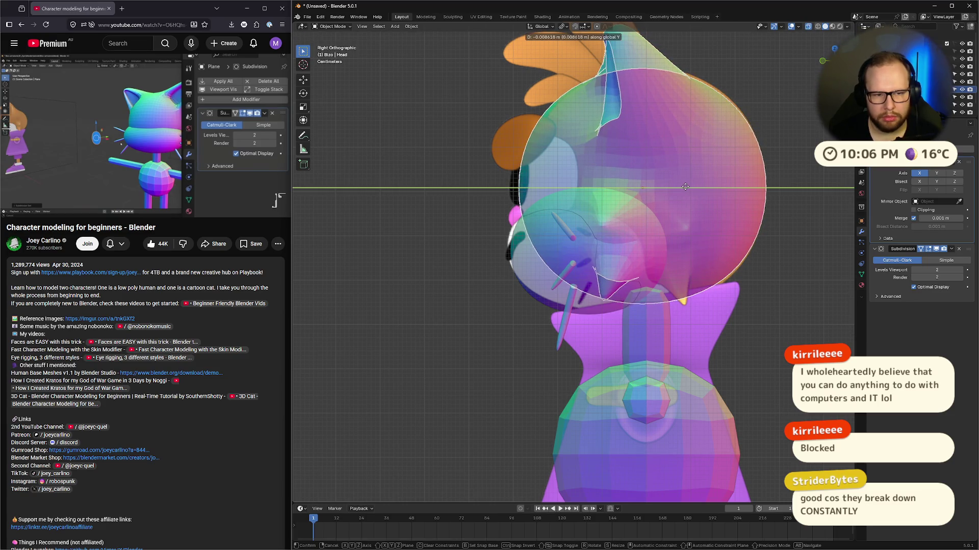
pyautogui.click(683, 187)
pyautogui.click(823, 62)
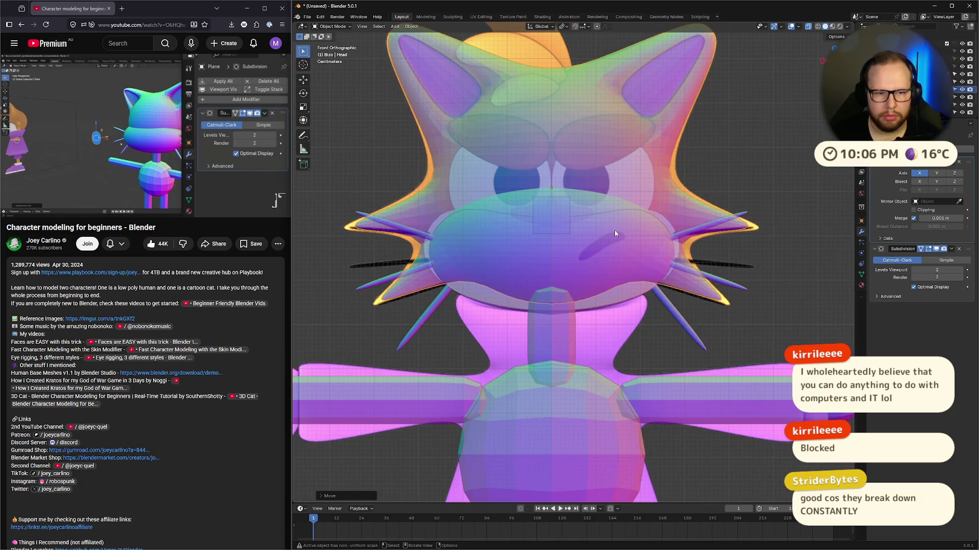
pyautogui.moveTo(610, 176)
pyautogui.mouseDown(button='middle')
pyautogui.moveTo(692, 173)
pyautogui.moveTo(656, 180)
pyautogui.moveTo(658, 166)
pyautogui.mouseUp(button='middle')
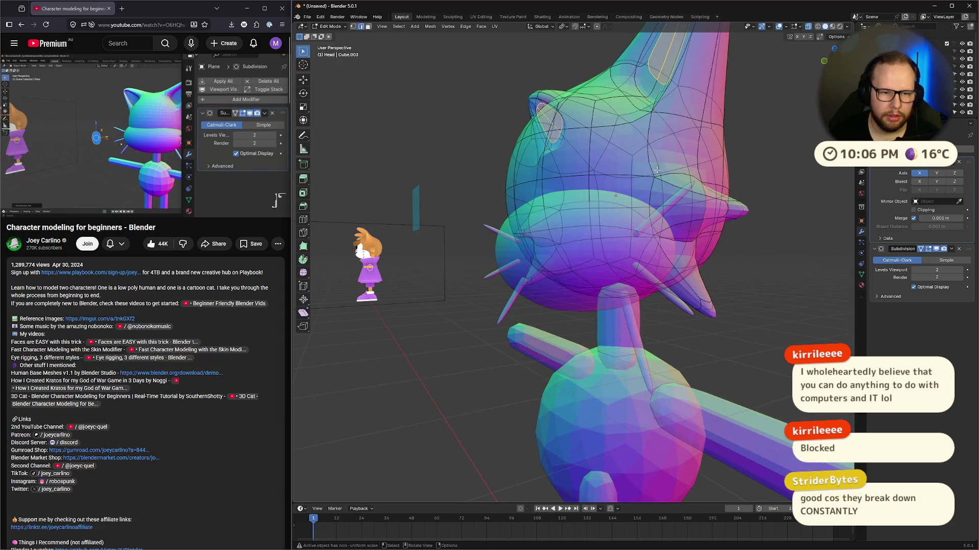
# Step: Turn off X-ray and zoom in on the head from the side view
pyautogui.hotkey('alt', 'z')
pyautogui.moveTo(565, 192)
pyautogui.mouseDown(button='middle')
pyautogui.moveTo(727, 191)
pyautogui.moveTo(701, 200)
pyautogui.moveTo(722, 226)
pyautogui.moveTo(731, 221)
pyautogui.moveTo(697, 217)
pyautogui.moveTo(704, 204)
pyautogui.mouseUp(button='middle')
pyautogui.press('KP_1')
pyautogui.press('ctrl+KP_1')
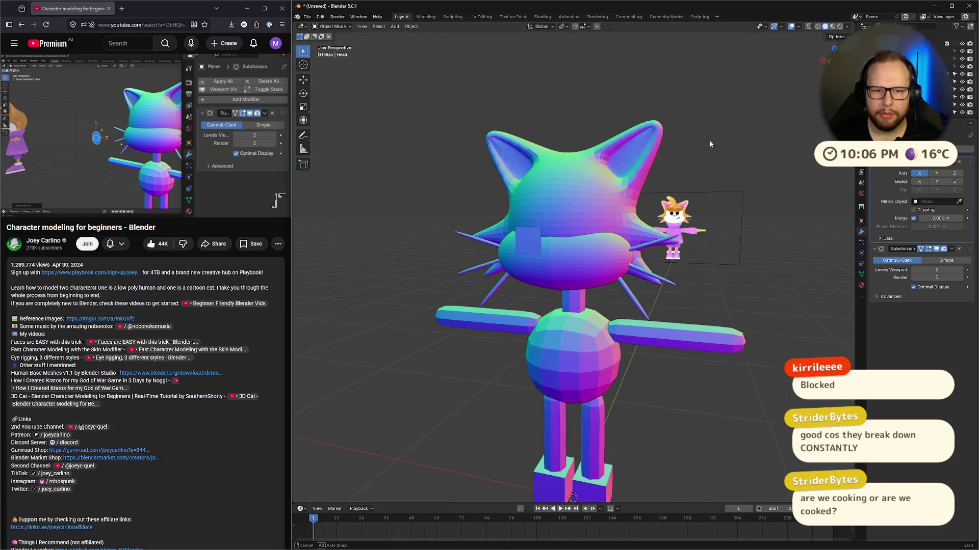
pyautogui.scroll(1, 661, 106)
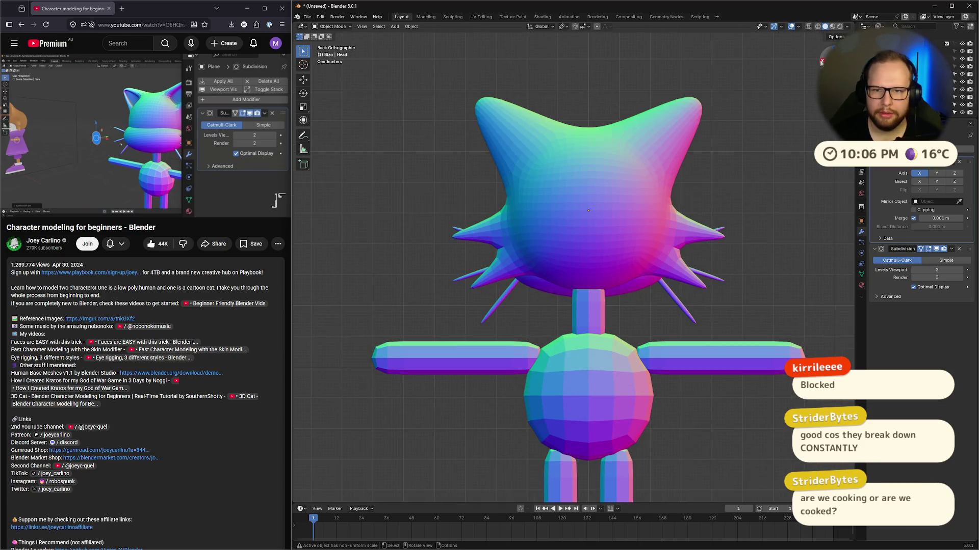
pyautogui.press('KP_3')
pyautogui.scroll(3, 623, 255)
# Step: In Edit Mode on the head, edge-slide the ear-tip vertex to start sharpening the ear
pyautogui.press('Tab')
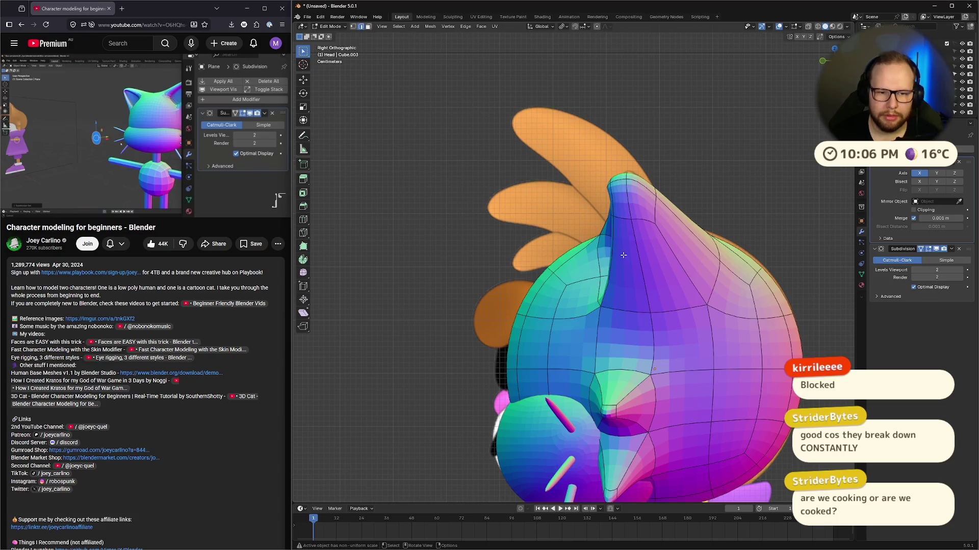
pyautogui.press('a')
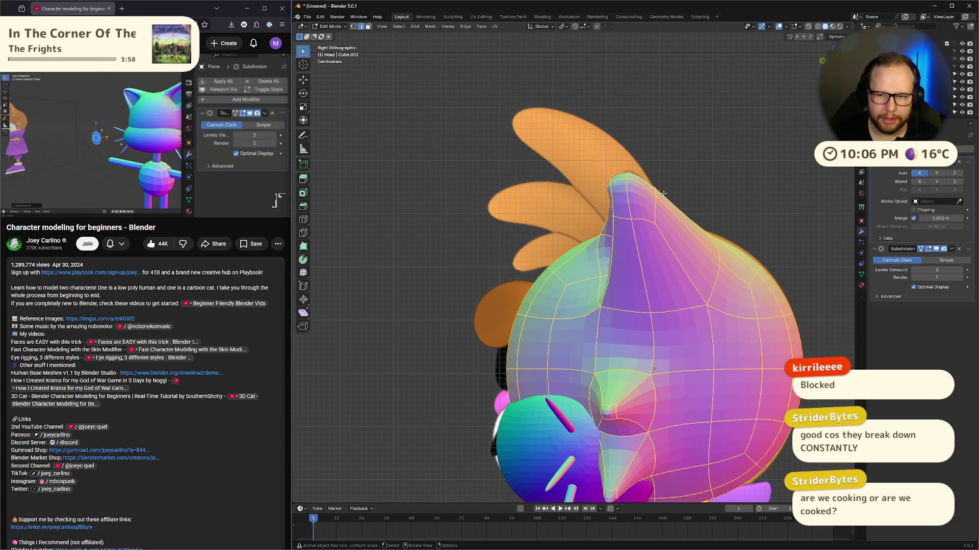
pyautogui.click(921, 249)
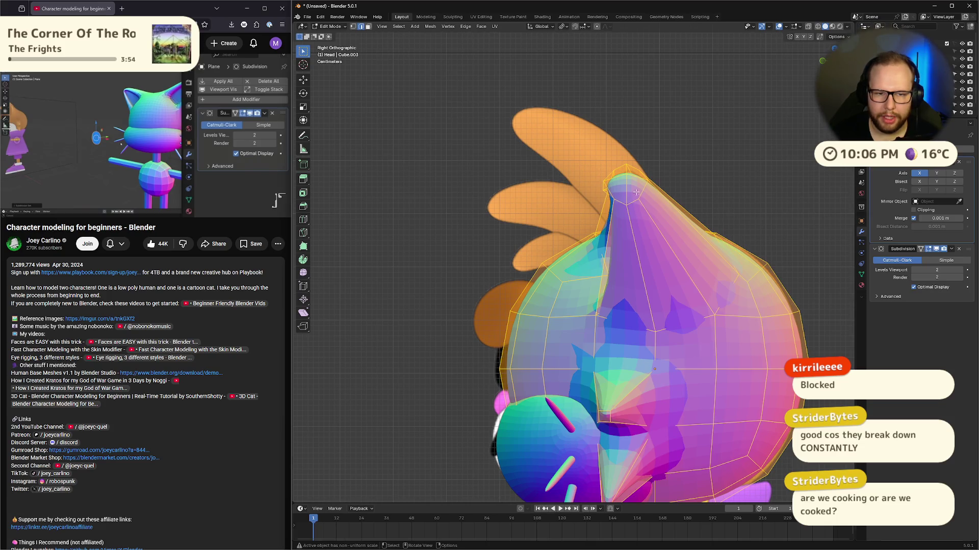
pyautogui.hotkey('alt', 'a')
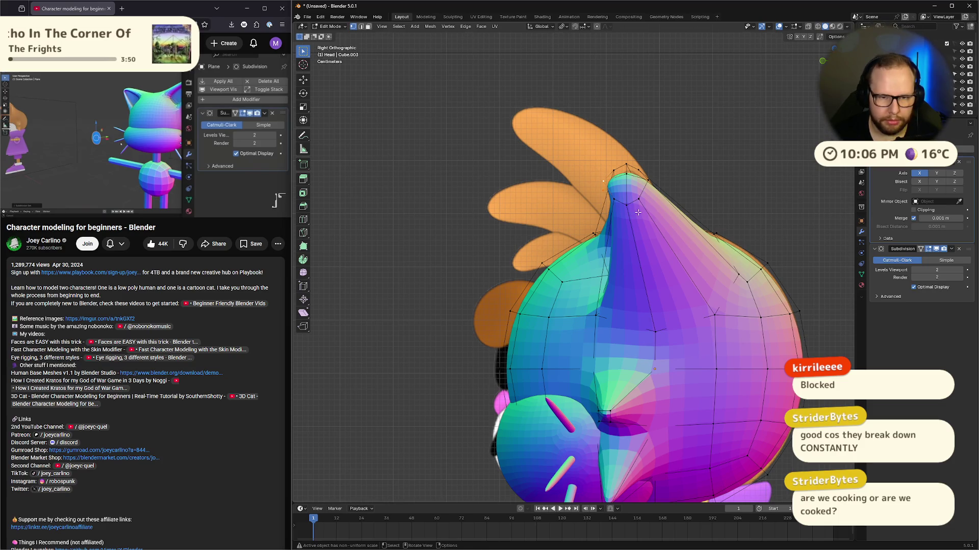
pyautogui.press('g')
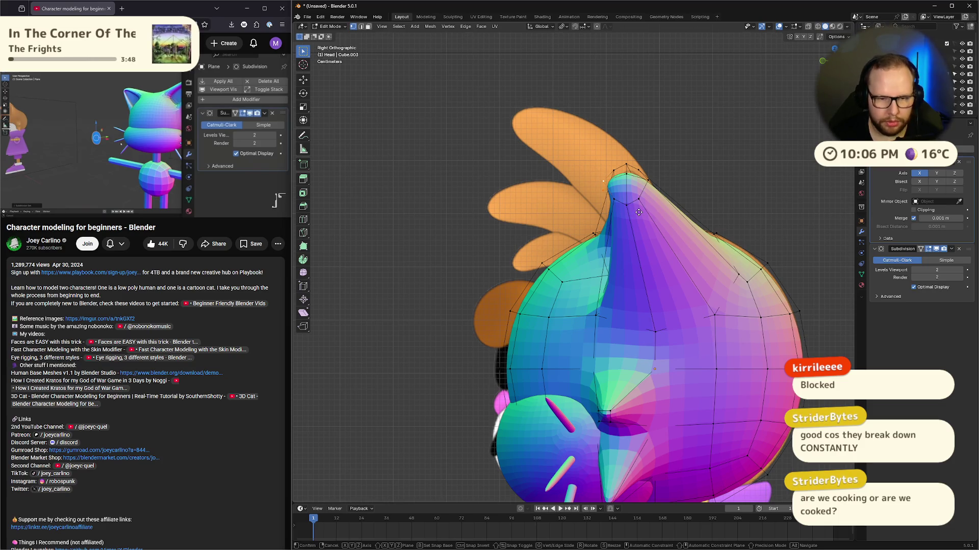
pyautogui.press('y')
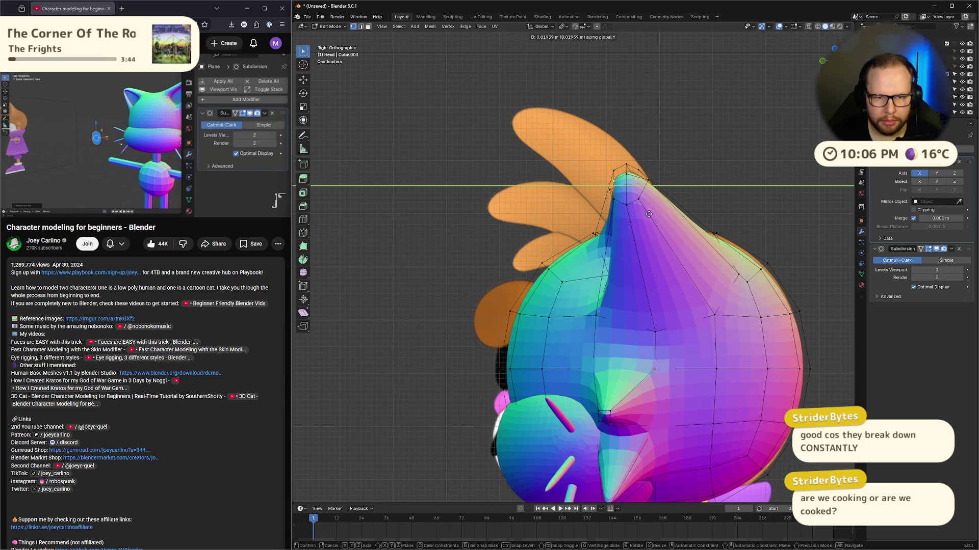
pyautogui.press('g')
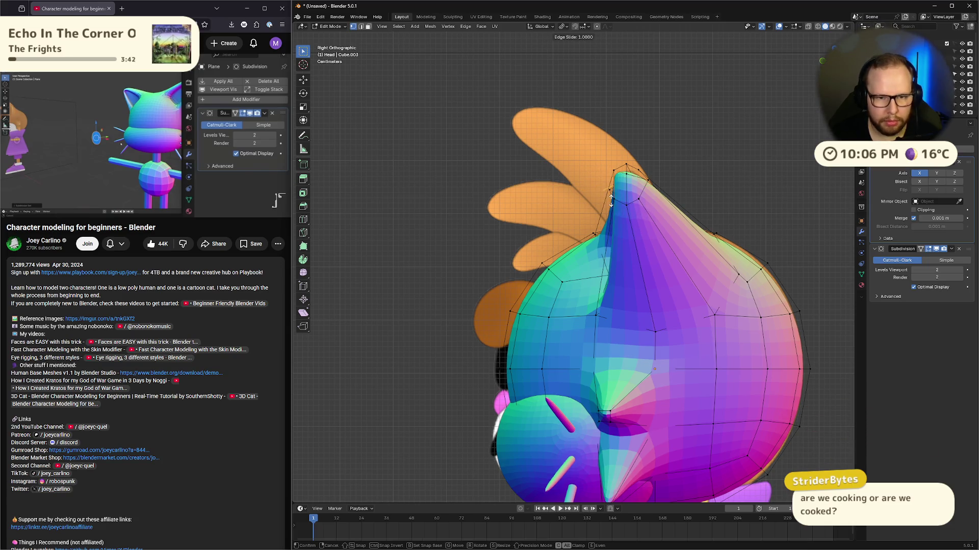
pyautogui.click(616, 194)
pyautogui.moveTo(616, 194)
pyautogui.mouseDown(button='middle')
pyautogui.moveTo(647, 214)
pyautogui.moveTo(684, 221)
pyautogui.mouseUp(button='middle')
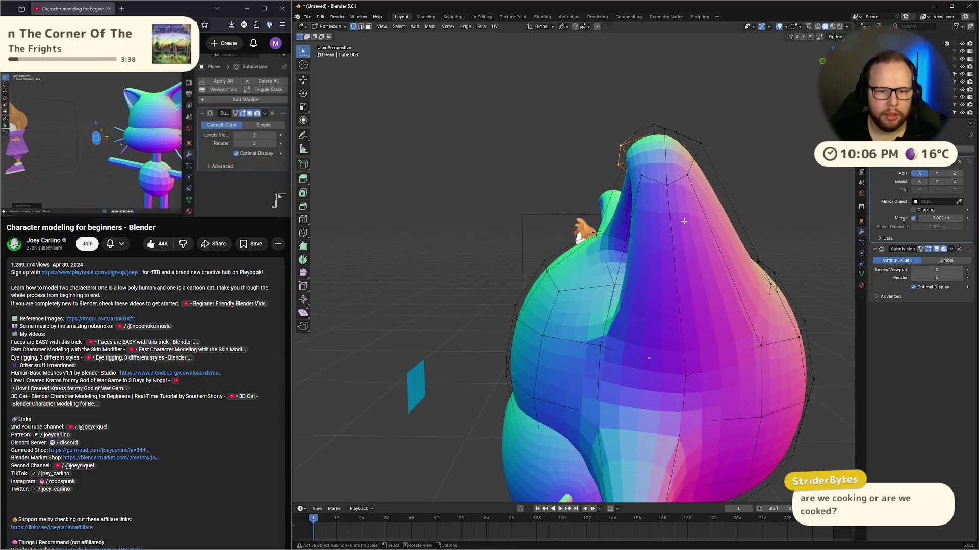
# Step: Set snapping to Vertex and move the ear-tip vertex along Y
pyautogui.click(589, 28)
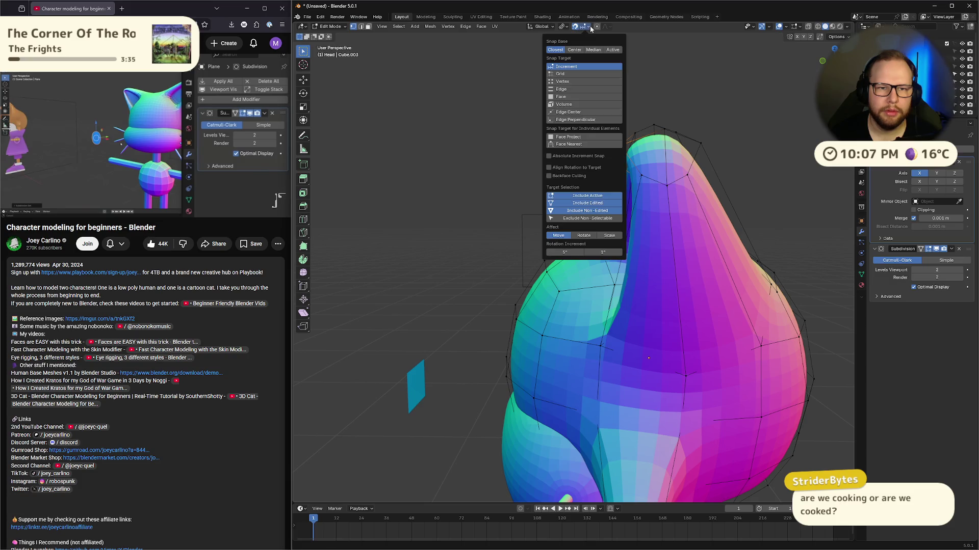
pyautogui.click(562, 81)
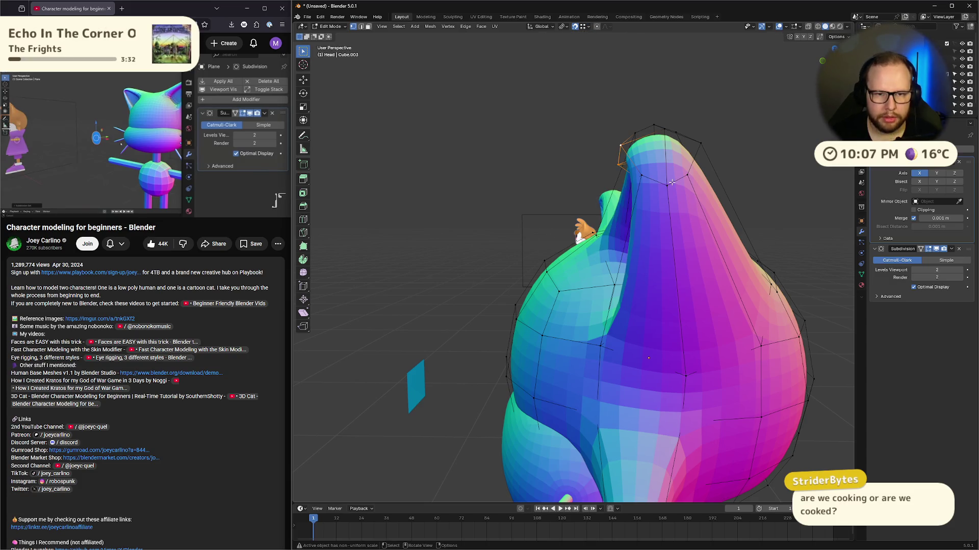
pyautogui.press('g')
pyautogui.press('y')
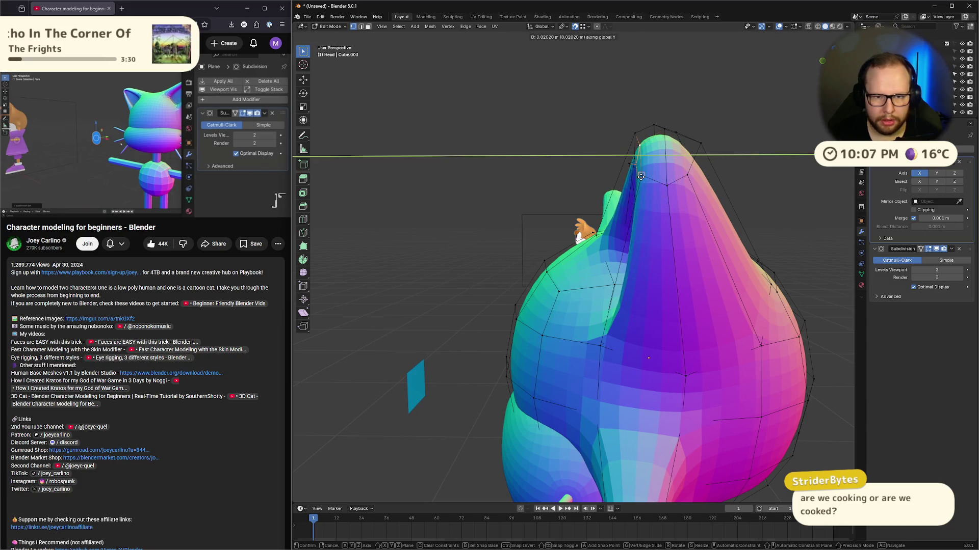
pyautogui.click(641, 177)
pyautogui.moveTo(640, 177); pyautogui.dragTo(713, 182, button='middle')
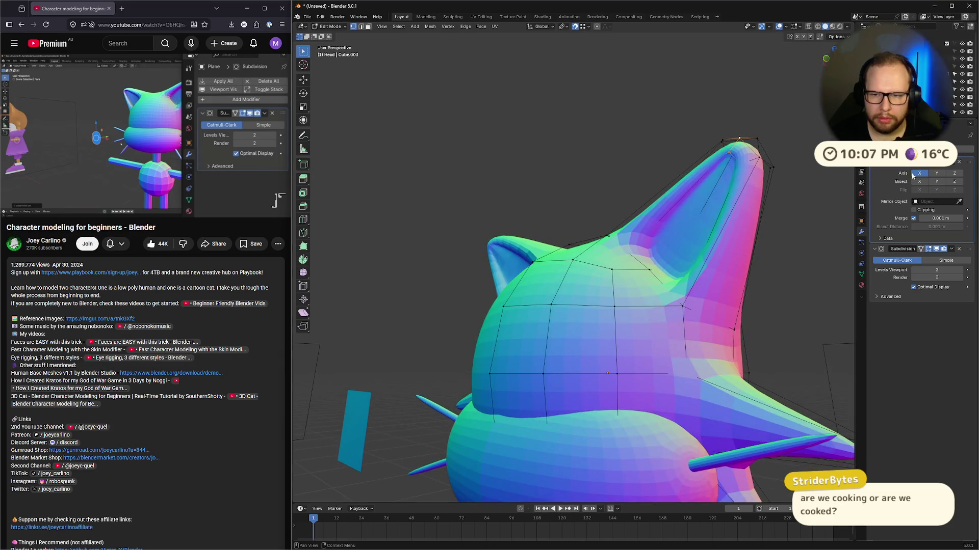
pyautogui.click(936, 250)
pyautogui.moveTo(808, 212)
pyautogui.mouseDown(button='middle')
pyautogui.moveTo(682, 147)
pyautogui.moveTo(673, 231)
pyautogui.moveTo(682, 156)
pyautogui.moveTo(698, 124)
pyautogui.moveTo(777, 204)
pyautogui.moveTo(680, 220)
pyautogui.mouseUp(button='middle')
# Step: Reposition the ear vertices into a taller peak, checking in Object Mode, then exit Edit Mode
pyautogui.press('g')
pyautogui.click(673, 231)
pyautogui.press('Tab')
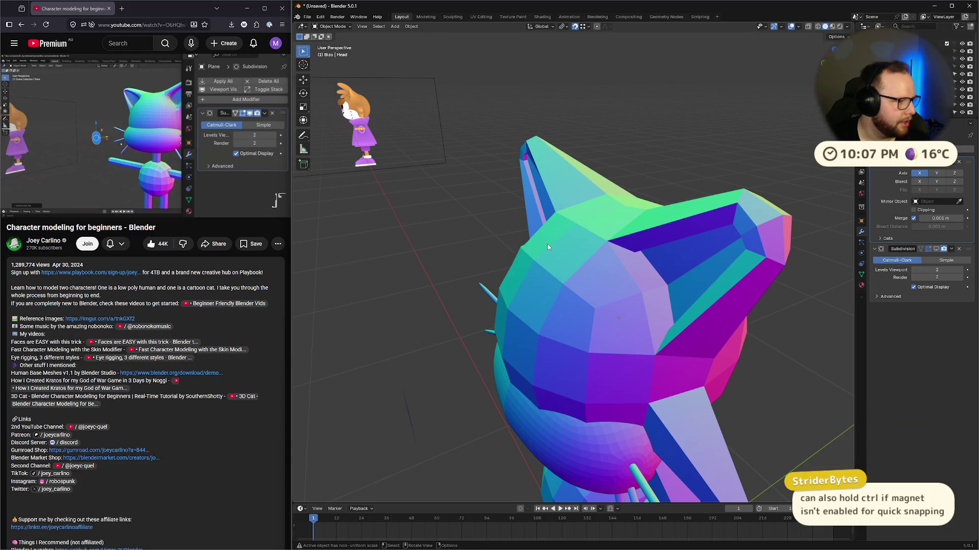
pyautogui.moveTo(536, 220); pyautogui.dragTo(763, 245, button='middle')
pyautogui.press('Tab')
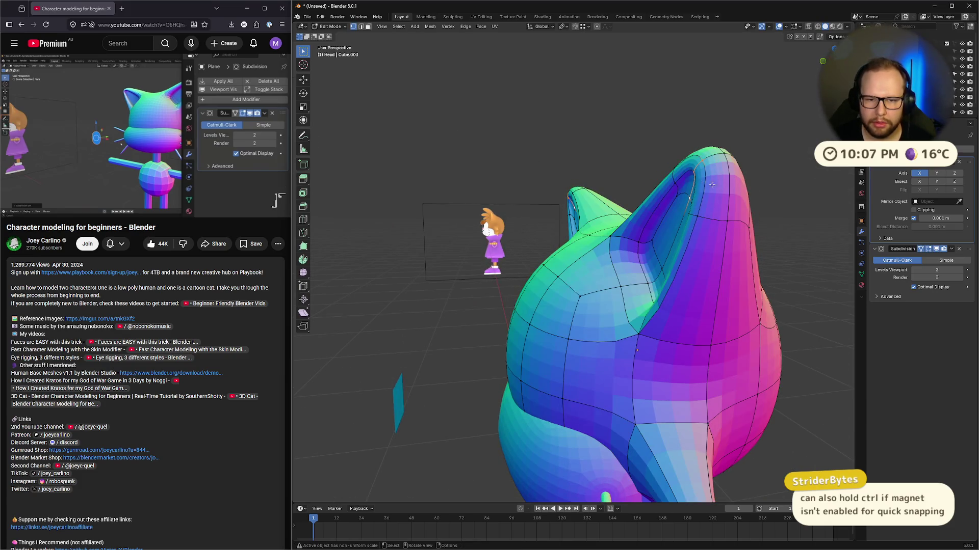
pyautogui.click(936, 249)
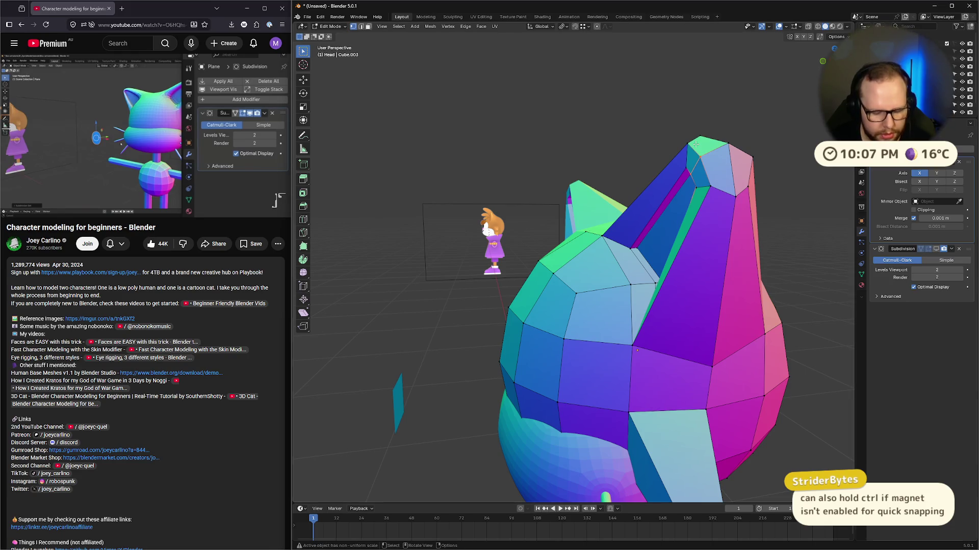
pyautogui.press('g')
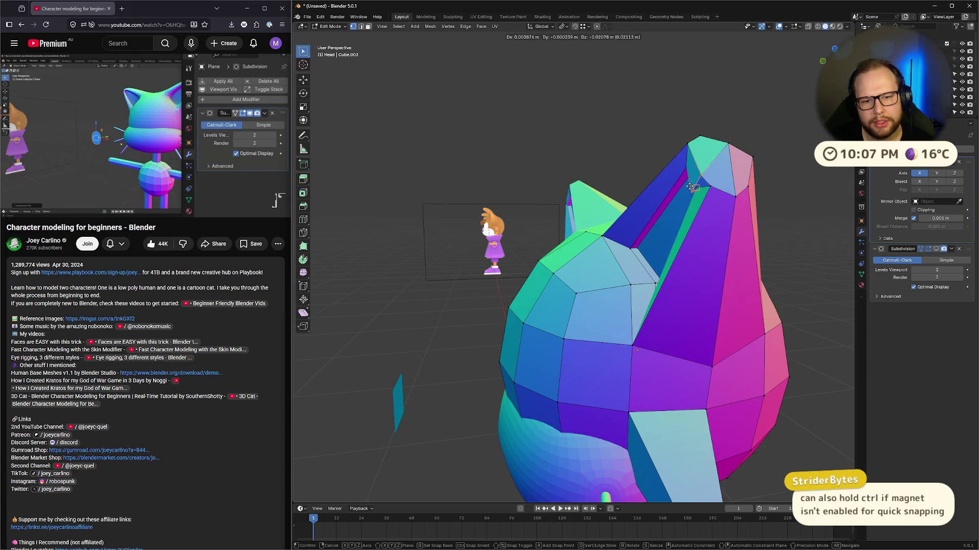
pyautogui.click(702, 102)
pyautogui.moveTo(702, 102)
pyautogui.mouseDown(button='middle')
pyautogui.moveTo(707, 243)
pyautogui.moveTo(690, 211)
pyautogui.moveTo(685, 240)
pyautogui.mouseUp(button='middle')
pyautogui.press('Tab')
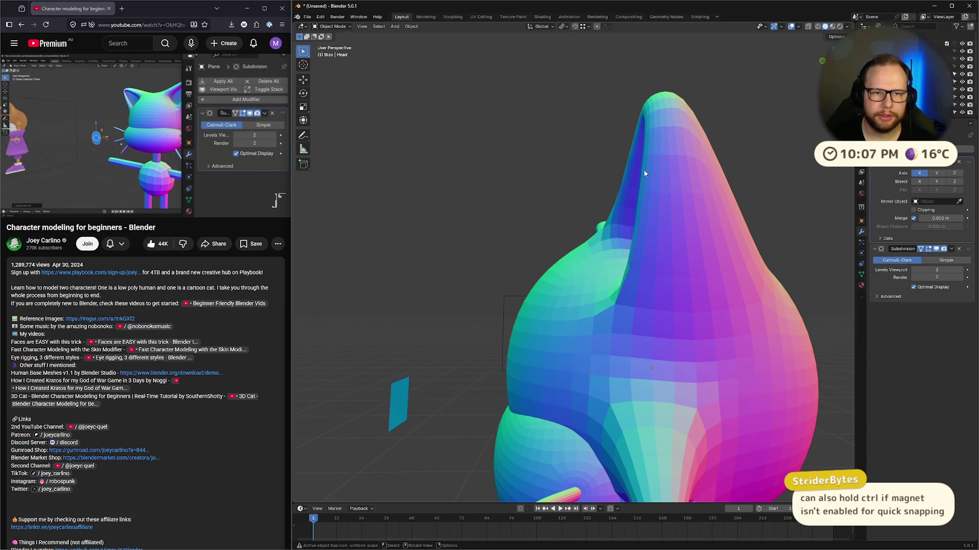
# Step: Return to a front view of the whole cat and resume the tutorial
pyautogui.moveTo(644, 174); pyautogui.dragTo(647, 244, button='middle')
pyautogui.scroll(-3, 651, 263)
pyautogui.scroll(2, 632, 261)
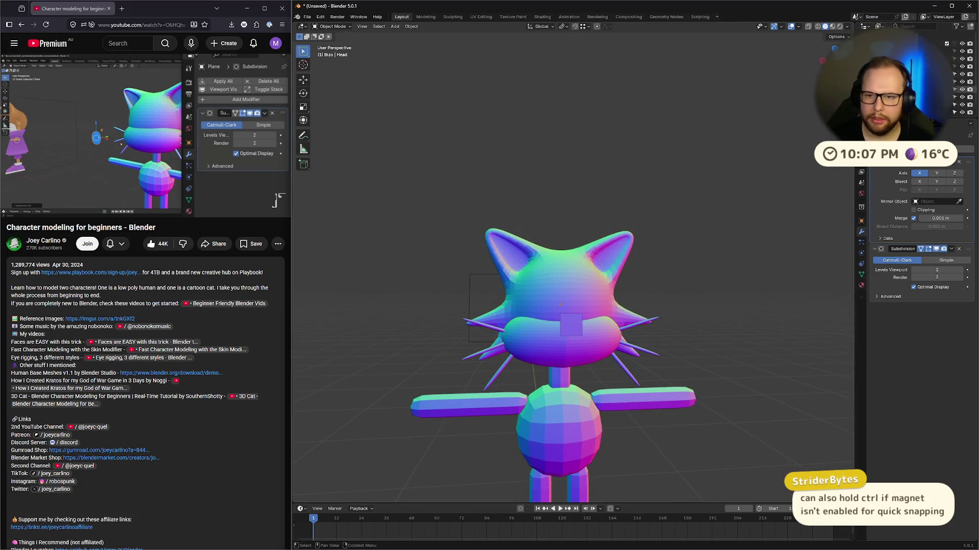
pyautogui.click(822, 61)
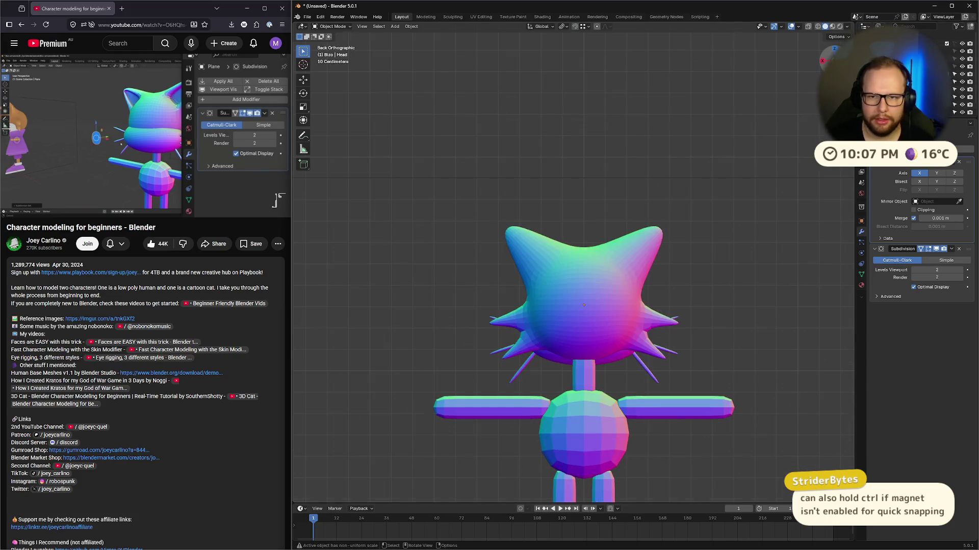
pyautogui.click(823, 61)
pyautogui.click(822, 61)
pyautogui.scroll(4, 772, 111)
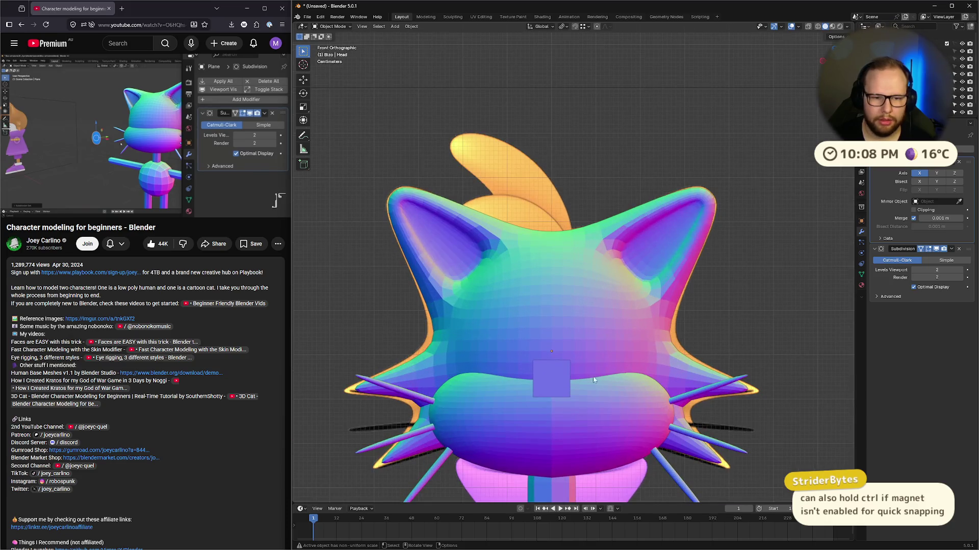
pyautogui.click(99, 101)
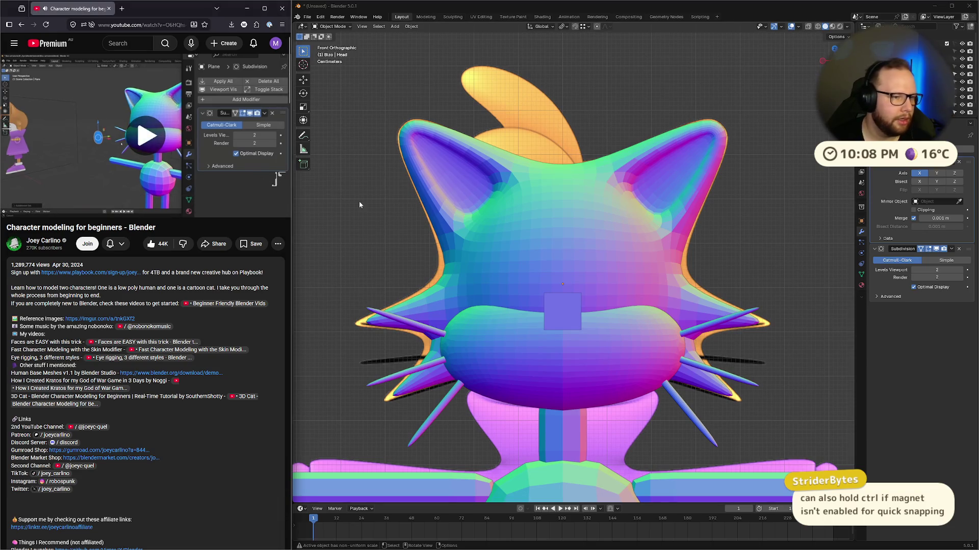
# Step: Give the square nose plane a level-2 Subdivision to round it into a disc
pyautogui.click(575, 326)
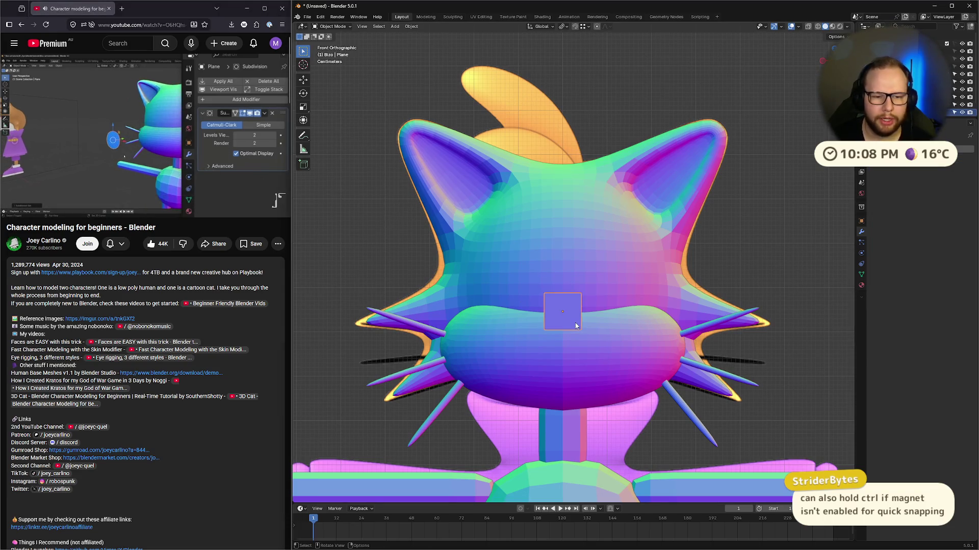
pyautogui.hotkey('ctrl', '2')
pyautogui.click(783, 282)
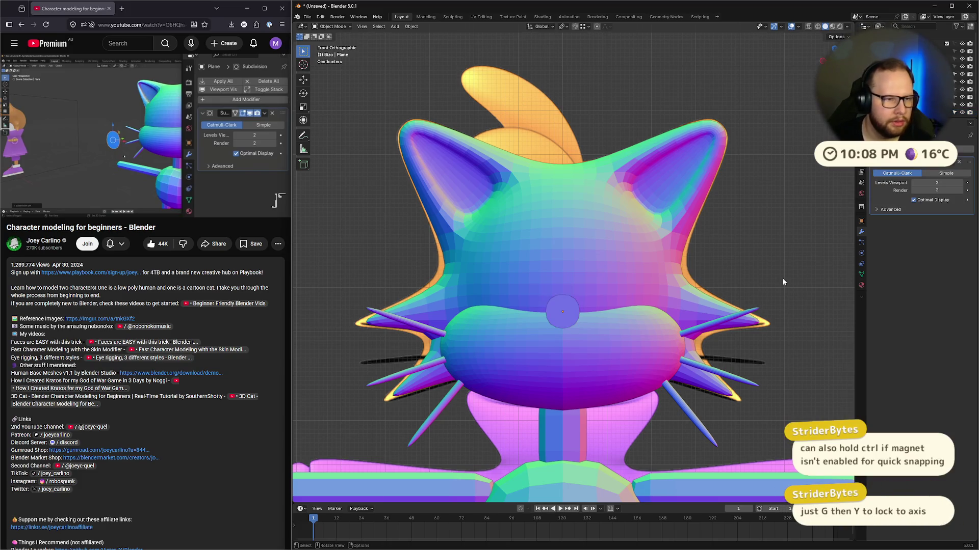
pyautogui.click(239, 147)
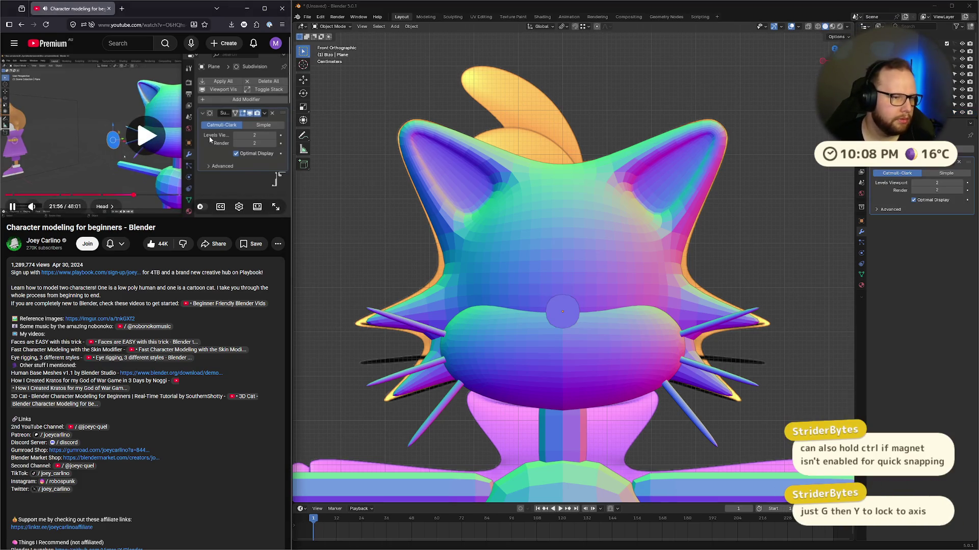
pyautogui.click(239, 147)
# Step: Add a Solidify modifier (Simple, 0.01 m thickness, offset -1) to the nose disc
pyautogui.click(917, 149)
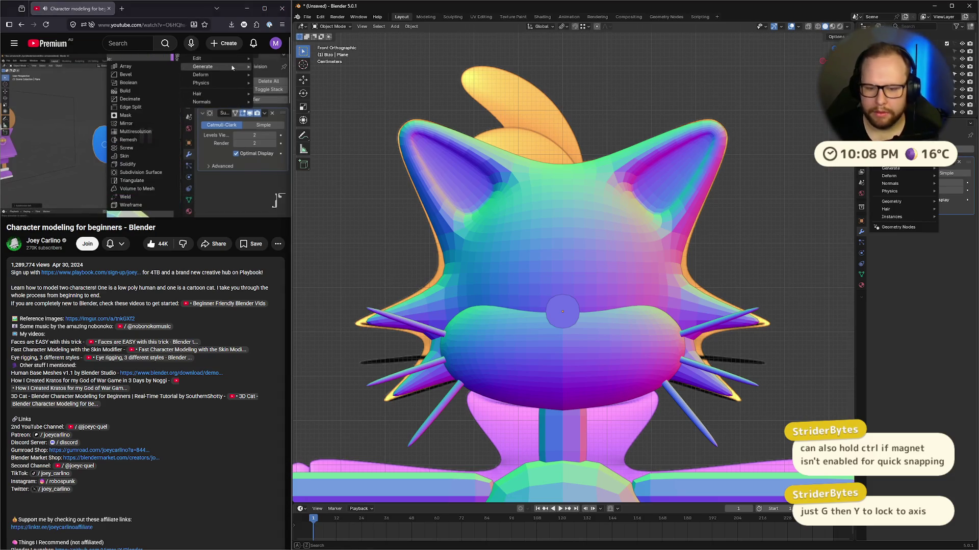
pyautogui.write('soli')
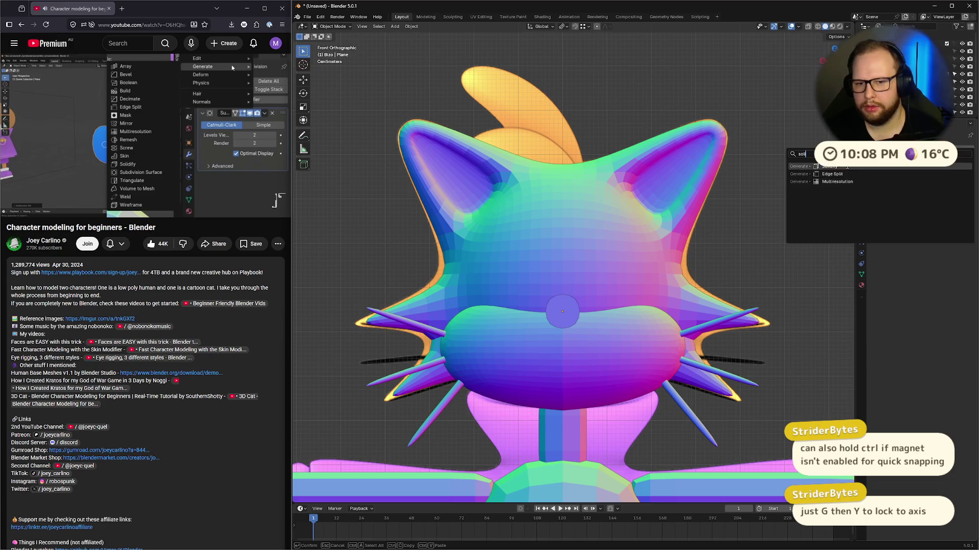
pyautogui.click(847, 166)
pyautogui.click(227, 176)
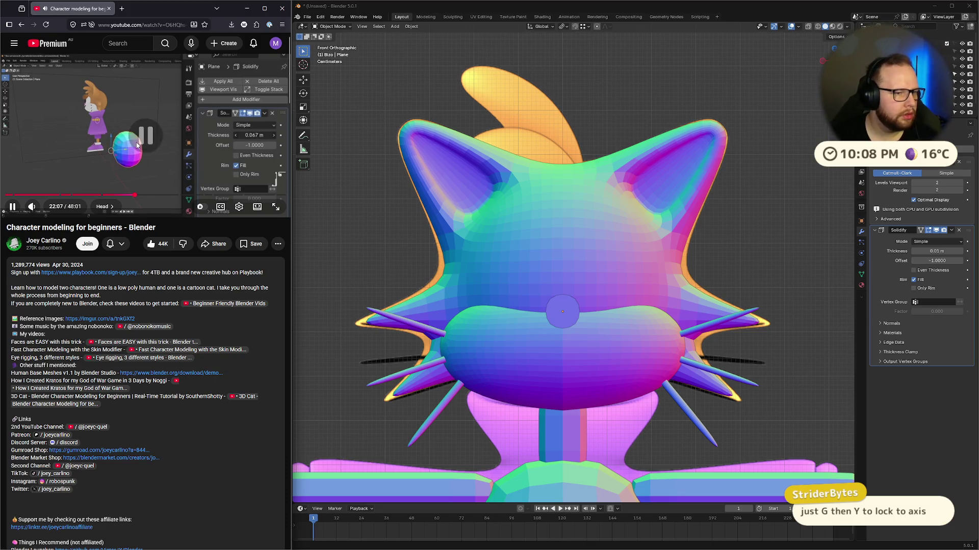
pyautogui.click(227, 173)
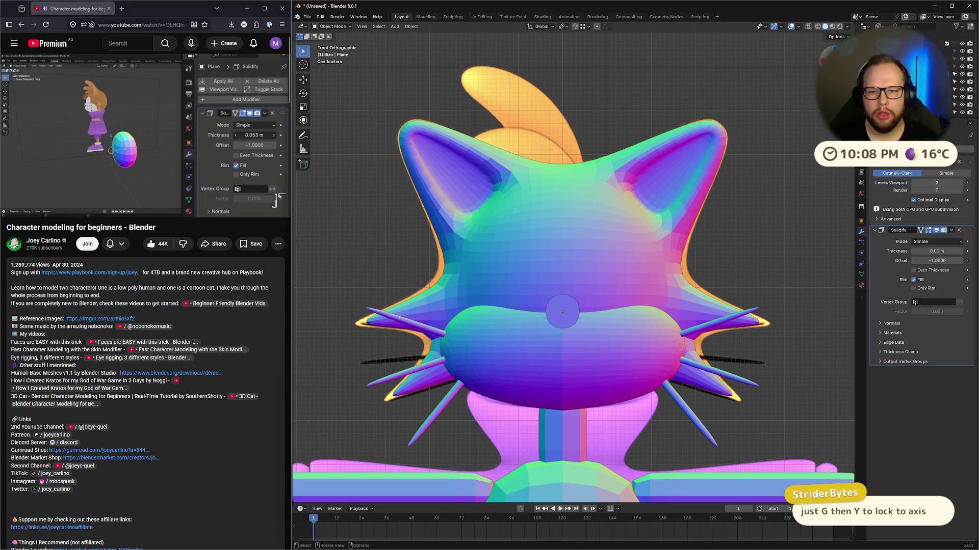
# Step: Inspect the ear plane from the side view, entering and leaving its Edit Mode
pyautogui.press('KP_3')
pyautogui.click(626, 142)
pyautogui.moveTo(626, 143)
pyautogui.mouseDown(button='middle')
pyautogui.moveTo(639, 103)
pyautogui.moveTo(553, 215)
pyautogui.mouseUp(button='middle')
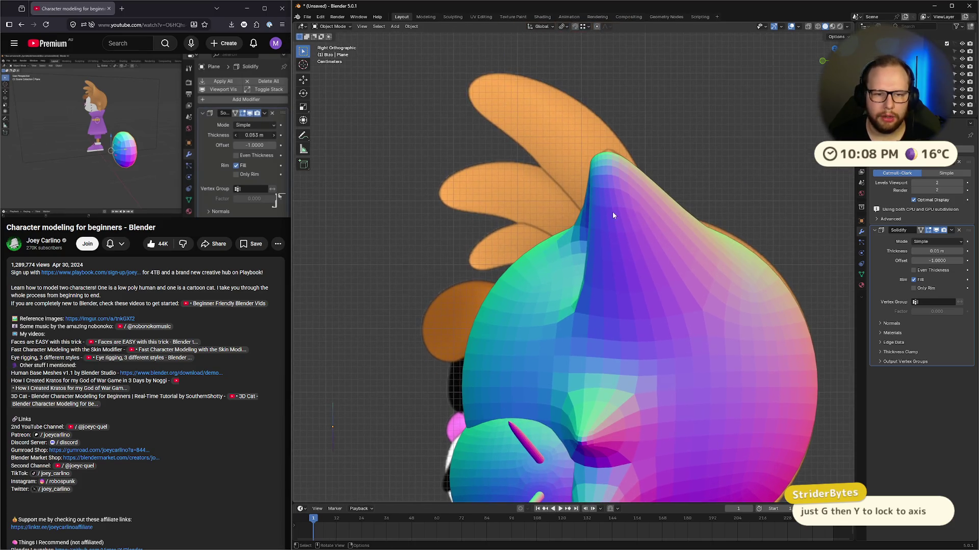
pyautogui.press('Tab')
pyautogui.scroll(3, 628, 195)
pyautogui.press('KP_3')
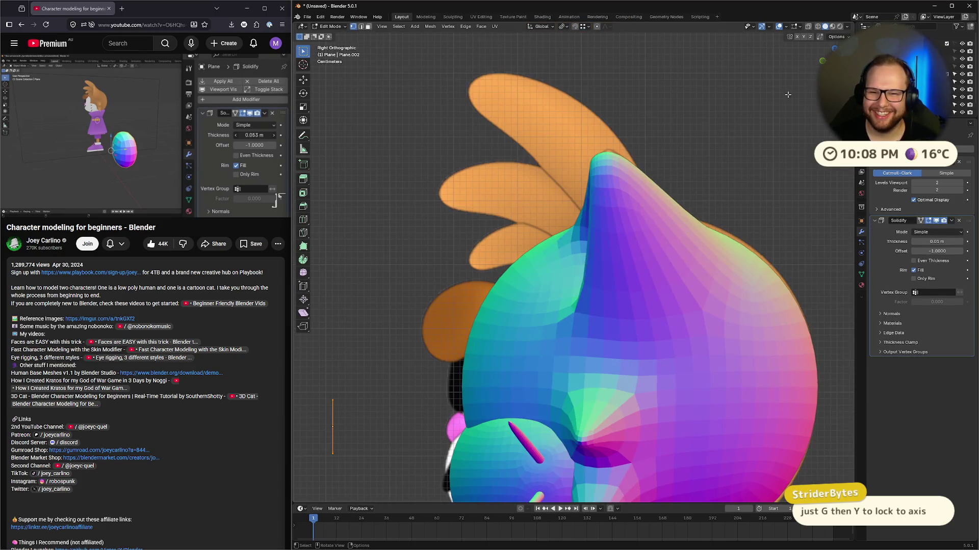
pyautogui.press('Tab')
# Step: Pull the Head's ear tip along Y in Edit Mode, then return to the Object Mode front view
pyautogui.press('Tab')
pyautogui.press('Tab')
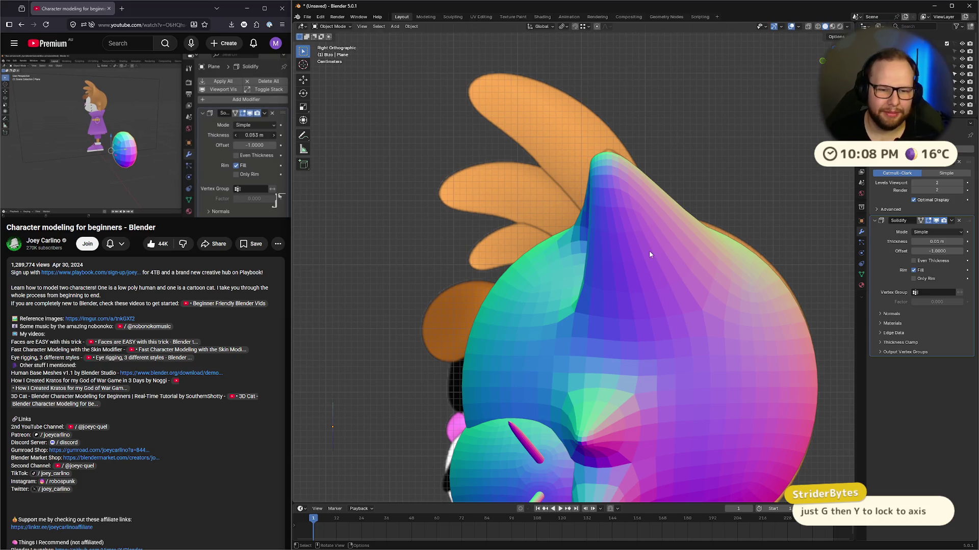
pyautogui.click(590, 189)
pyautogui.press('Tab')
pyautogui.moveTo(626, 169); pyautogui.dragTo(634, 185, button='middle')
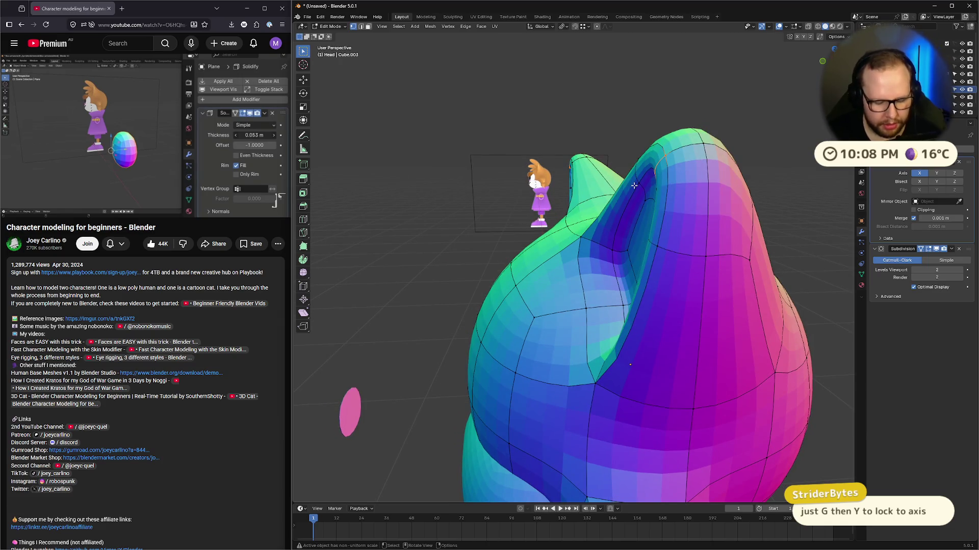
pyautogui.press('g')
pyautogui.press('y')
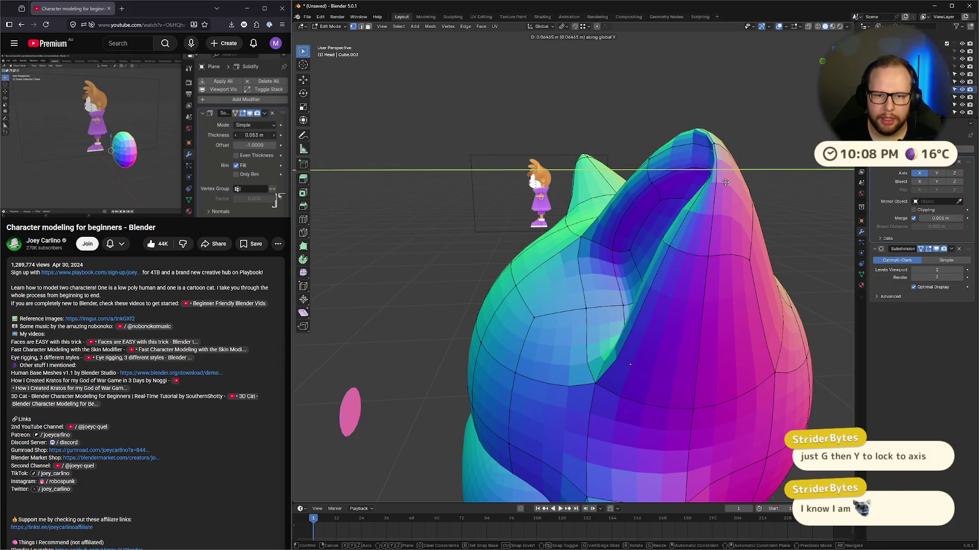
pyautogui.rightClick(529, 272)
pyautogui.moveTo(528, 272); pyautogui.dragTo(592, 275, button='middle')
pyautogui.press('Tab')
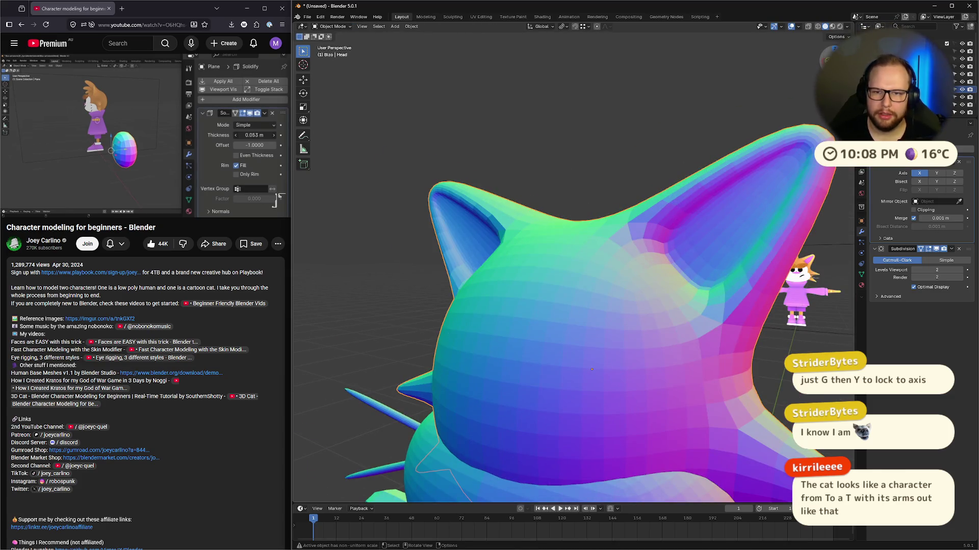
pyautogui.press('KP_1')
pyautogui.scroll(-5, 578, 340)
pyautogui.scroll(5, 579, 340)
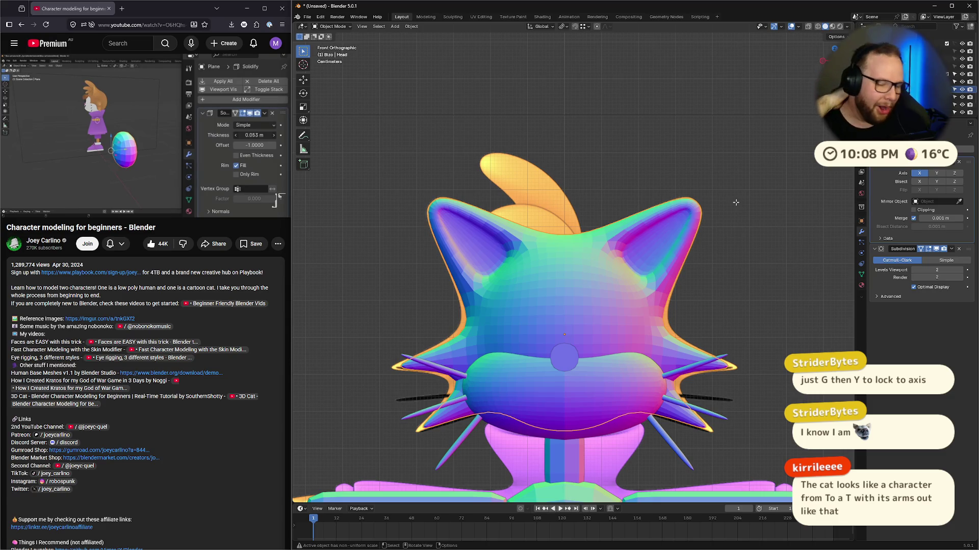
pyautogui.click(568, 365)
pyautogui.click(138, 151)
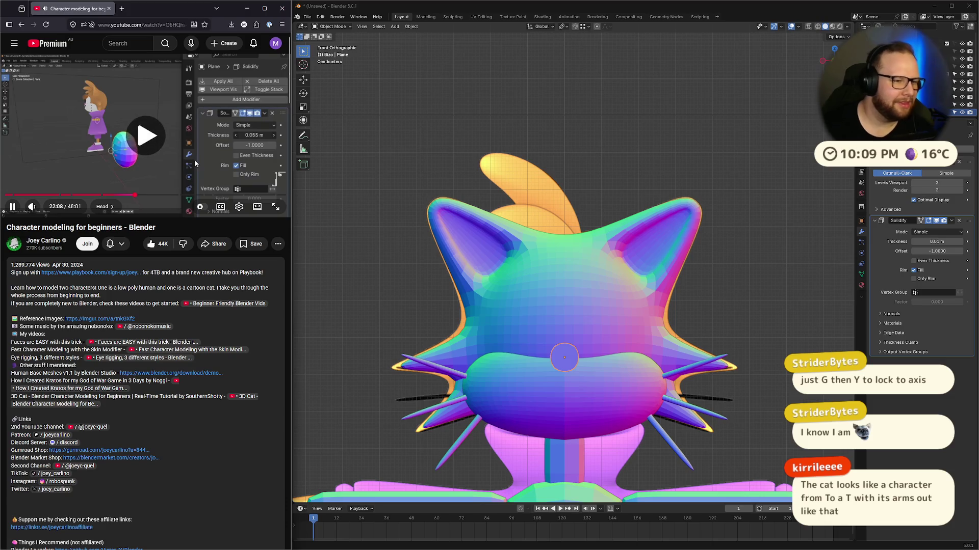
pyautogui.click(137, 149)
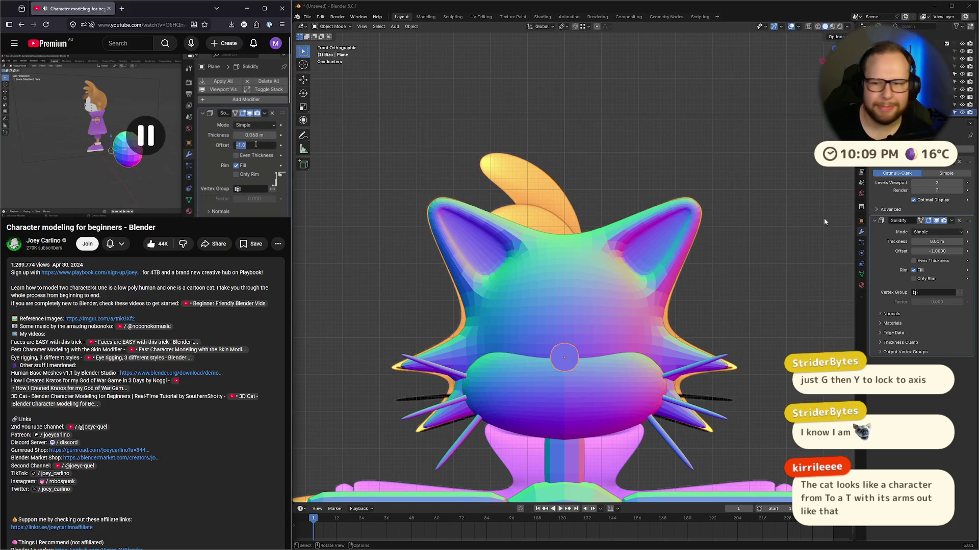
pyautogui.moveTo(704, 263)
pyautogui.mouseDown(button='middle')
pyautogui.moveTo(717, 286)
pyautogui.moveTo(663, 285)
pyautogui.moveTo(721, 281)
pyautogui.mouseUp(button='middle')
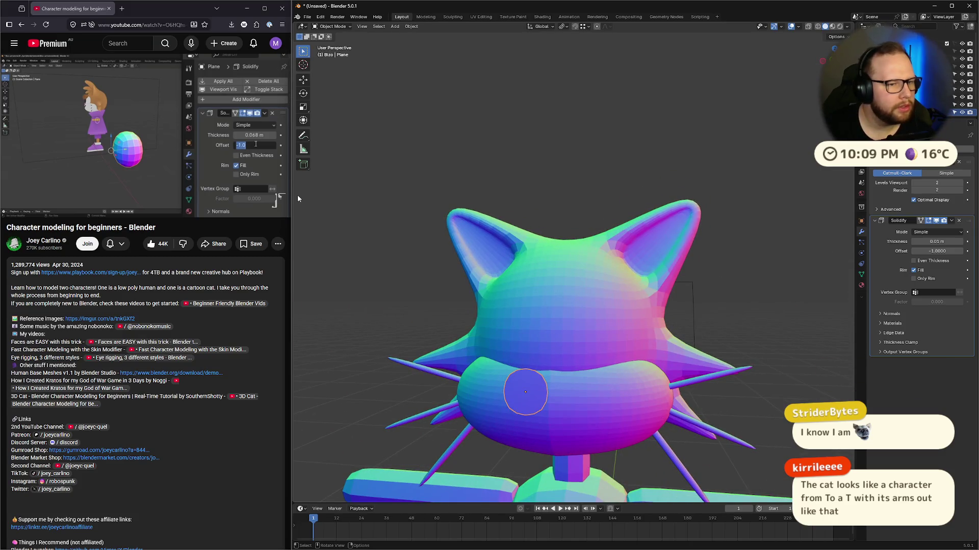
pyautogui.moveTo(962, 224); pyautogui.dragTo(964, 166)
pyautogui.moveTo(601, 275)
pyautogui.mouseDown(button='middle')
pyautogui.moveTo(635, 273)
pyautogui.moveTo(591, 275)
pyautogui.mouseUp(button='middle')
pyautogui.hotkey('ctrl', 'z')
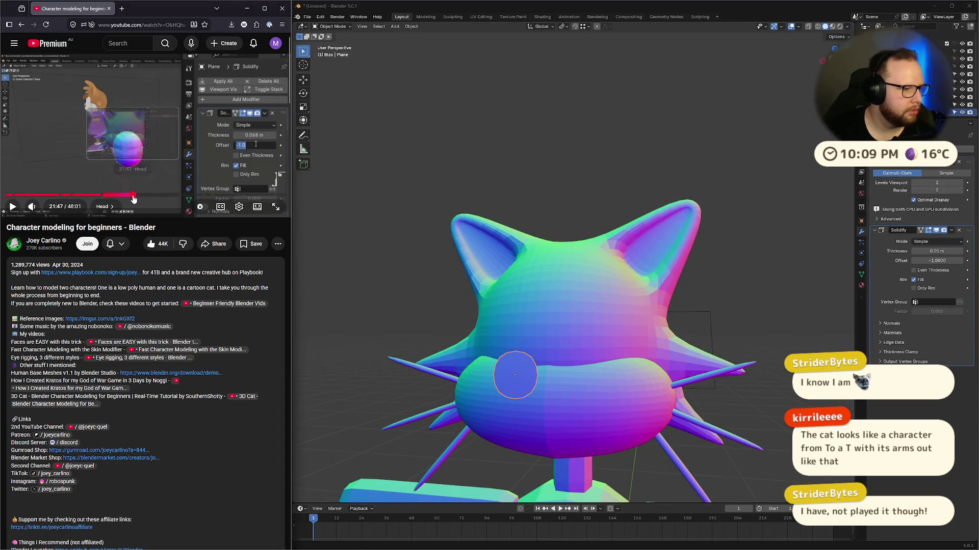
pyautogui.click(134, 195)
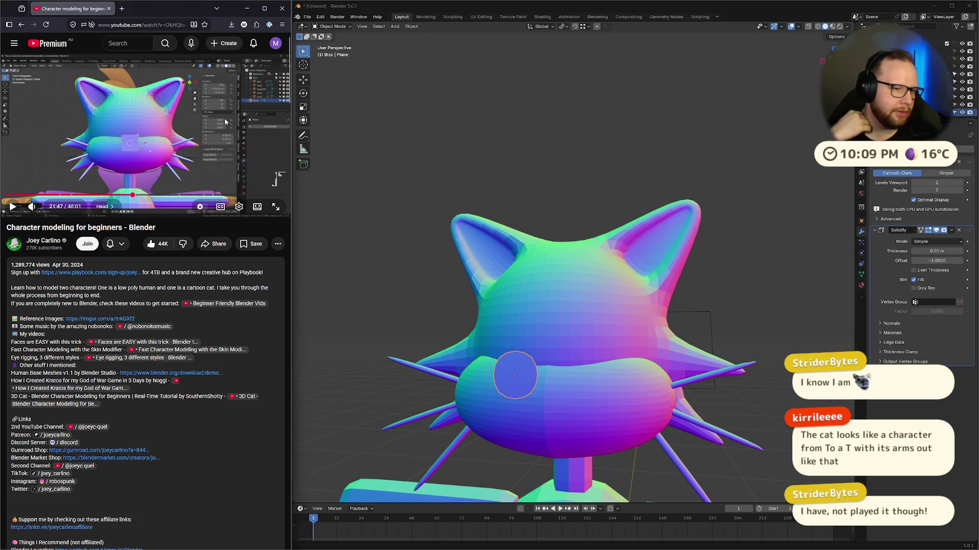
pyautogui.click(201, 114)
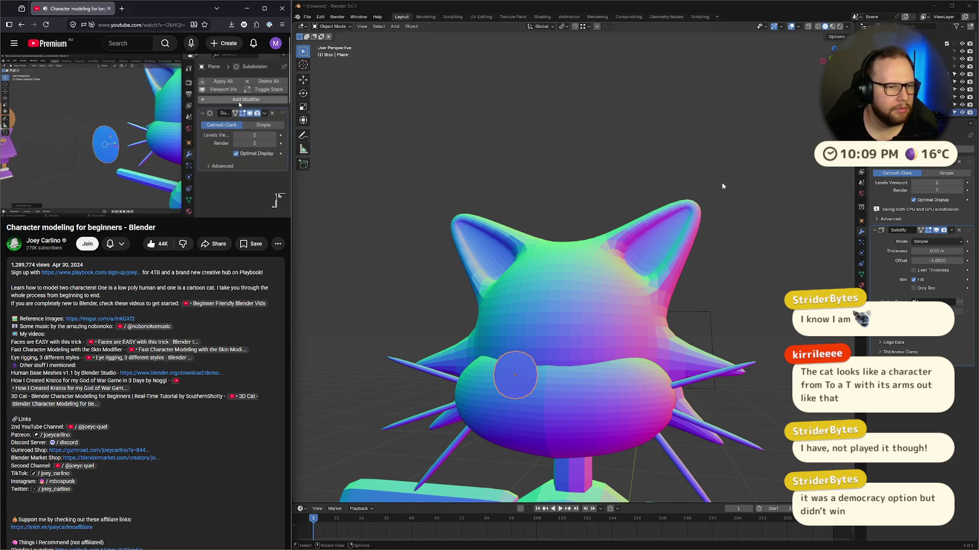
pyautogui.click(76, 123)
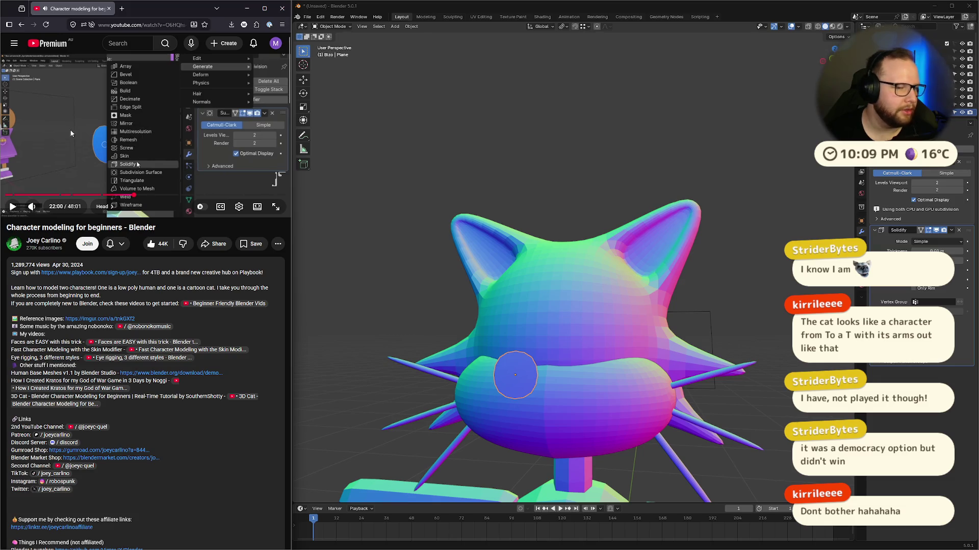
pyautogui.click(195, 135)
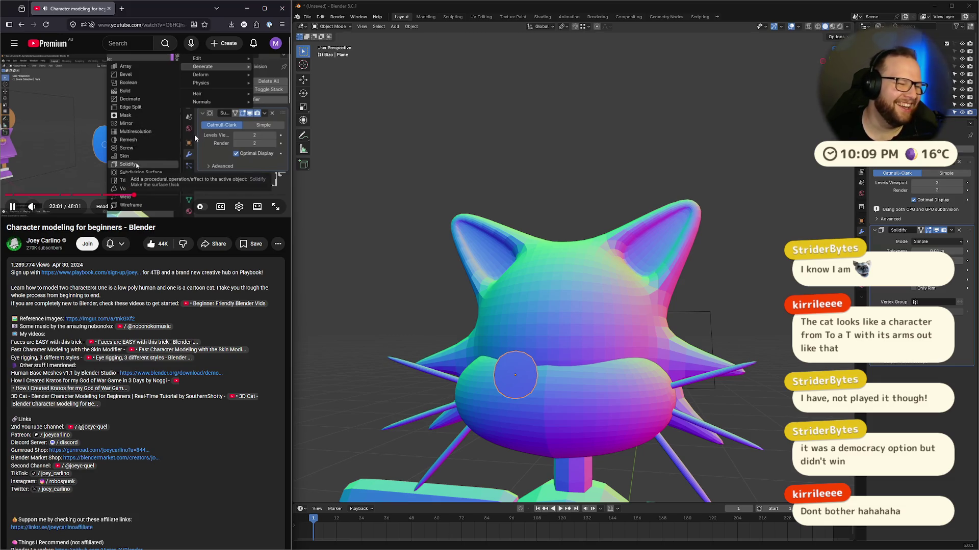
pyautogui.click(191, 146)
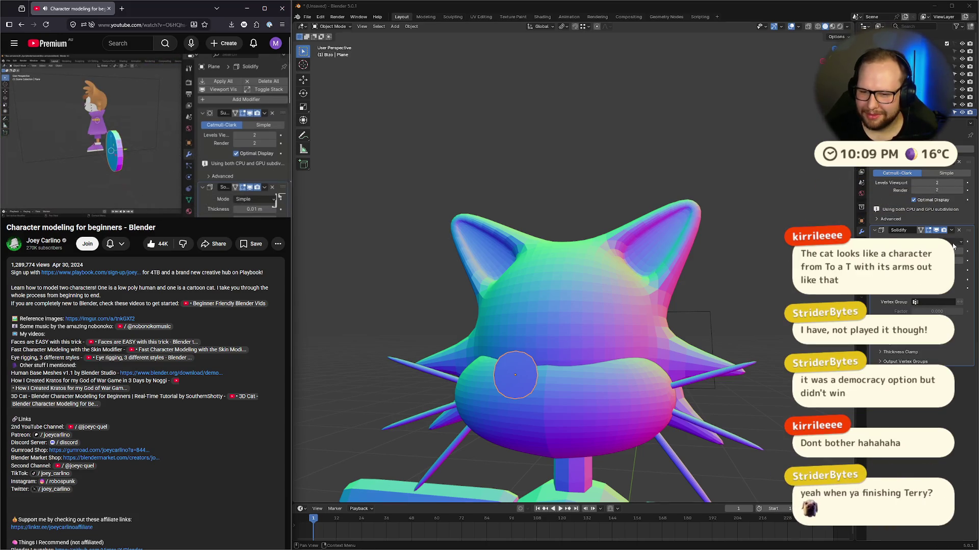
pyautogui.click(133, 198)
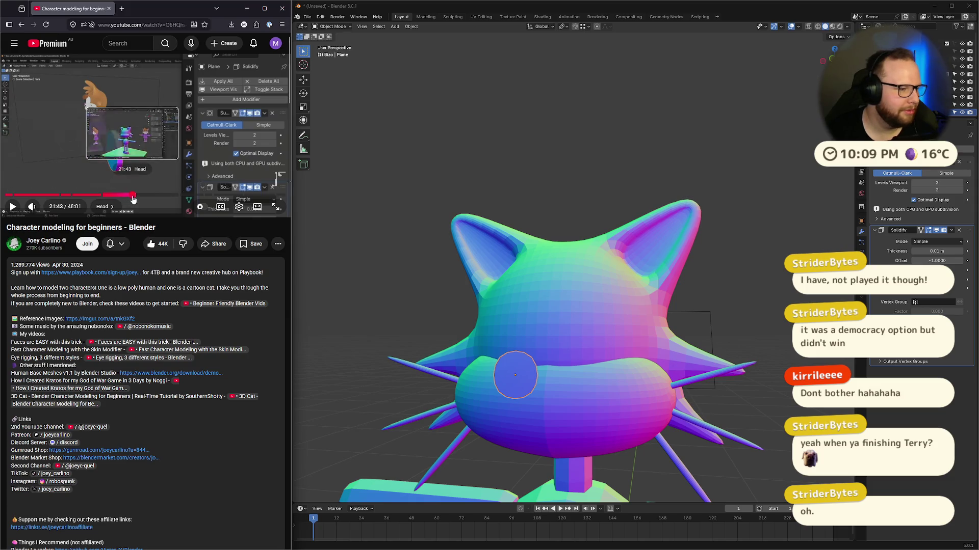
pyautogui.click(160, 129)
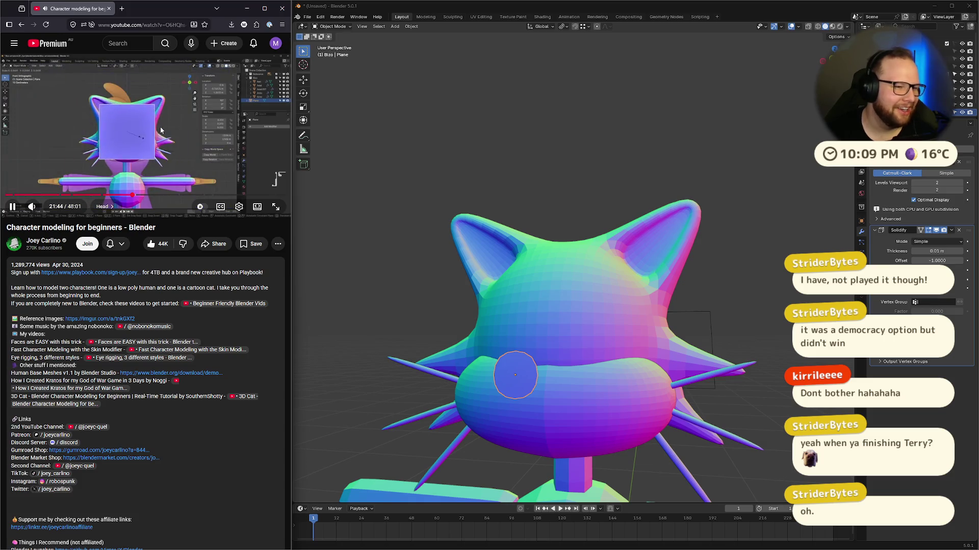
pyautogui.click(161, 130)
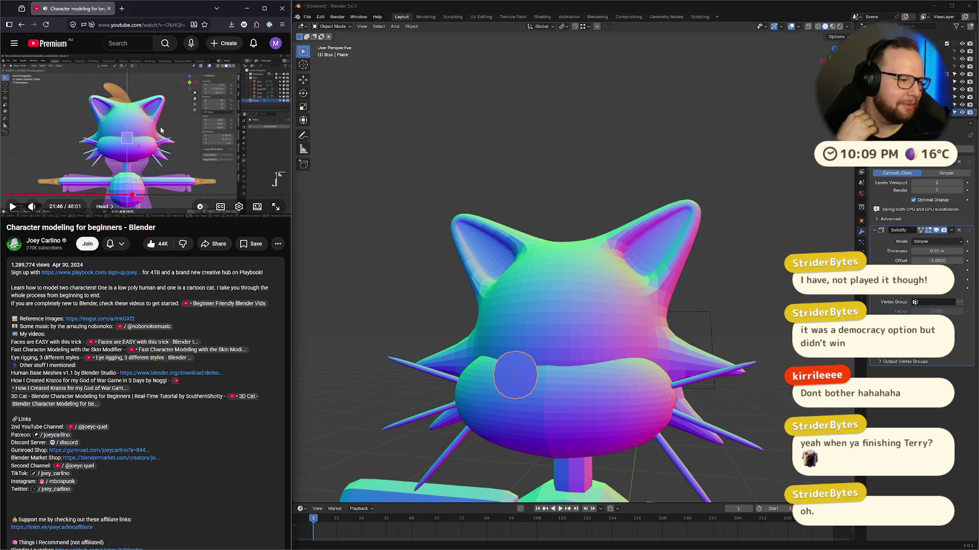
pyautogui.click(213, 129)
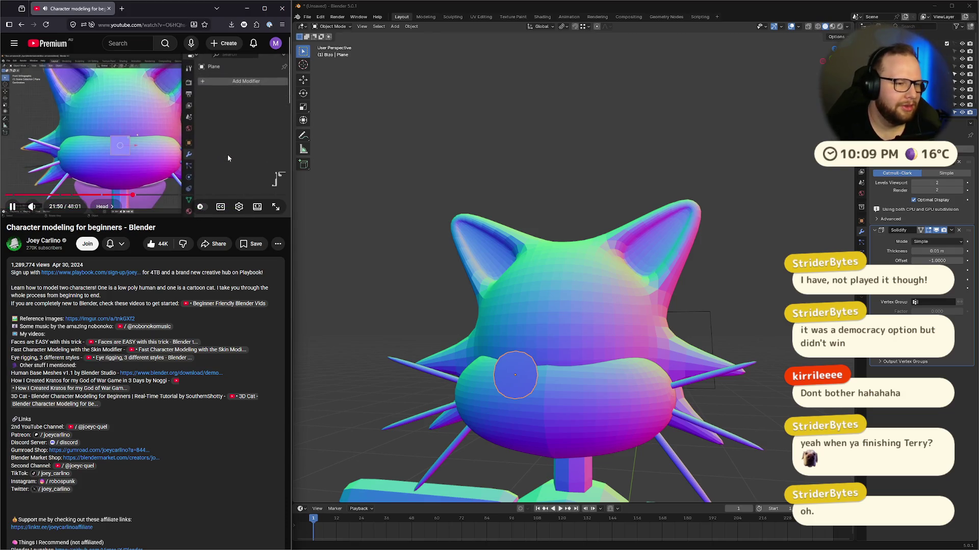
pyautogui.press('space')
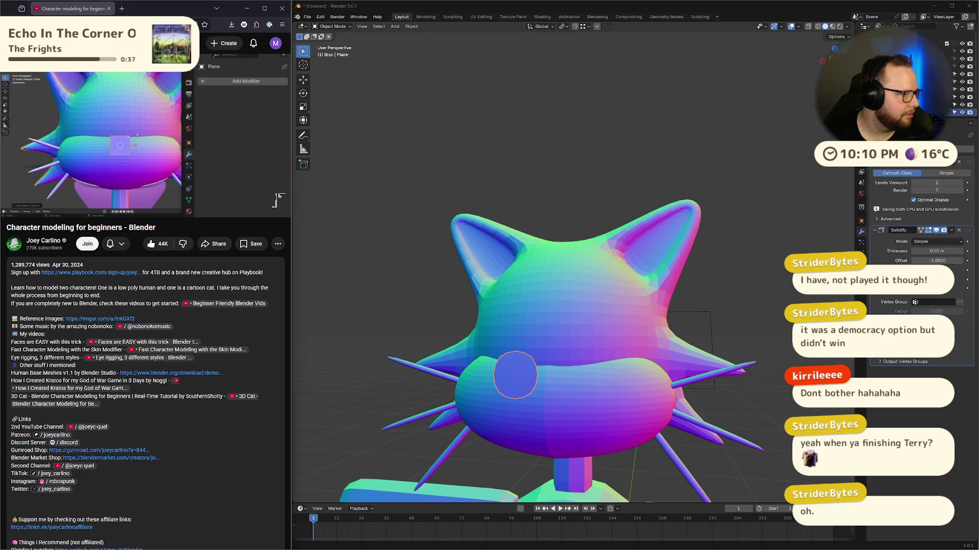
pyautogui.click(179, 109)
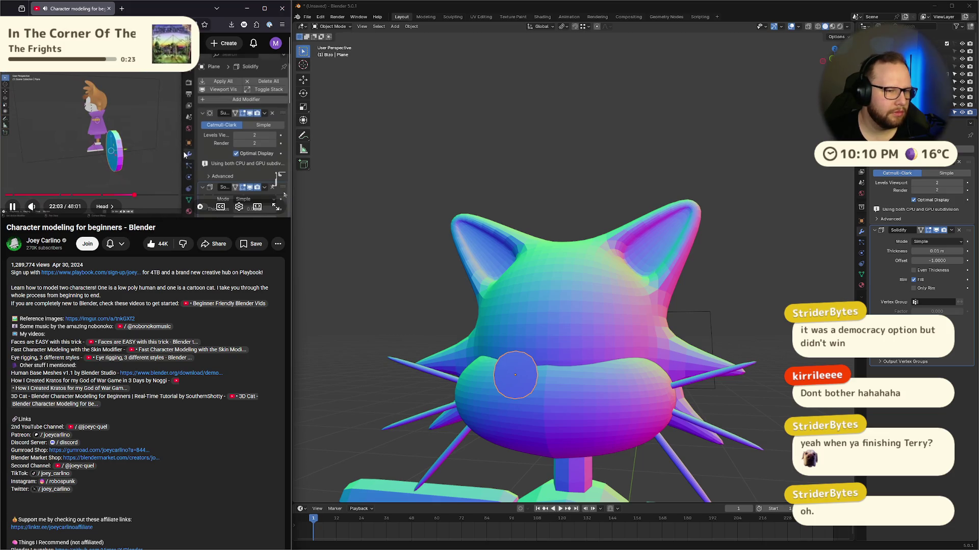
pyautogui.press('Tab')
pyautogui.moveTo(603, 291)
pyautogui.mouseDown(button='middle')
pyautogui.moveTo(581, 341)
pyautogui.moveTo(674, 390)
pyautogui.mouseUp(button='middle')
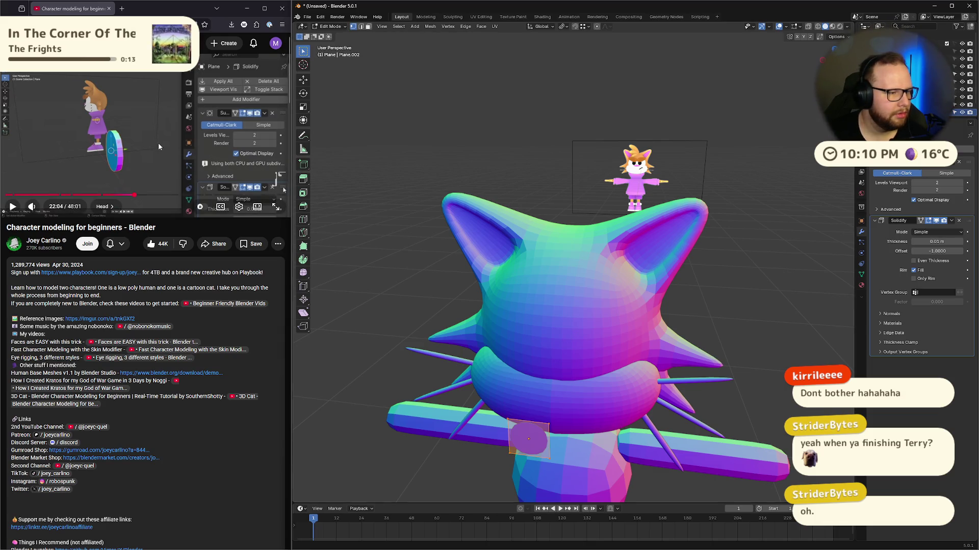
# Step: Jump the tutorial to 19:02 and increase the small plane's Solidify thickness
pyautogui.click(118, 198)
pyautogui.moveTo(611, 449)
pyautogui.mouseDown(button='middle')
pyautogui.moveTo(619, 395)
pyautogui.moveTo(524, 369)
pyautogui.mouseUp(button='middle')
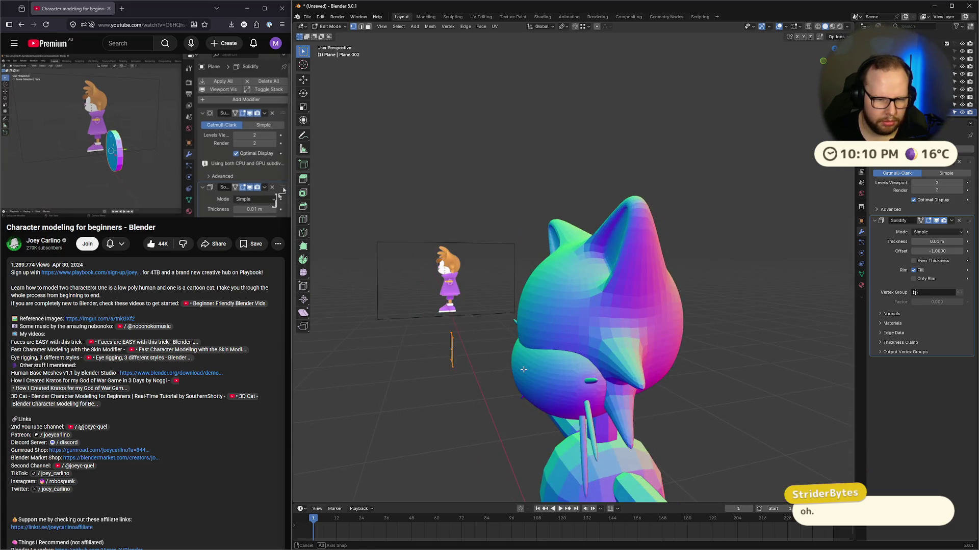
pyautogui.scroll(3, 445, 375)
pyautogui.moveTo(433, 378); pyautogui.dragTo(515, 349, button='middle')
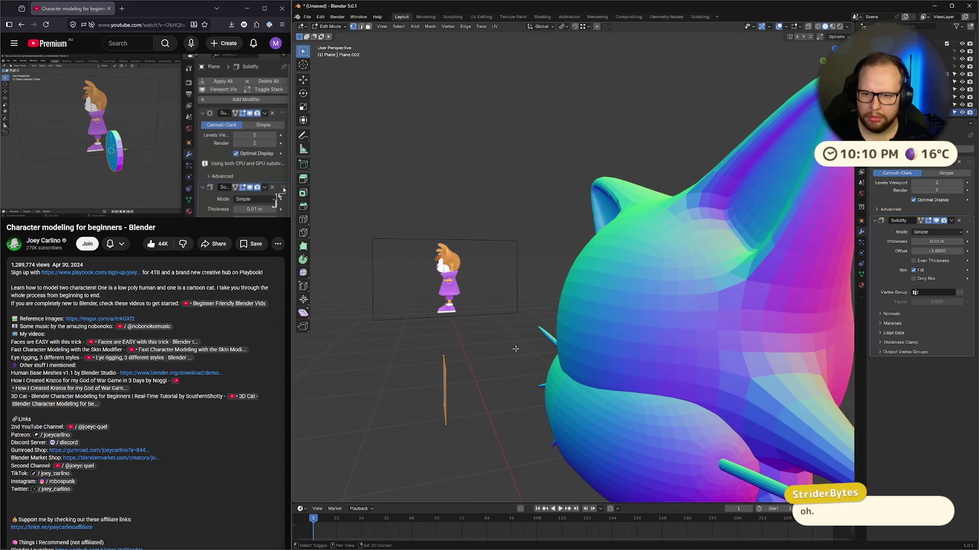
pyautogui.moveTo(945, 242); pyautogui.dragTo(961, 242)
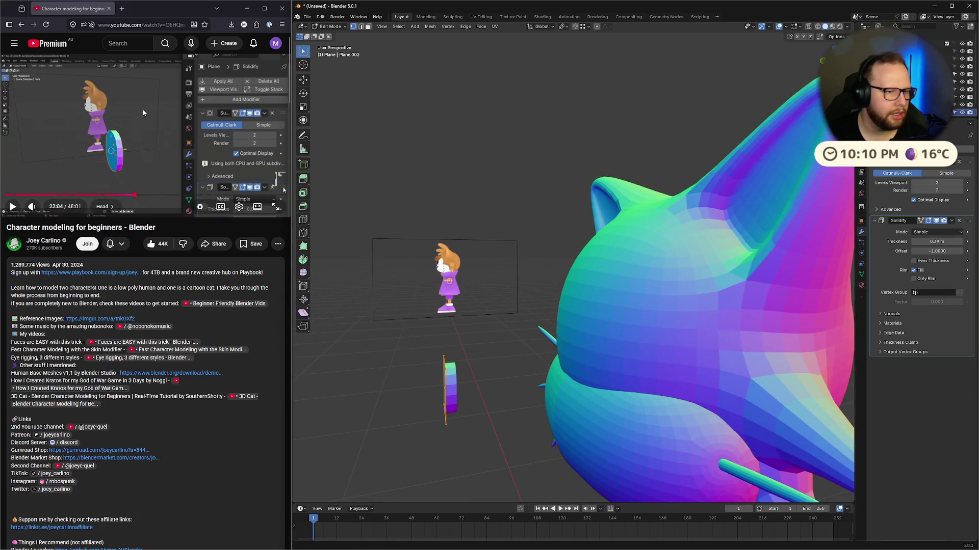
# Step: Scrub the tutorial back to an earlier point and pause it
pyautogui.press('XF86AudioPlay')
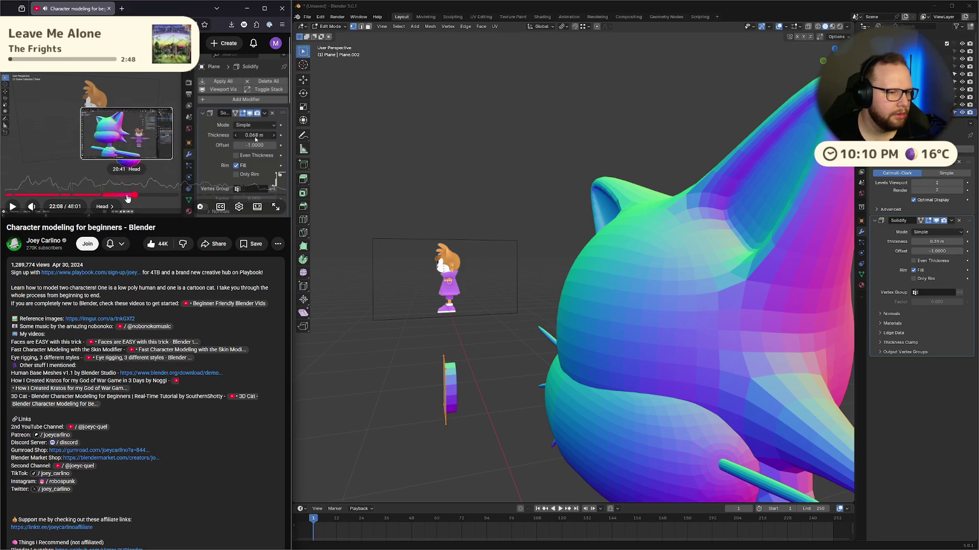
pyautogui.click(129, 195)
pyautogui.click(161, 141)
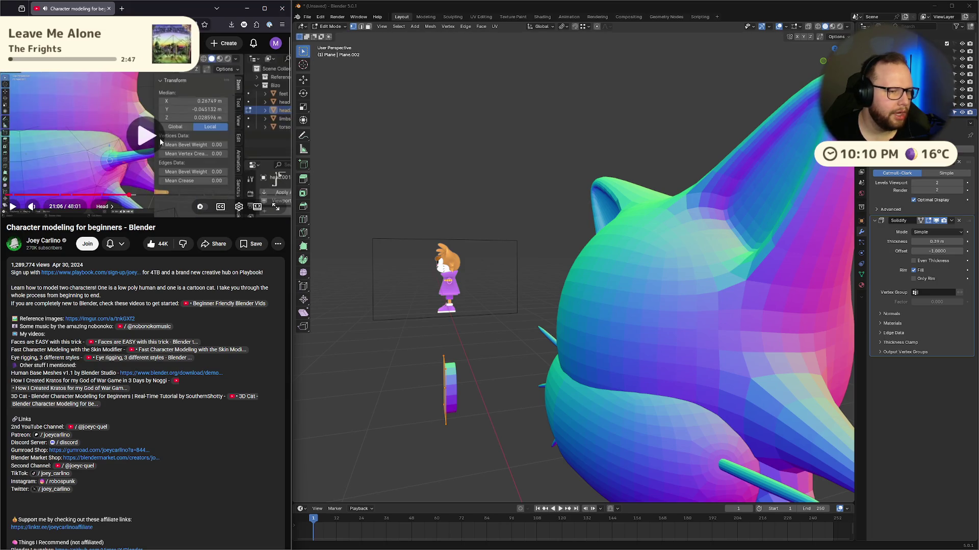
pyautogui.press('Right')
pyautogui.press('Right')
pyautogui.press('Right')
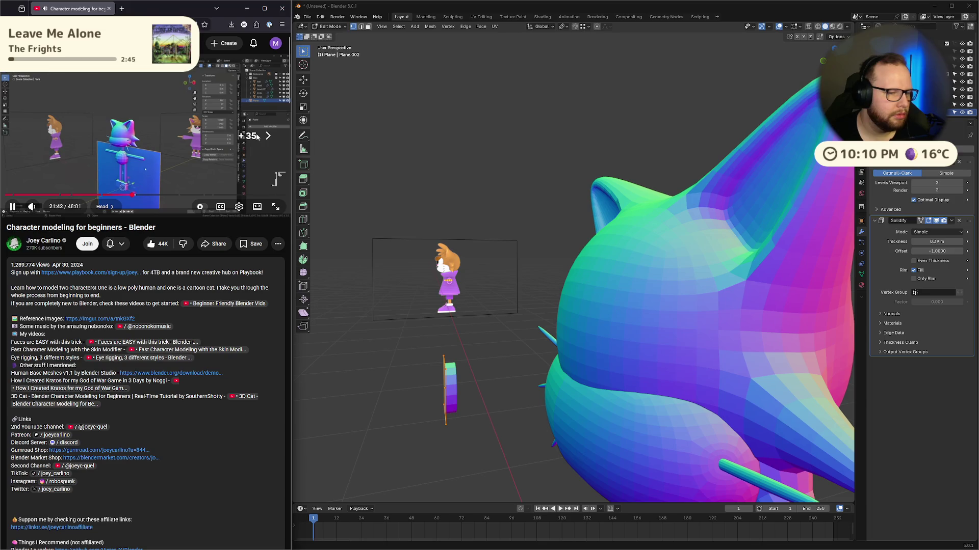
pyautogui.click(258, 137)
pyautogui.scroll(-3, 563, 277)
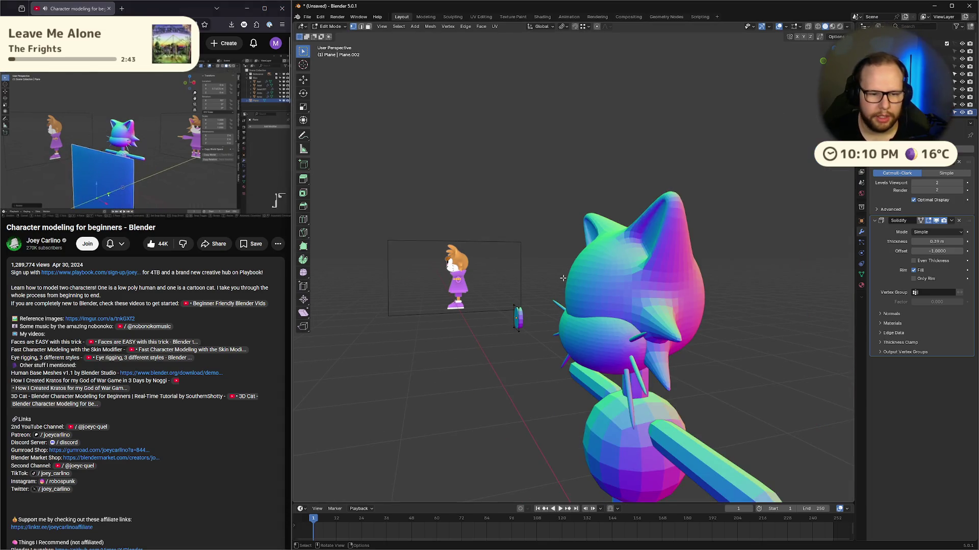
# Step: Return to Object Mode and delete the small thickened disc
pyautogui.press('Tab')
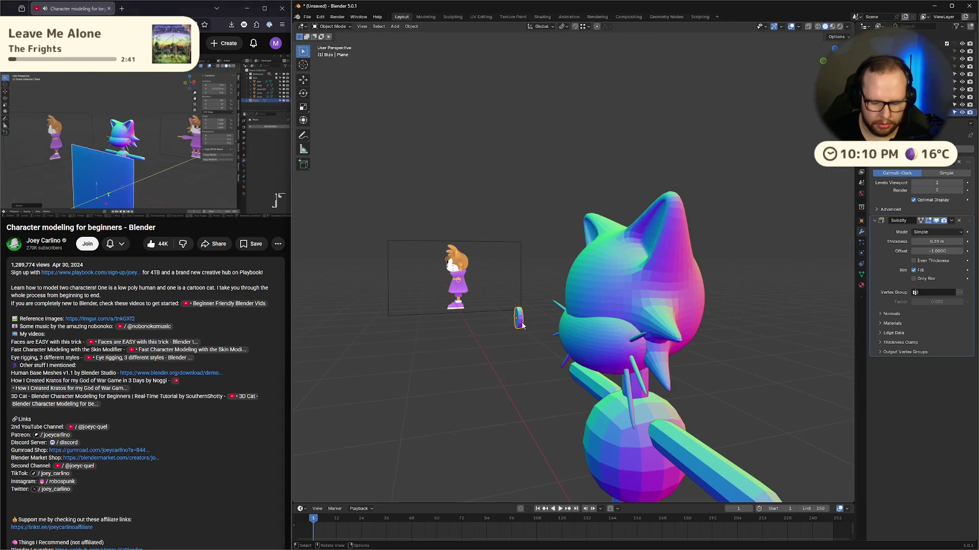
pyautogui.press('Delete')
pyautogui.hotkey('shift', 'a')
# Step: Add a plane, rotate it 90° on X to stand upright, raise it and shrink it
pyautogui.moveTo(531, 354)
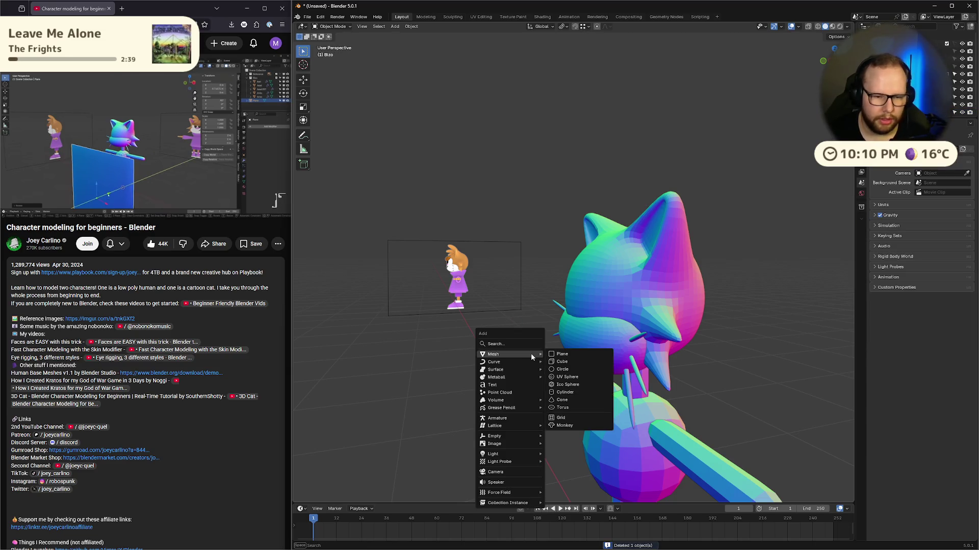
pyautogui.click(561, 354)
pyautogui.moveTo(670, 407); pyautogui.dragTo(711, 440, button='middle')
pyautogui.write('r')
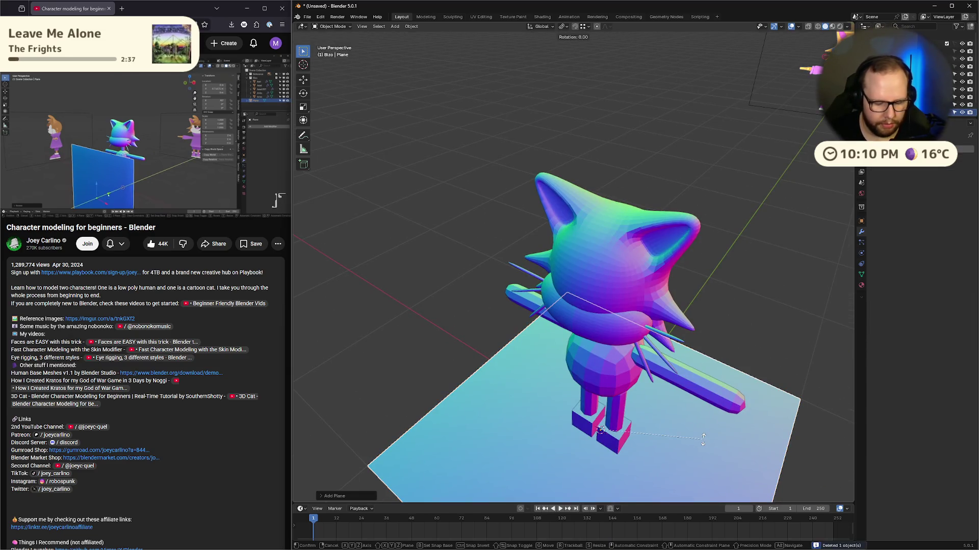
pyautogui.write('x90')
pyautogui.press('Return')
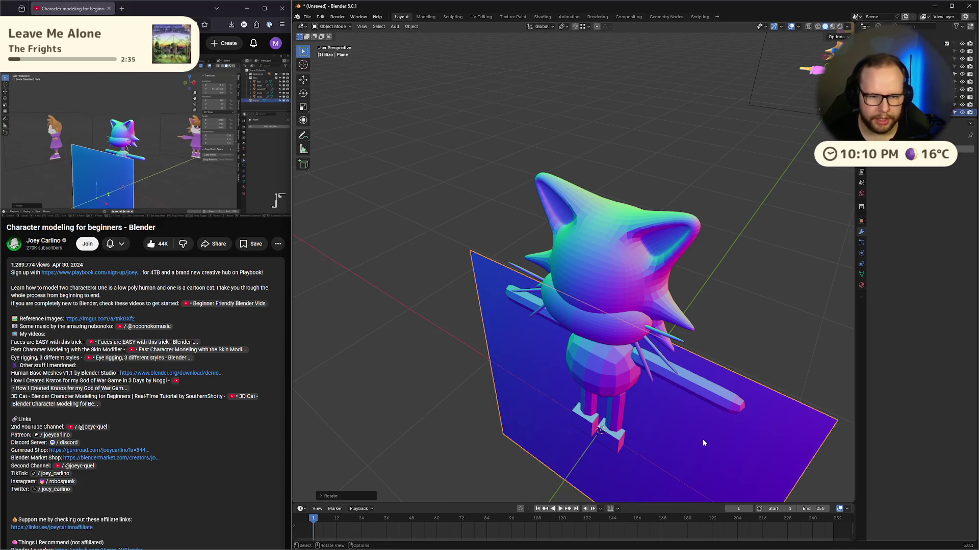
pyautogui.press('g')
pyautogui.press('z')
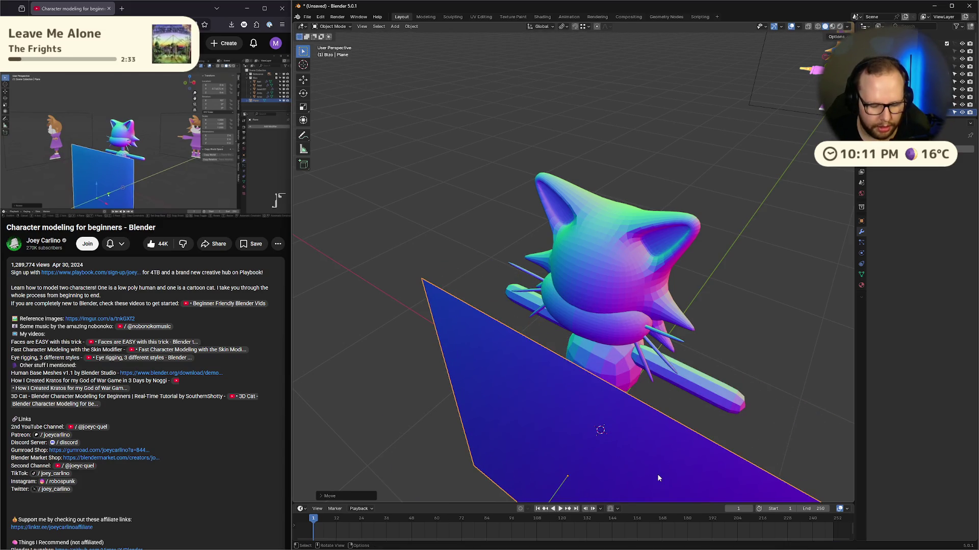
pyautogui.press('s')
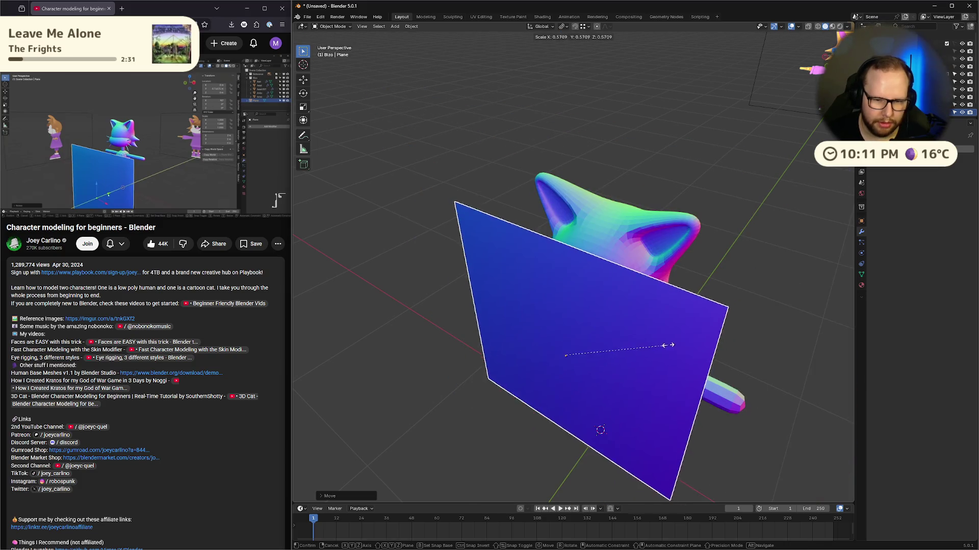
pyautogui.click(590, 347)
# Step: In front orthographic X-ray view, raise the plane along Z and scale it down
pyautogui.moveTo(590, 346)
pyautogui.mouseDown(button='middle')
pyautogui.moveTo(532, 412)
pyautogui.moveTo(509, 418)
pyautogui.mouseUp(button='middle')
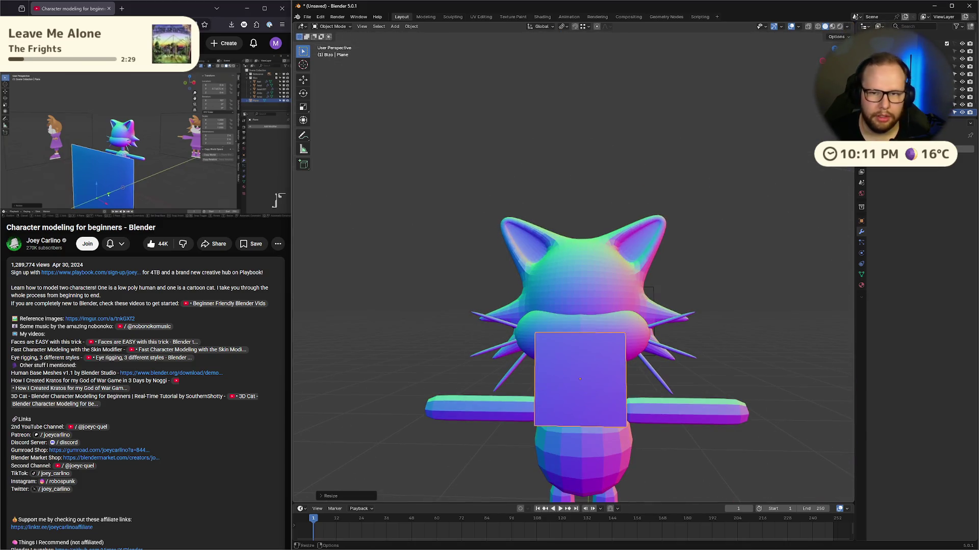
pyautogui.press('KP_1')
pyautogui.scroll(4, 663, 357)
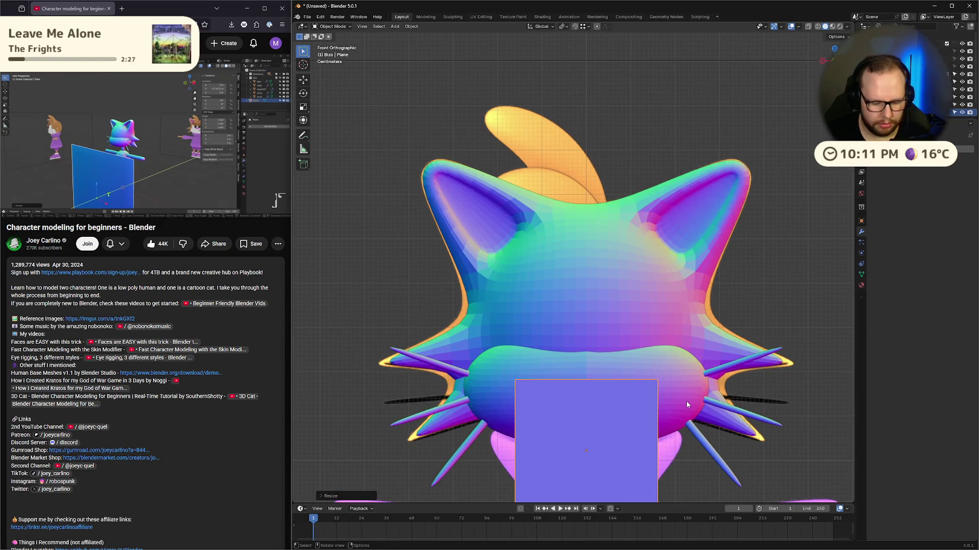
pyautogui.hotkey('alt', 'z')
pyautogui.press('g')
pyautogui.press('z')
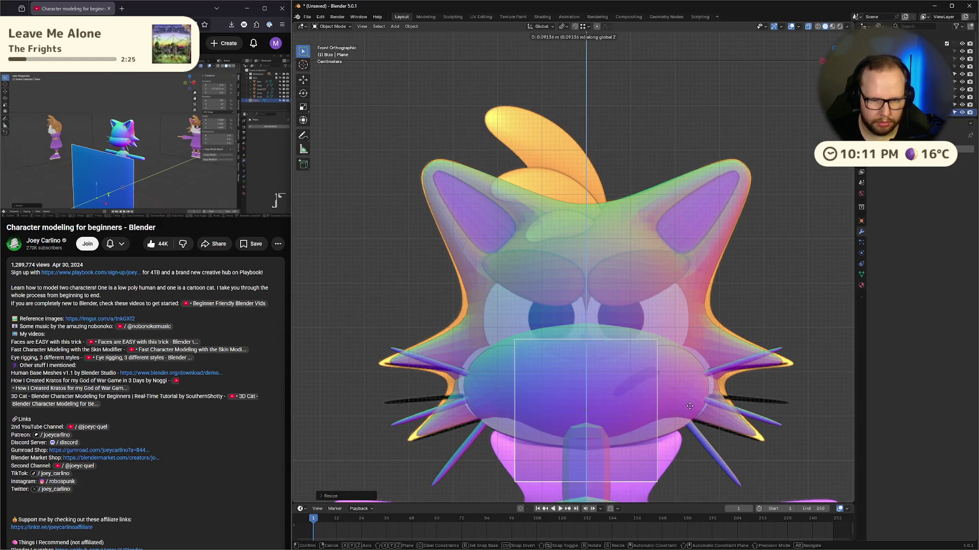
pyautogui.click(689, 353)
pyautogui.press('s')
pyautogui.click(632, 354)
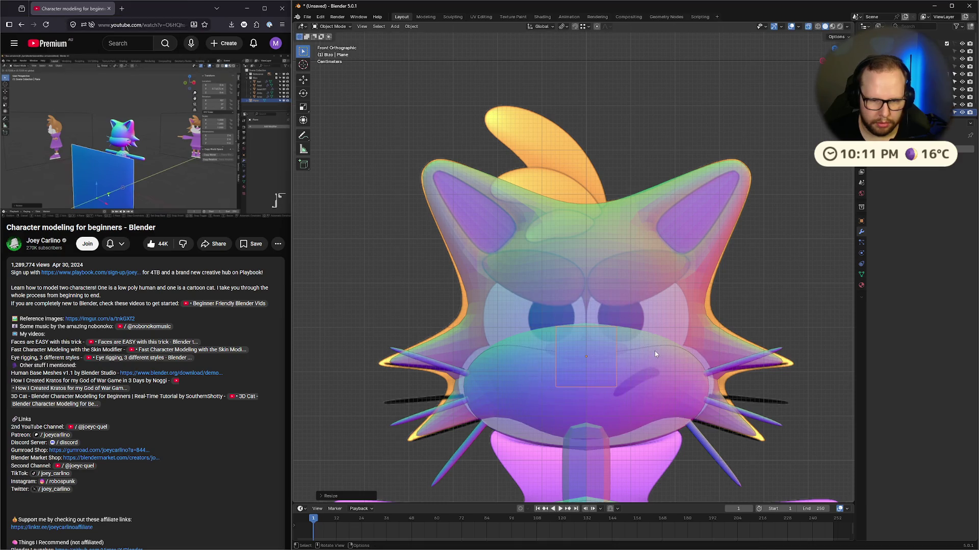
# Step: Shrink the plane further and move it vertically onto the front of the muzzle
pyautogui.click(40, 84)
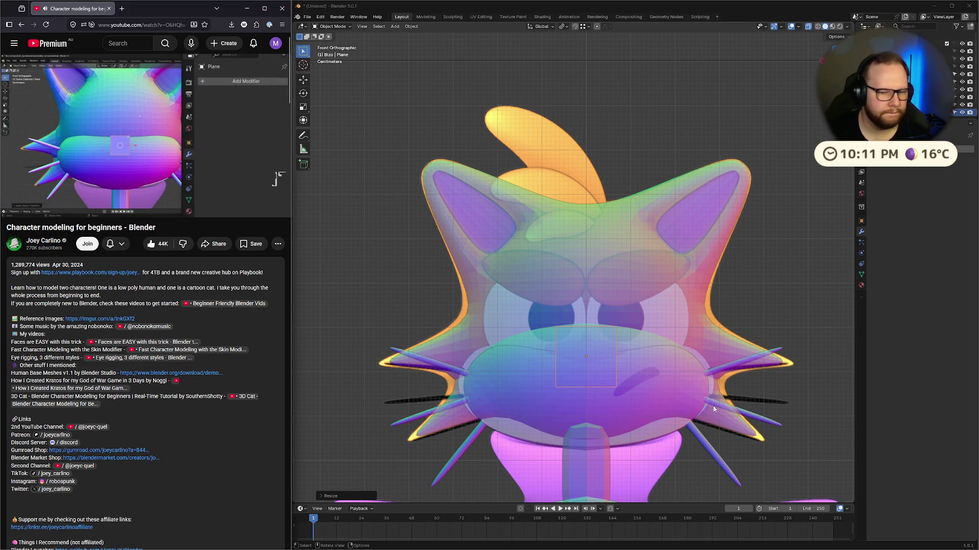
pyautogui.click(583, 333)
pyautogui.click(582, 333)
pyautogui.press('s')
pyautogui.click(713, 346)
pyautogui.press('g')
pyautogui.press('z')
pyautogui.click(713, 346)
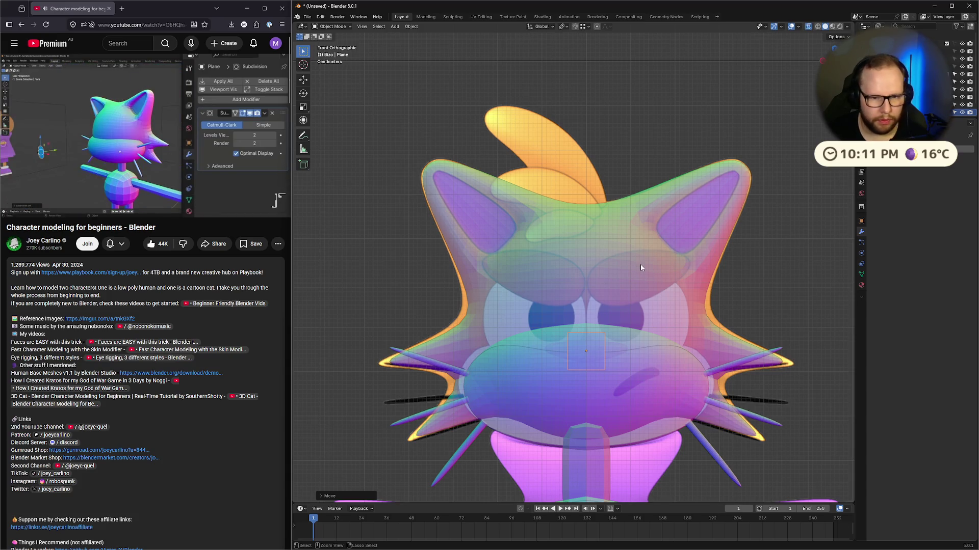
# Step: Give the plane a level-2 Subdivision Surface and add a Solidify modifier
pyautogui.hotkey('ctrl', '2')
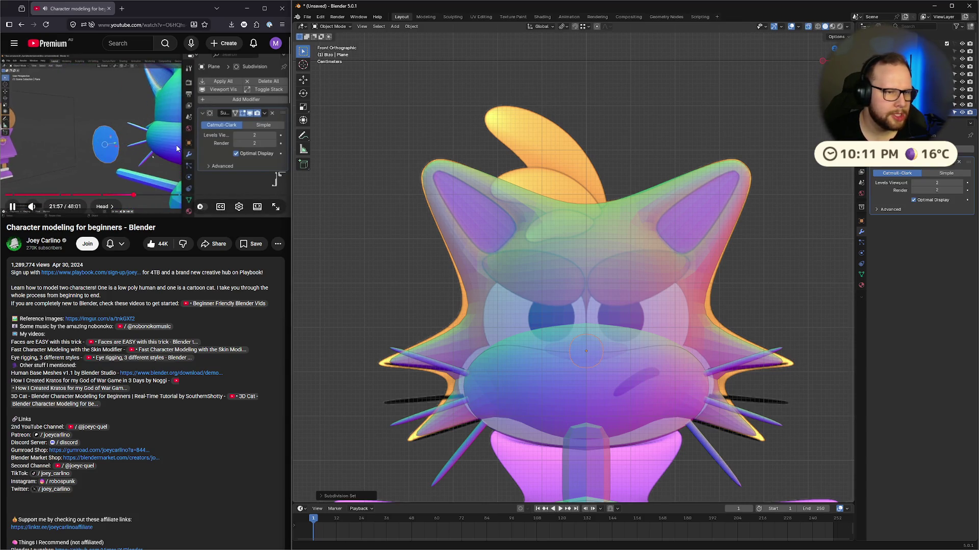
pyautogui.click(881, 165)
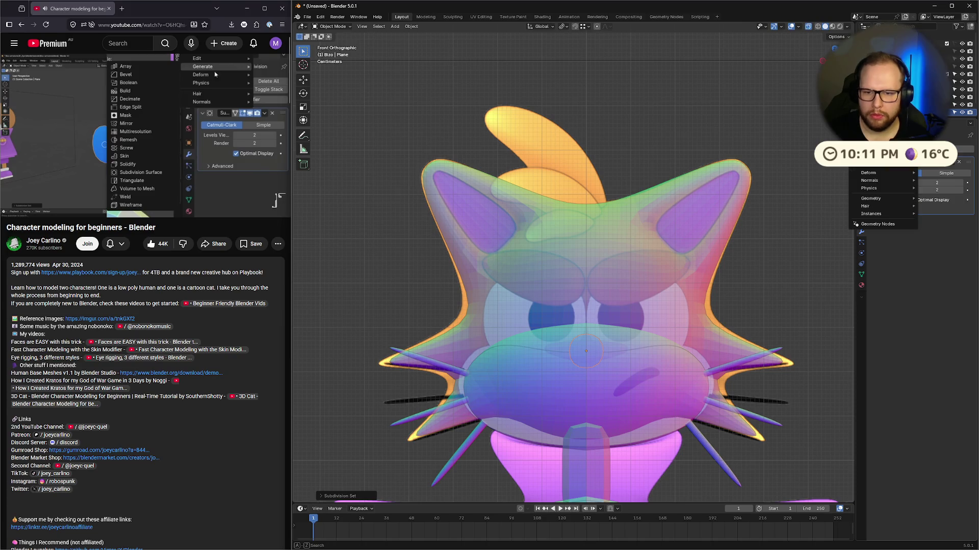
pyautogui.moveTo(881, 164)
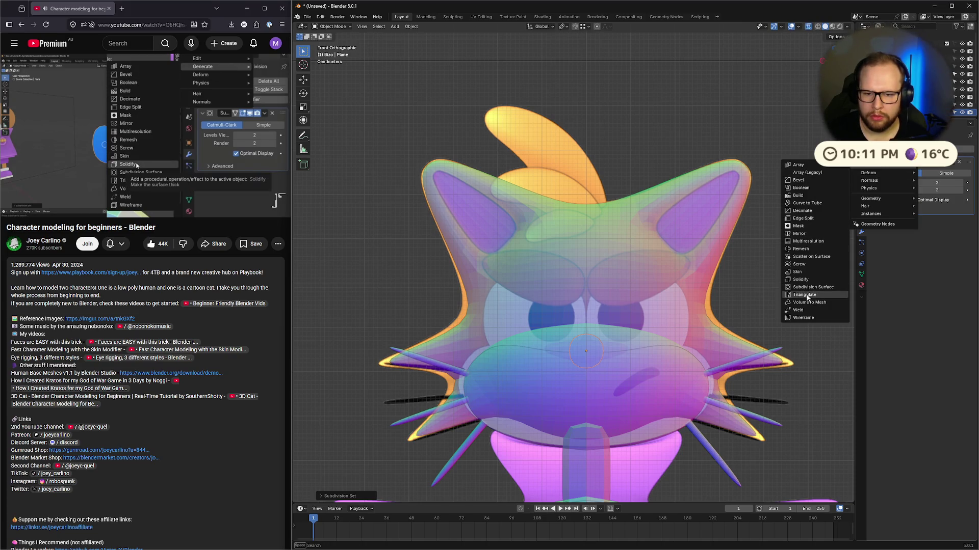
pyautogui.click(807, 279)
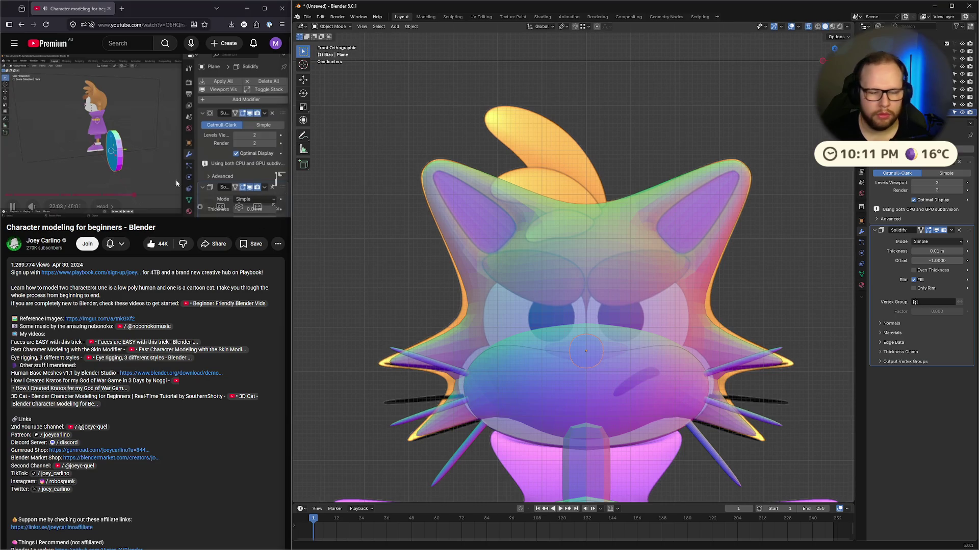
# Step: Set the Solidify modifier's offset to 0
pyautogui.click(176, 121)
pyautogui.moveTo(612, 249)
pyautogui.mouseDown(button='middle')
pyautogui.moveTo(738, 250)
pyautogui.moveTo(643, 248)
pyautogui.moveTo(671, 246)
pyautogui.mouseUp(button='middle')
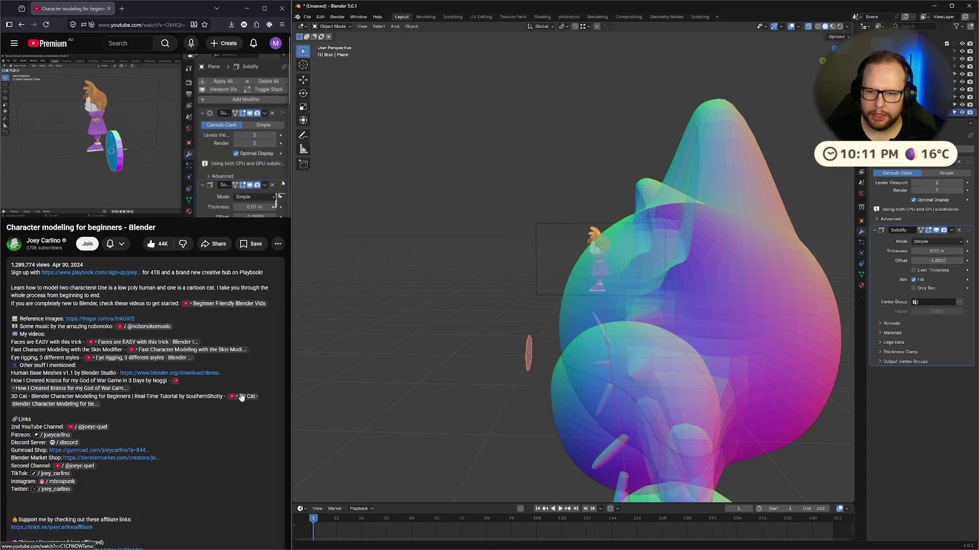
pyautogui.click(125, 148)
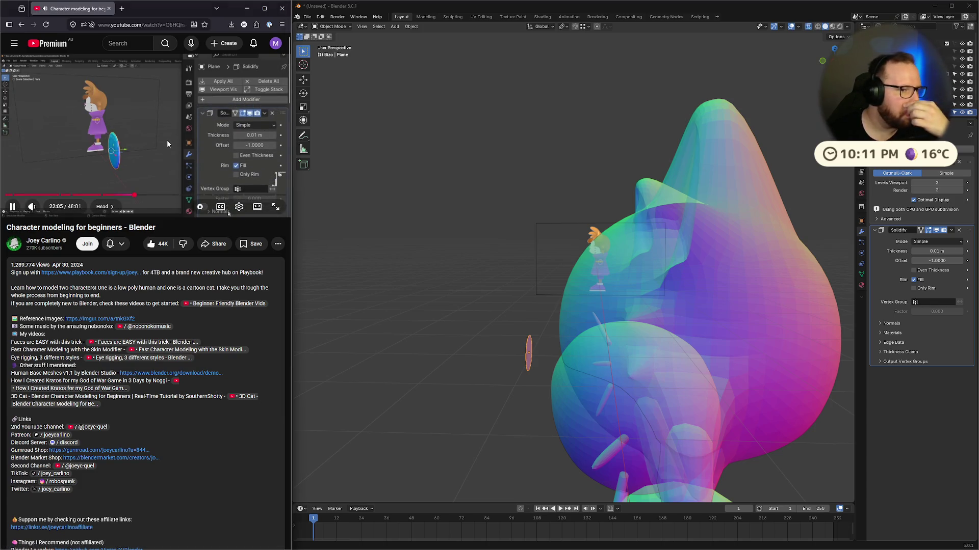
pyautogui.click(179, 139)
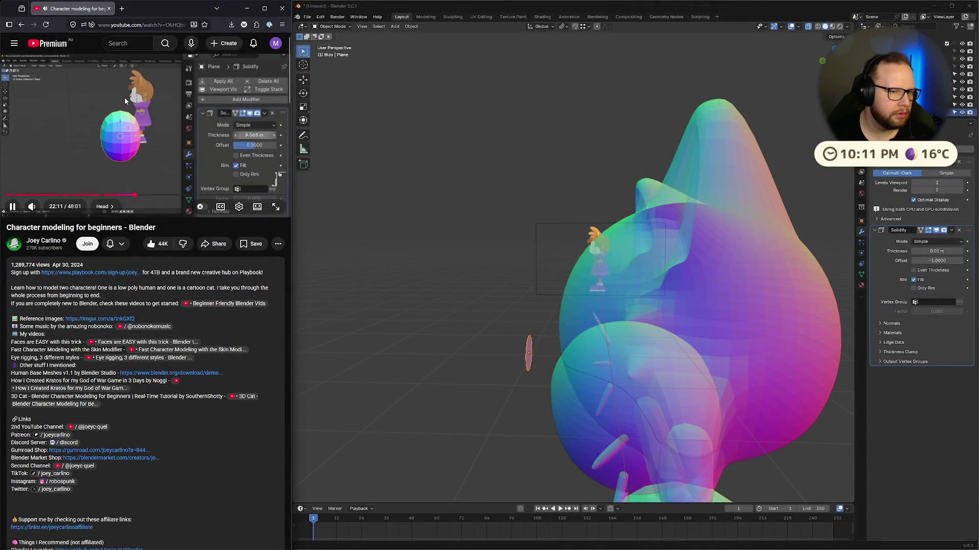
pyautogui.click(121, 100)
pyautogui.click(940, 261)
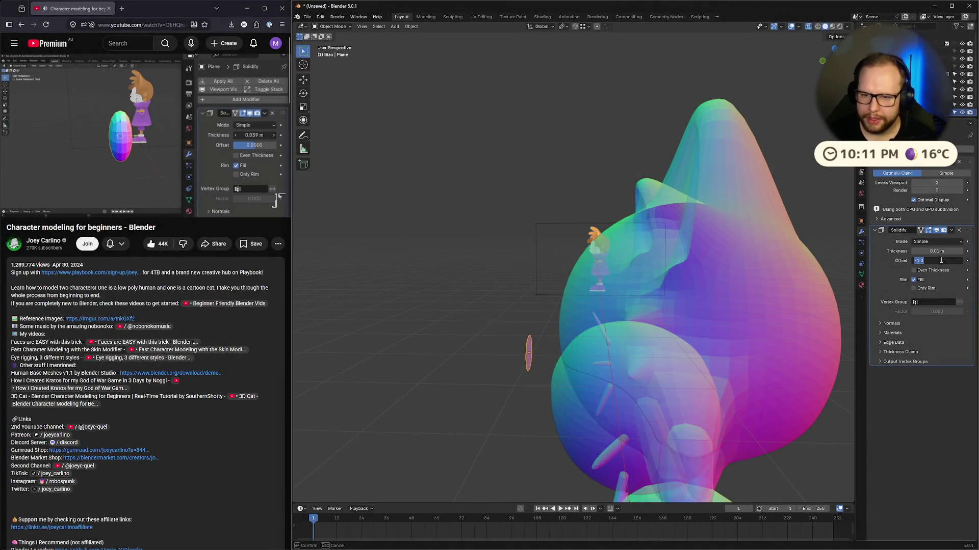
pyautogui.write('0')
pyautogui.press('Return')
# Step: Raise the Solidify thickness to 1.82 m and bring up the Ctrl+A Apply menu
pyautogui.moveTo(929, 243)
pyautogui.mouseDown()
pyautogui.moveTo(963, 243)
pyautogui.moveTo(963, 159)
pyautogui.mouseUp()
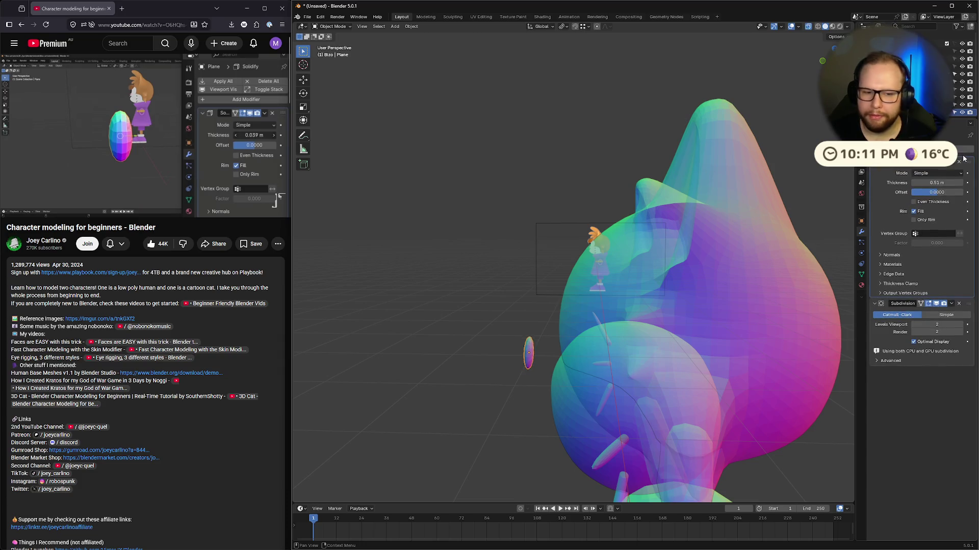
pyautogui.moveTo(541, 325)
pyautogui.mouseDown(button='middle')
pyautogui.moveTo(533, 398)
pyautogui.moveTo(623, 386)
pyautogui.moveTo(583, 430)
pyautogui.moveTo(593, 302)
pyautogui.mouseUp(button='middle')
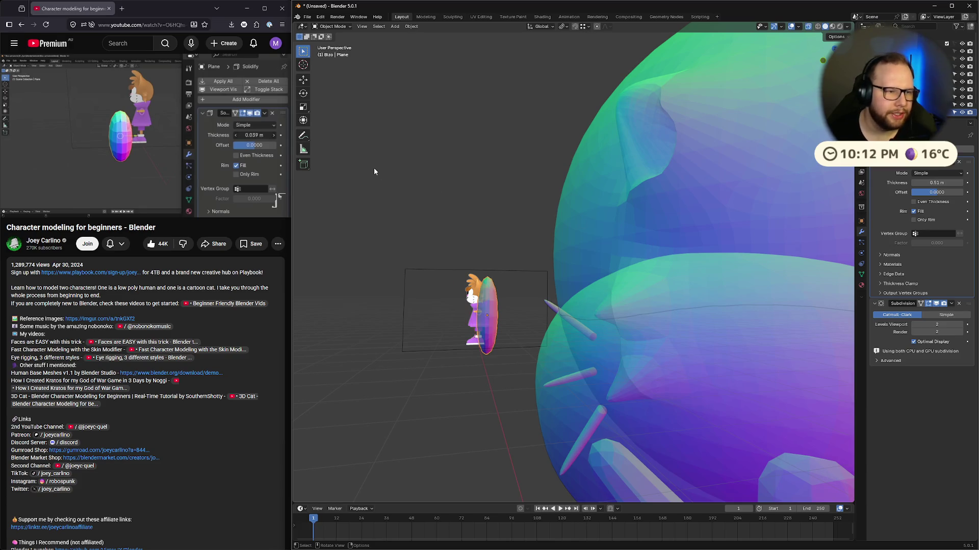
pyautogui.press('XF86AudioPlay')
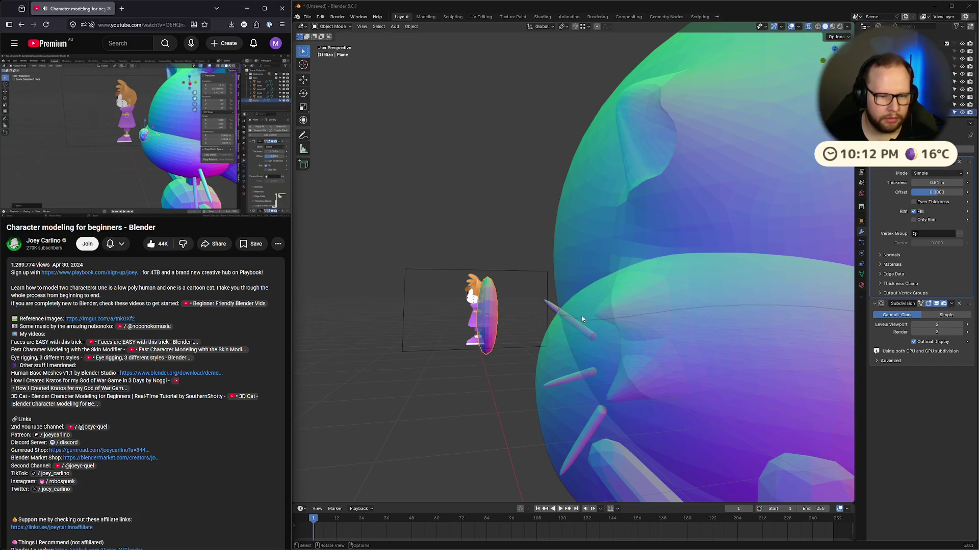
pyautogui.moveTo(582, 317); pyautogui.dragTo(583, 323, button='middle')
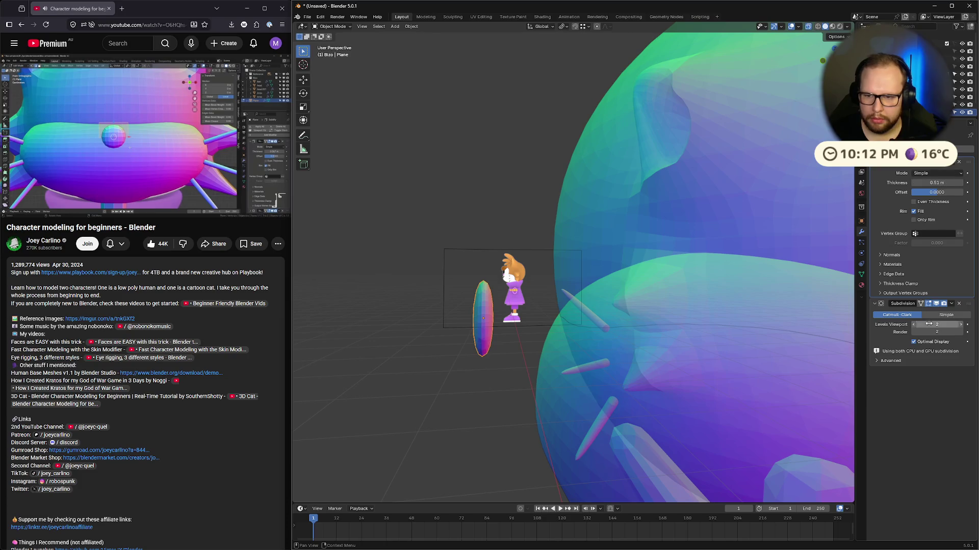
pyautogui.moveTo(937, 182); pyautogui.dragTo(961, 183)
pyautogui.click(961, 184)
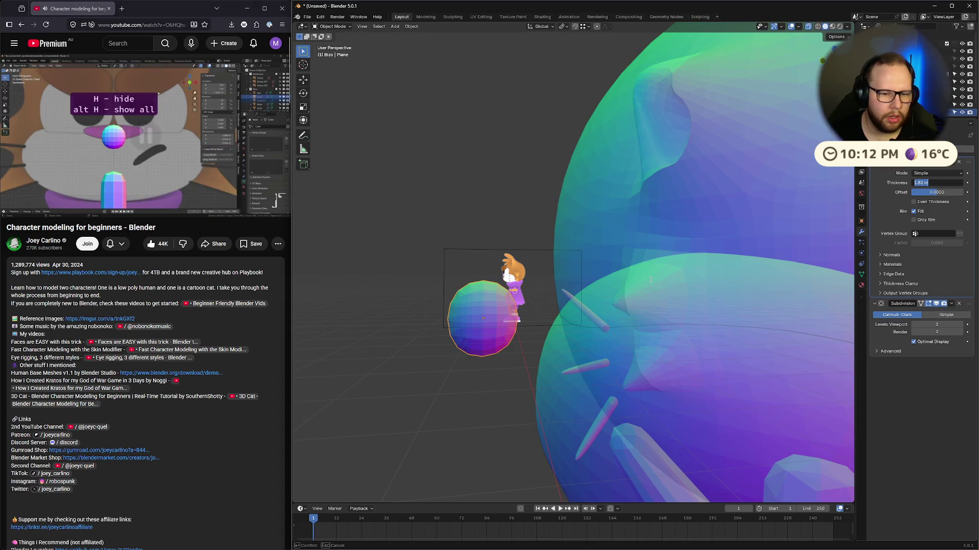
pyautogui.moveTo(780, 205); pyautogui.dragTo(524, 207, button='middle')
pyautogui.hotkey('ctrl', 'a')
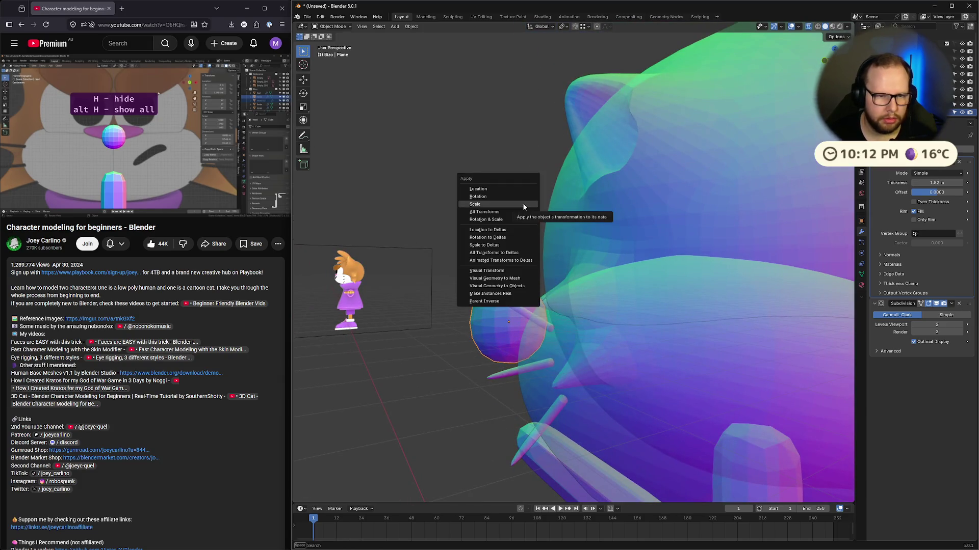
# Step: Apply the nose plane's scale and cut the Solidify thickness to 0.5, then 0.03 m
pyautogui.click(522, 203)
pyautogui.moveTo(690, 233); pyautogui.dragTo(724, 225, button='middle')
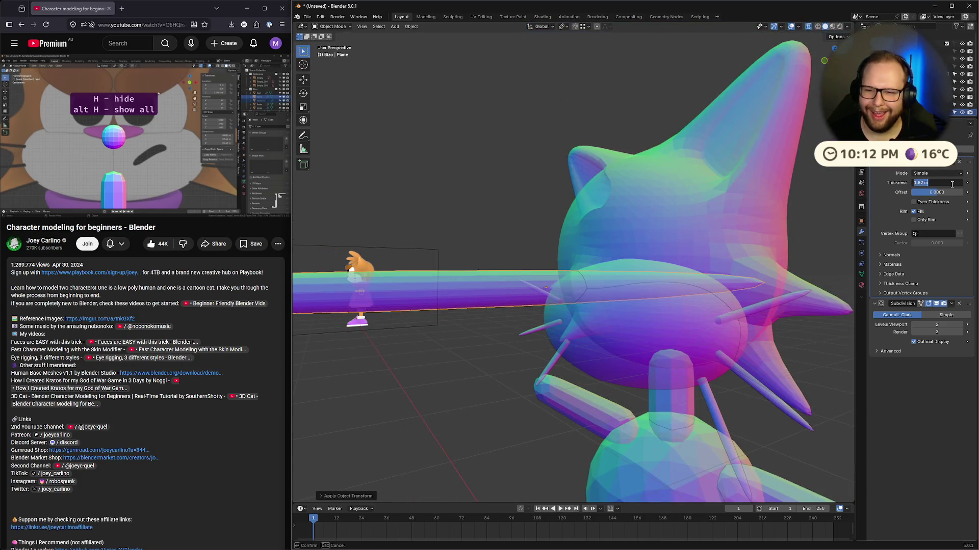
pyautogui.click(938, 183)
pyautogui.write('0.5')
pyautogui.press('Return')
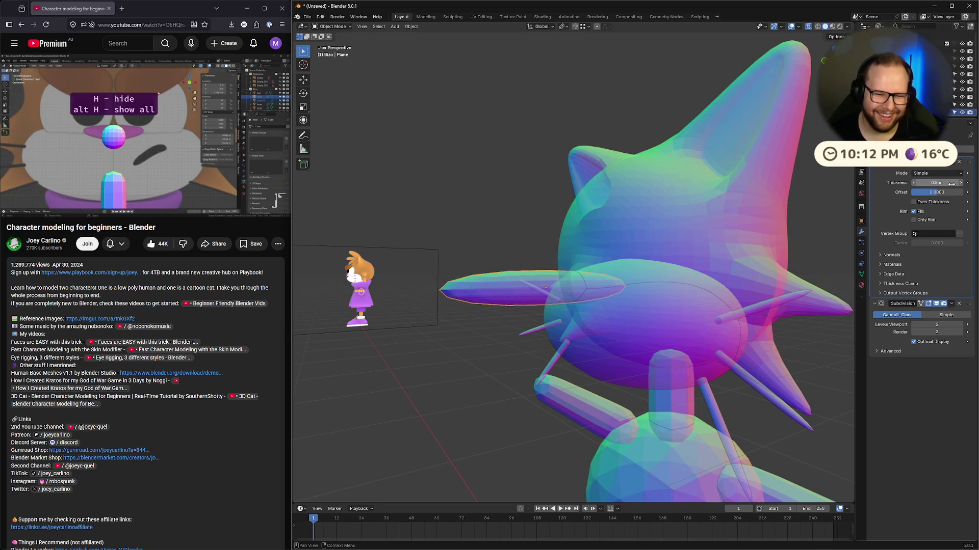
pyautogui.moveTo(947, 185); pyautogui.dragTo(920, 185)
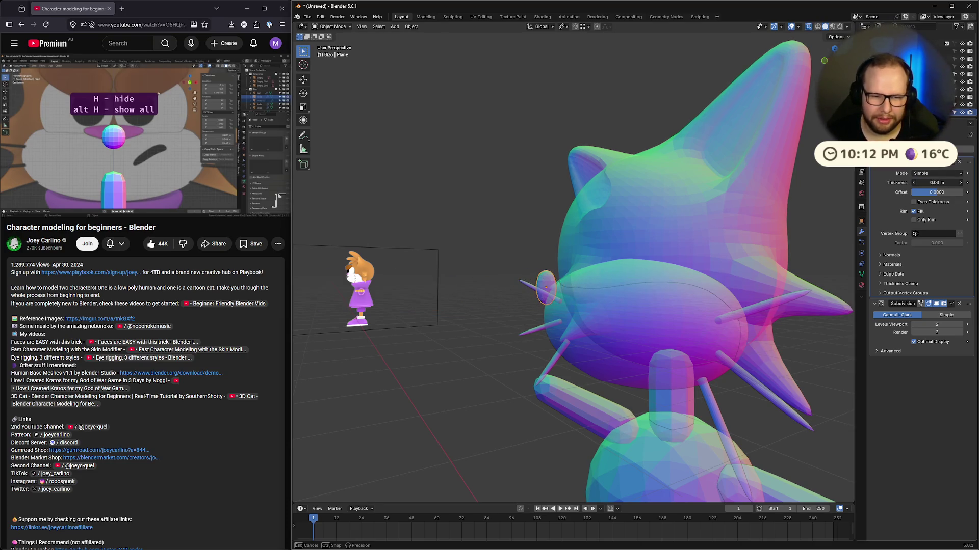
# Step: Set the Solidify thickness to 0.05 m, briefly hiding the sphere to check it
pyautogui.moveTo(816, 244); pyautogui.dragTo(769, 266, button='middle')
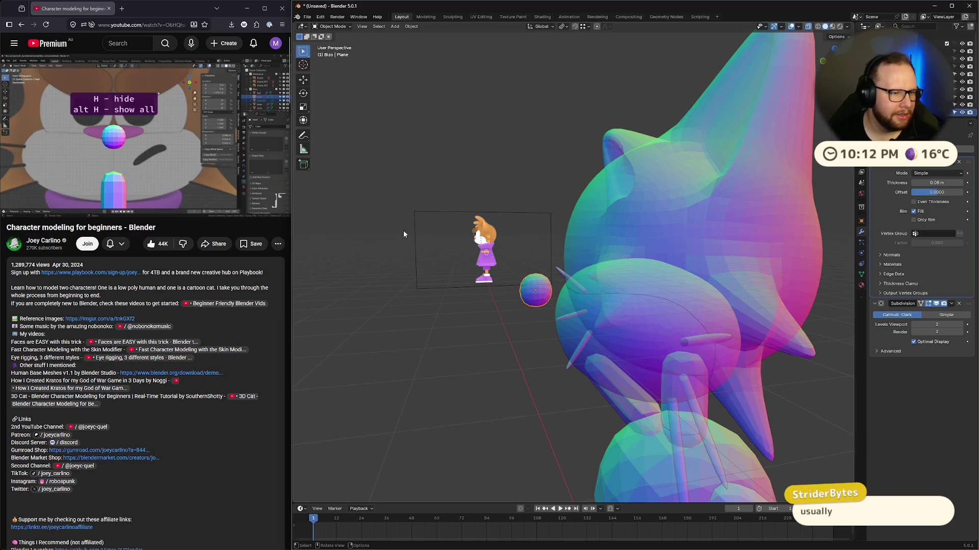
pyautogui.moveTo(530, 225); pyautogui.dragTo(566, 231, button='middle')
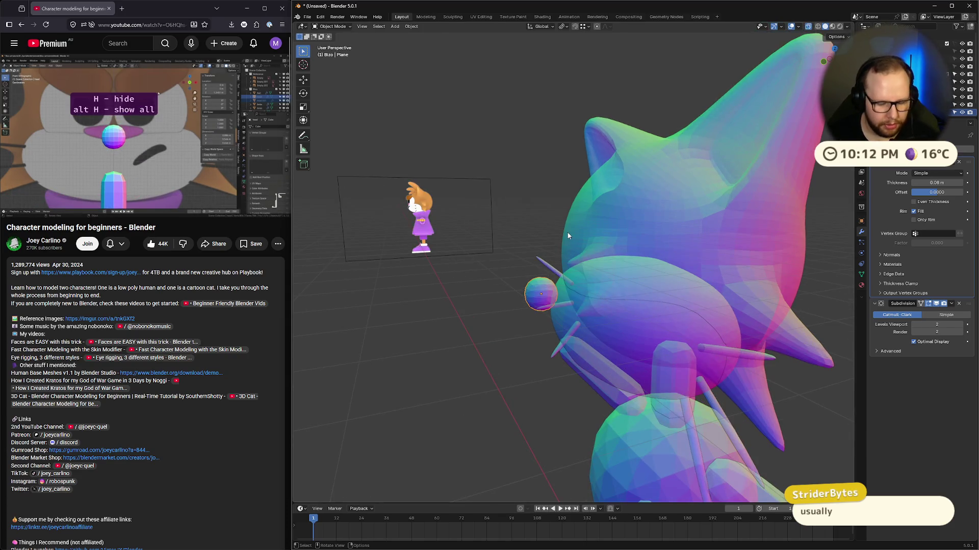
pyautogui.press('h')
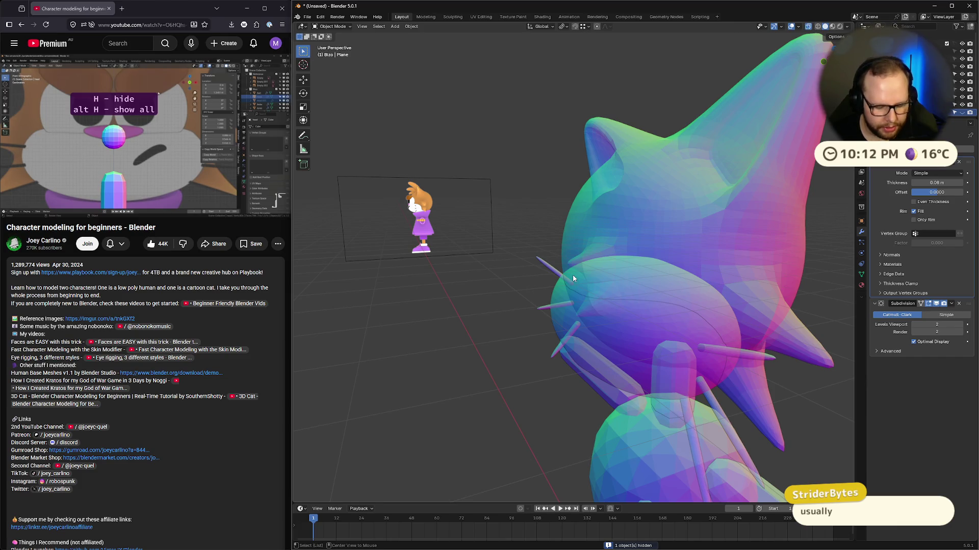
pyautogui.hotkey('alt', 'h')
pyautogui.moveTo(573, 278); pyautogui.dragTo(505, 284, button='middle')
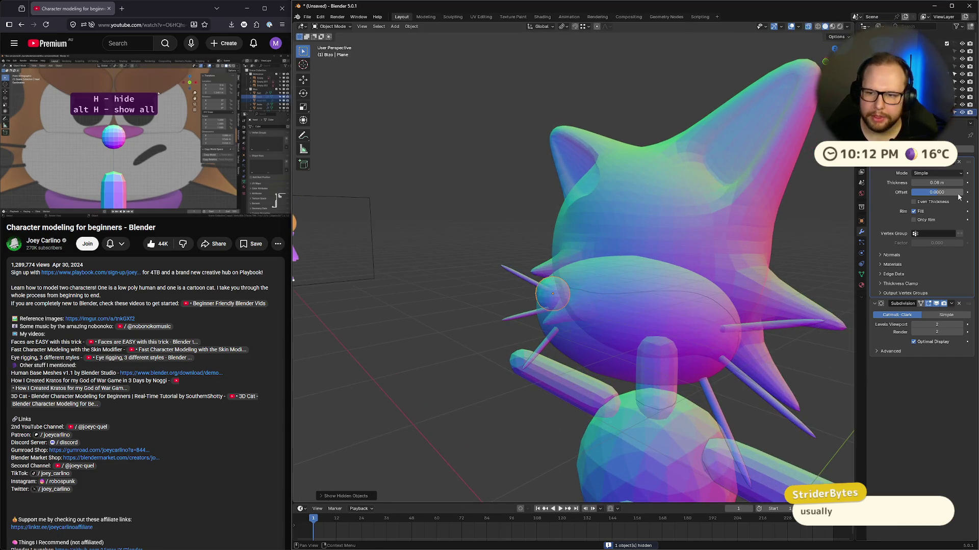
pyautogui.moveTo(920, 182); pyautogui.dragTo(920, 182)
pyautogui.moveTo(602, 245); pyautogui.dragTo(559, 258, button='middle')
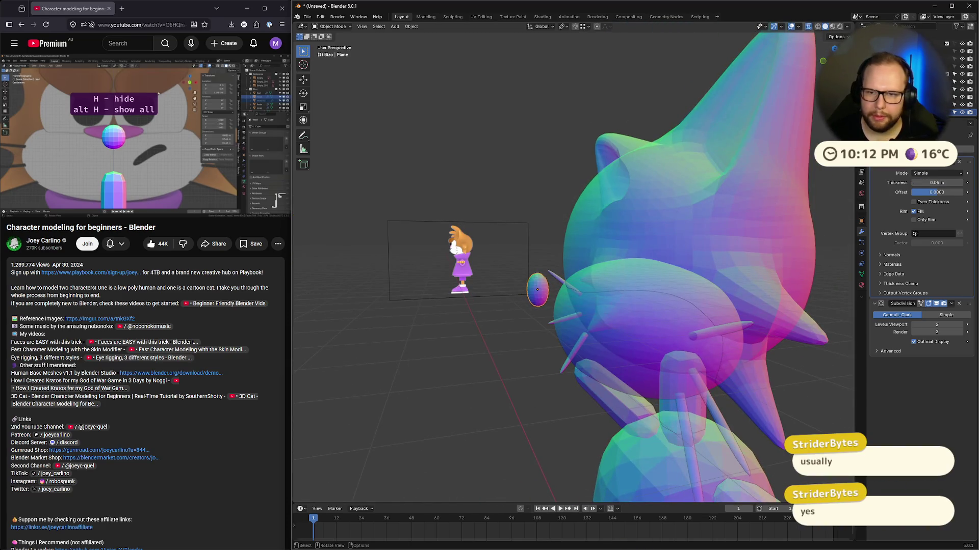
# Step: In Right view, move the nose along Y, shrink it, and seat it against the face
pyautogui.click(823, 62)
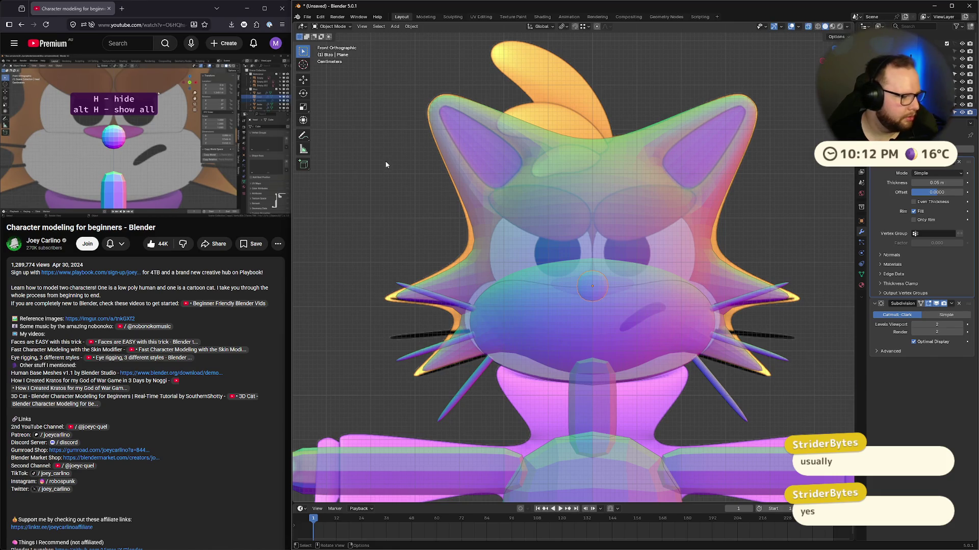
pyautogui.click(823, 62)
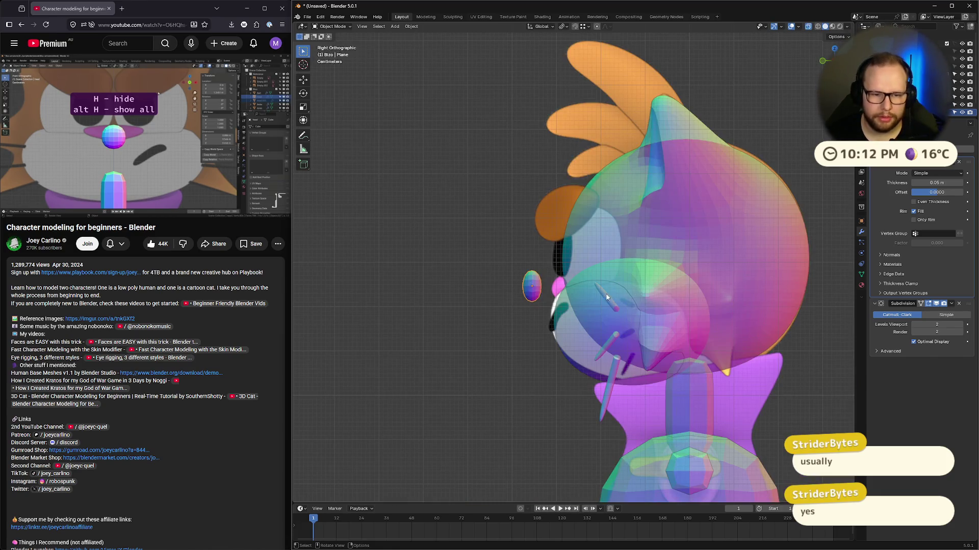
pyautogui.press('g')
pyautogui.press('y')
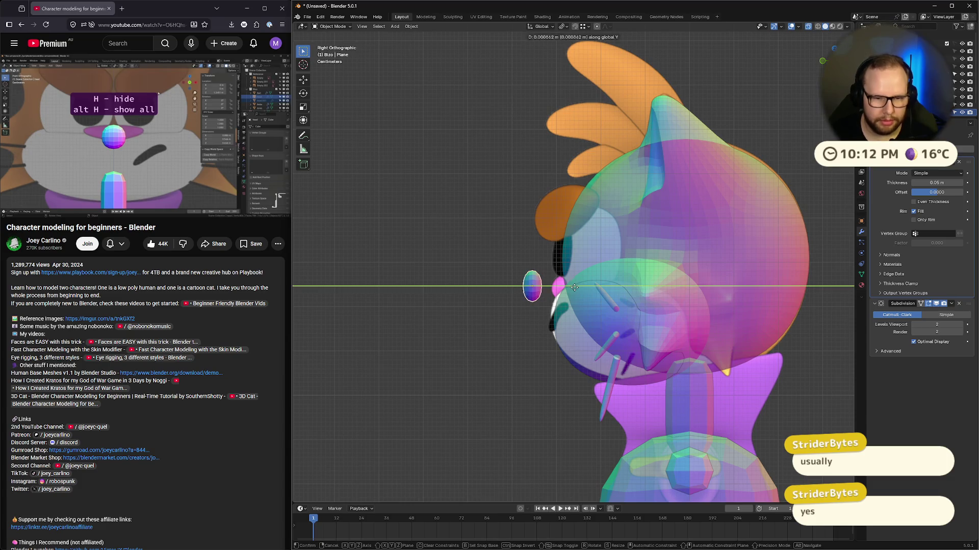
pyautogui.click(600, 293)
pyautogui.press('s')
pyautogui.click(673, 277)
pyautogui.press('g')
pyautogui.press('y')
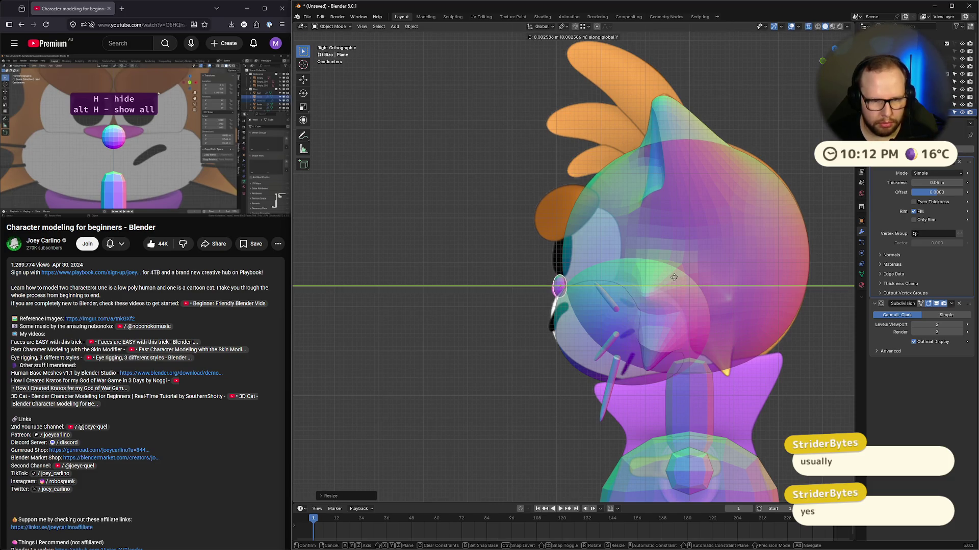
pyautogui.click(673, 277)
# Step: Isolate the nose to inspect it, unhide everything, then select the Head object
pyautogui.click(148, 118)
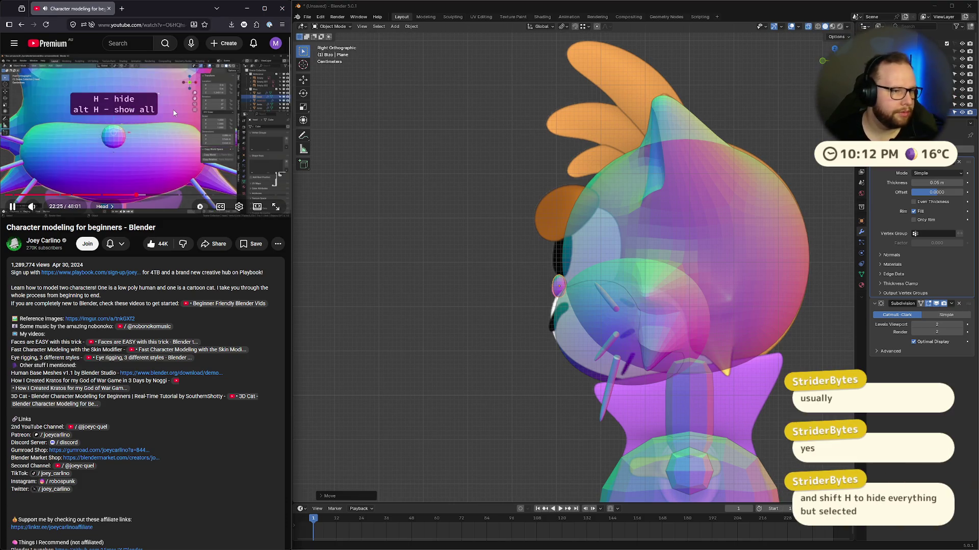
pyautogui.click(160, 114)
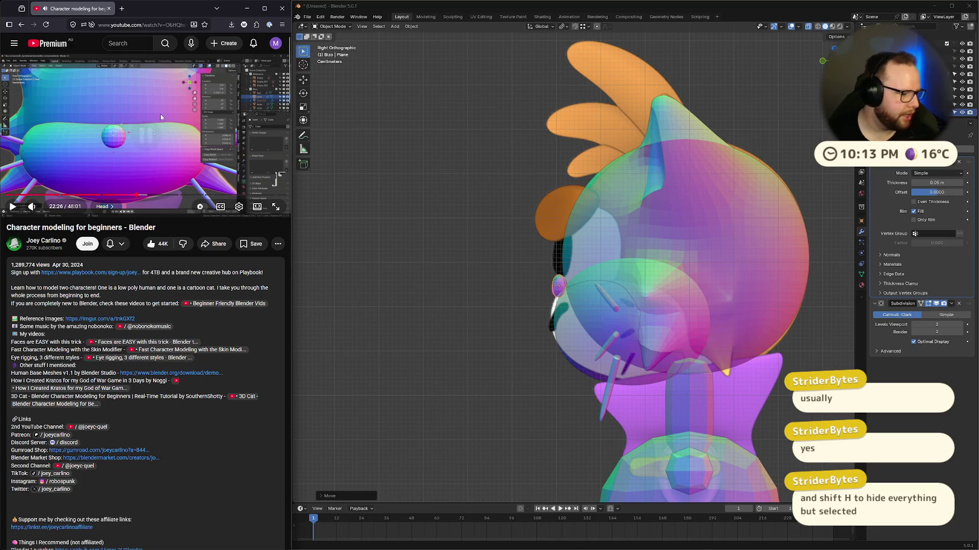
pyautogui.click(520, 294)
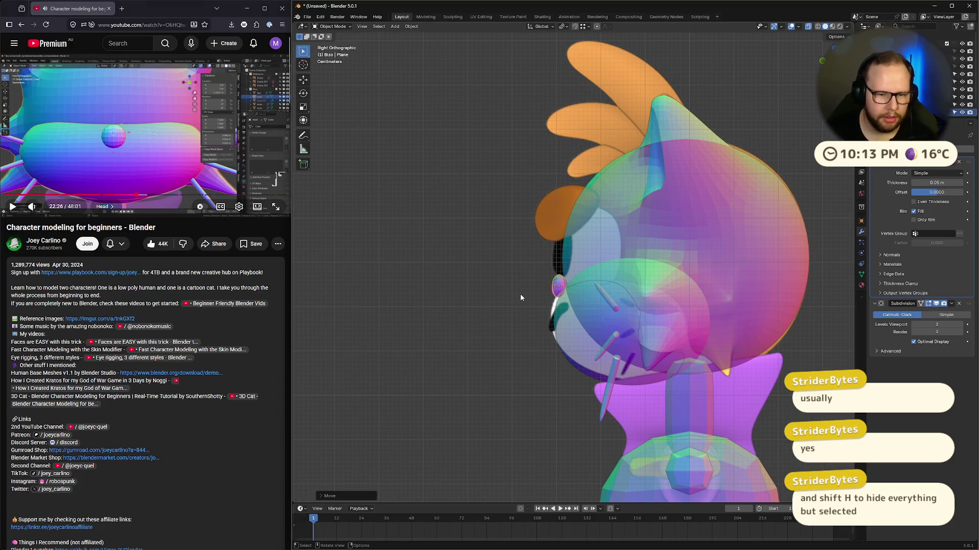
pyautogui.hotkey('shift', 'h')
pyautogui.moveTo(525, 300); pyautogui.dragTo(550, 308, button='middle')
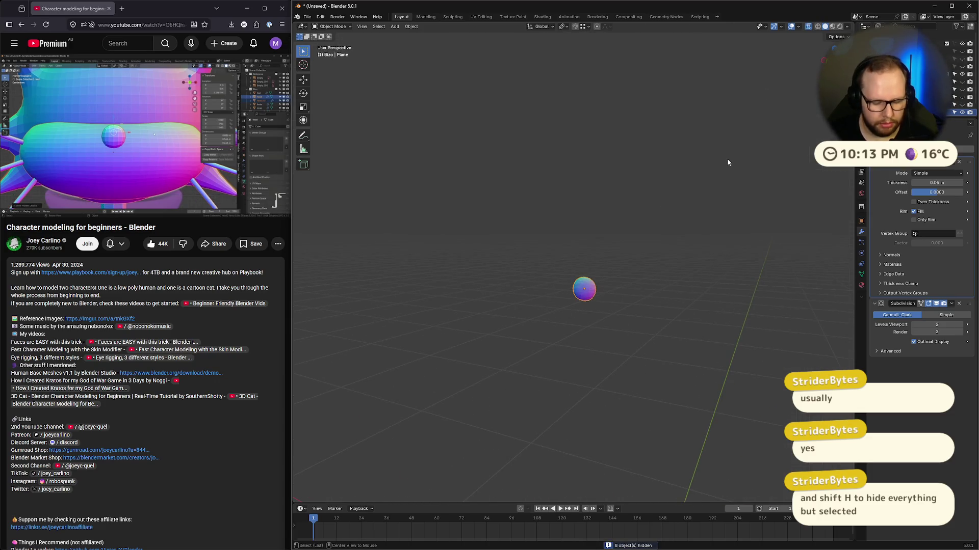
pyautogui.hotkey('alt', 'h')
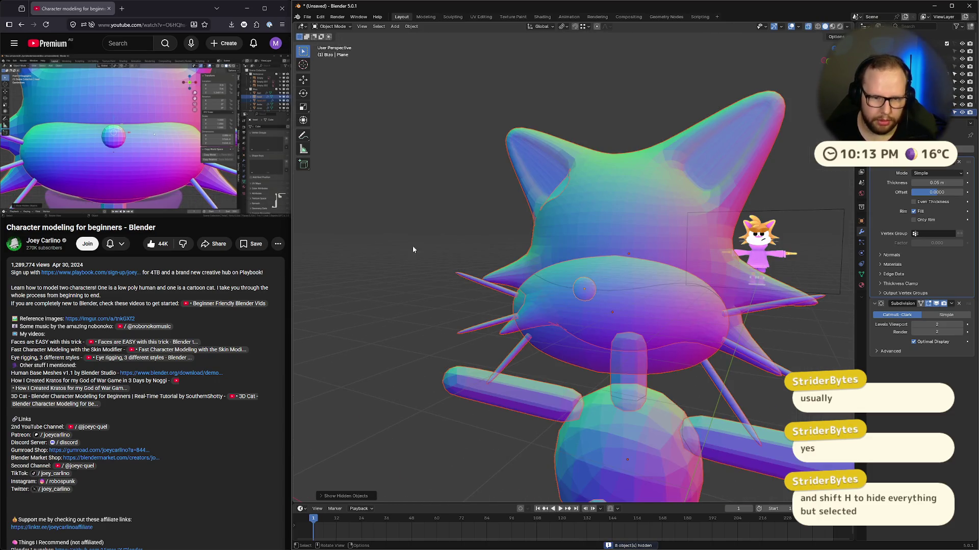
pyautogui.click(149, 133)
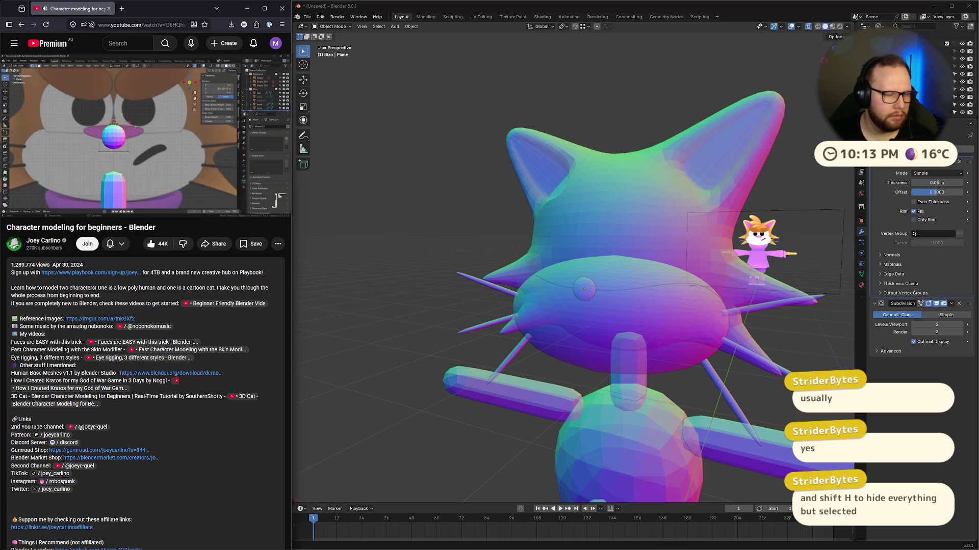
pyautogui.press('space')
pyautogui.click(678, 293)
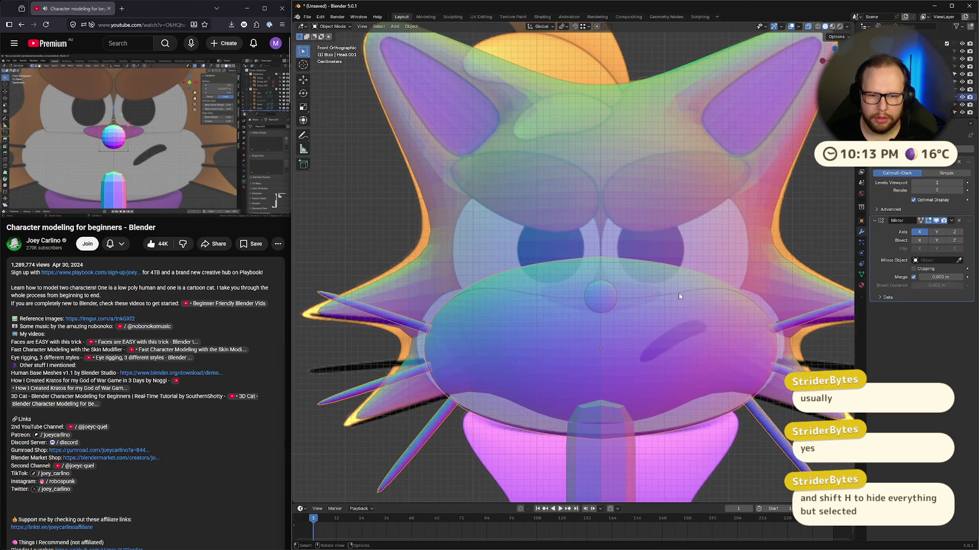
# Step: Turn off X-ray, select the nose, and in Edit Mode widen its top vertices
pyautogui.hotkey('alt', 'z')
pyautogui.click(604, 297)
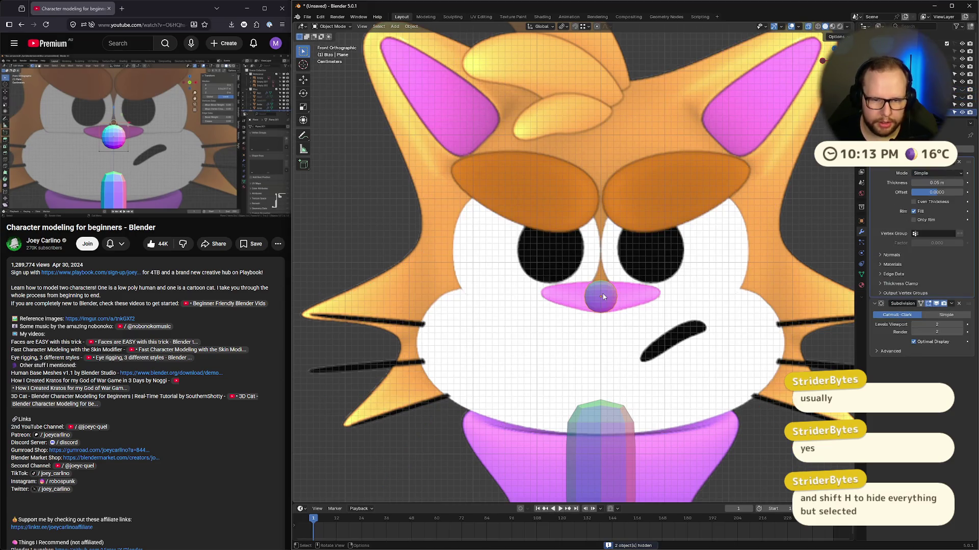
pyautogui.press('XF86AudioPlay')
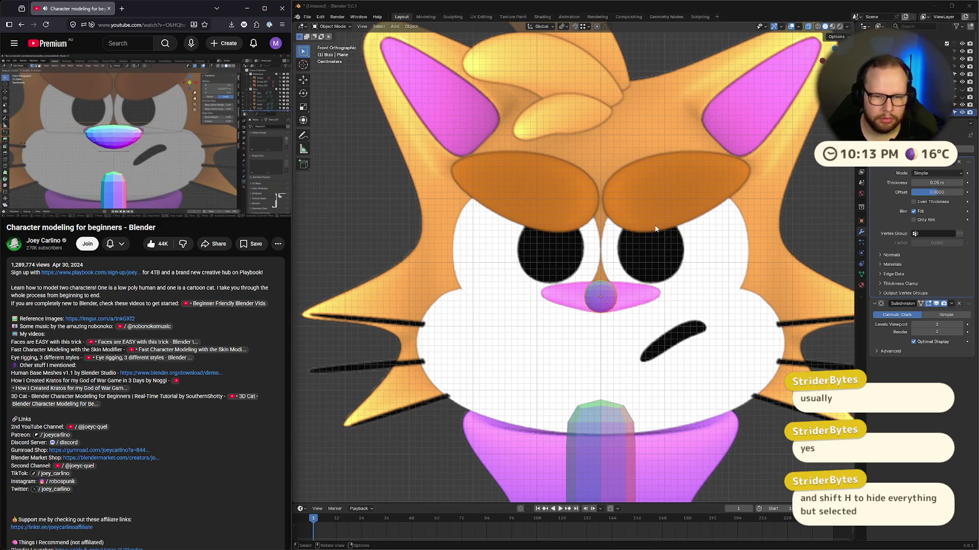
pyautogui.scroll(3, 583, 232)
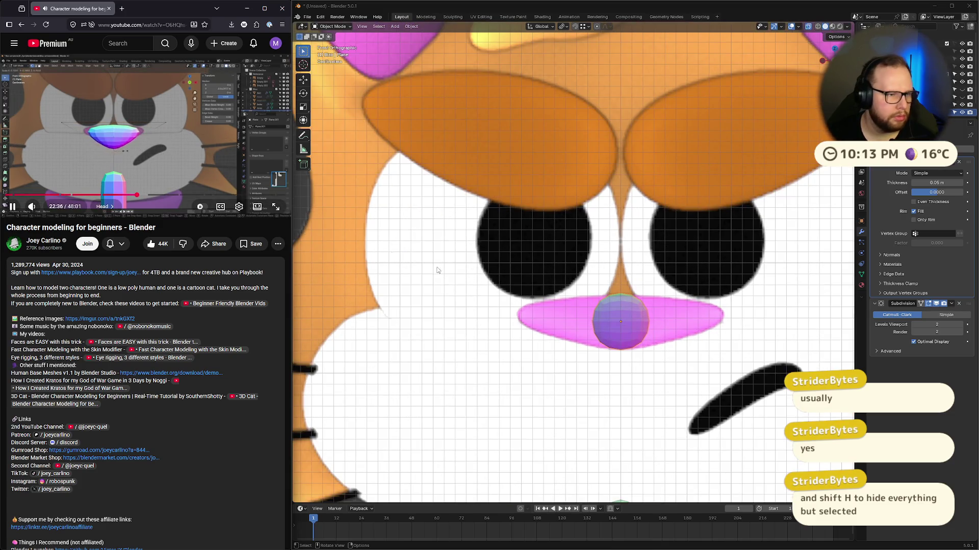
pyautogui.press('Tab')
pyautogui.moveTo(657, 295); pyautogui.dragTo(540, 255)
pyautogui.press('s')
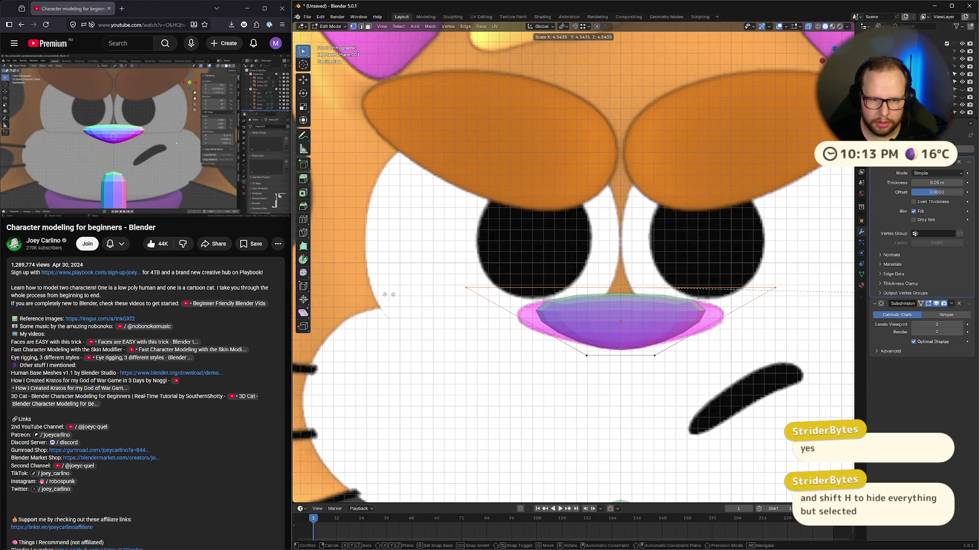
pyautogui.click(466, 295)
# Step: Widen the nose's bottom vertices, then scale the whole nose to 0.93
pyautogui.moveTo(544, 344)
pyautogui.mouseDown()
pyautogui.moveTo(615, 362)
pyautogui.moveTo(679, 358)
pyautogui.mouseUp()
pyautogui.press('s')
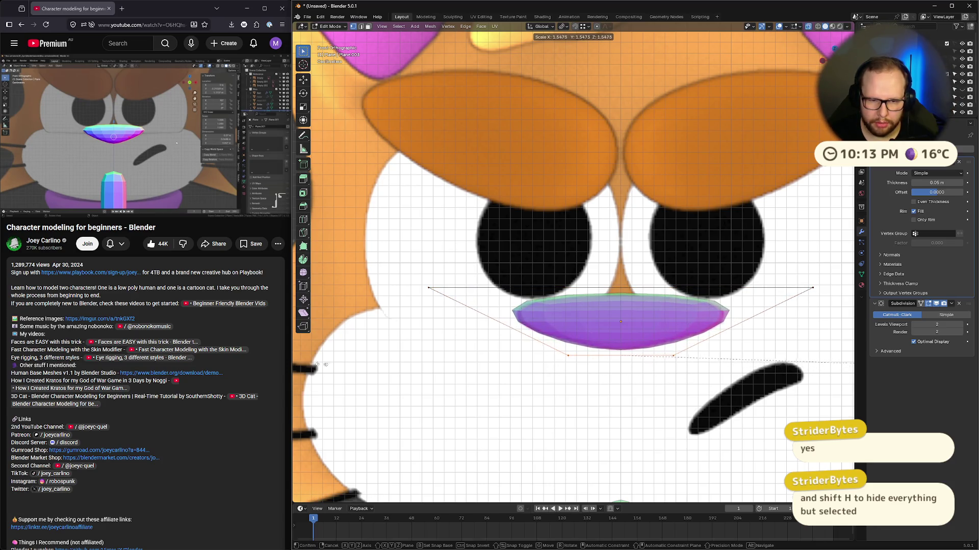
pyautogui.click(345, 362)
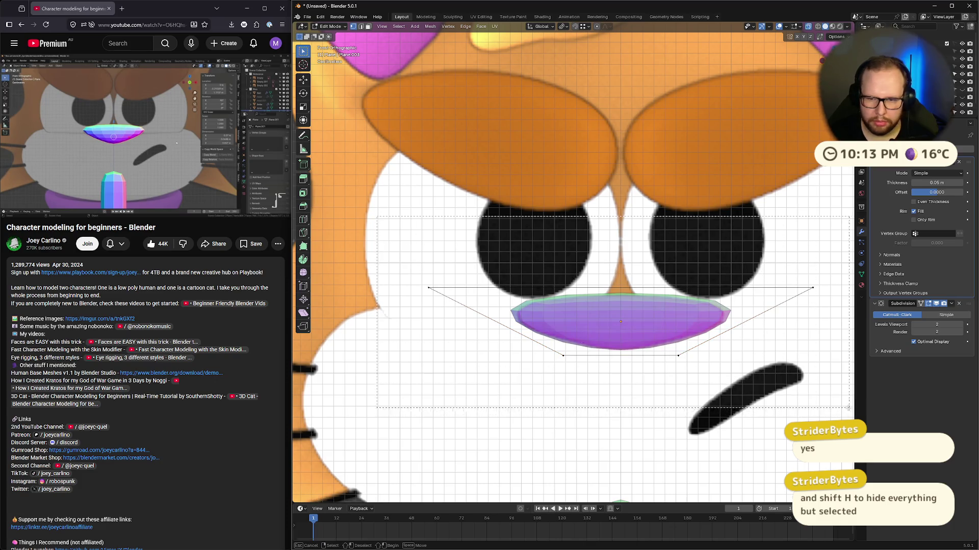
pyautogui.press('a')
pyautogui.press('s')
pyautogui.click(829, 397)
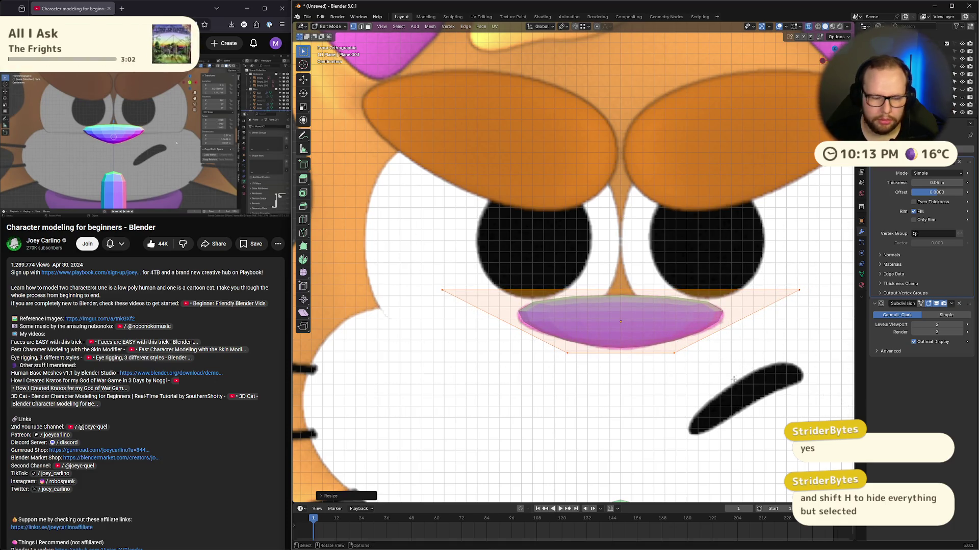
# Step: Widen the bottom edge of the nose further and return to Object Mode
pyautogui.click(557, 269)
pyautogui.moveTo(521, 367); pyautogui.dragTo(747, 341)
pyautogui.press('s')
pyautogui.click(773, 340)
pyautogui.click(636, 205)
pyautogui.click(237, 92)
pyautogui.press('Tab')
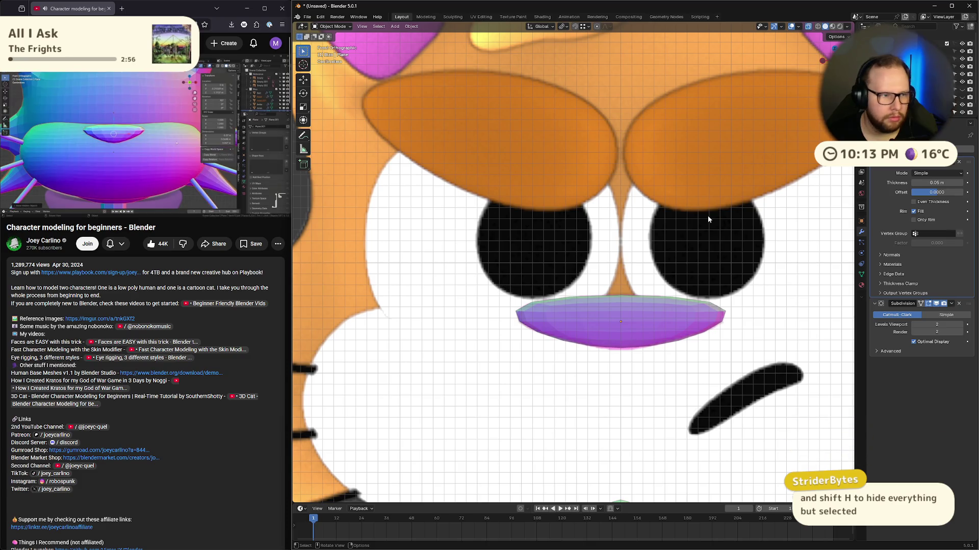
# Step: Unhide all and, from the right view, lower the nose on Z and tilt it around X
pyautogui.hotkey('alt', 'h')
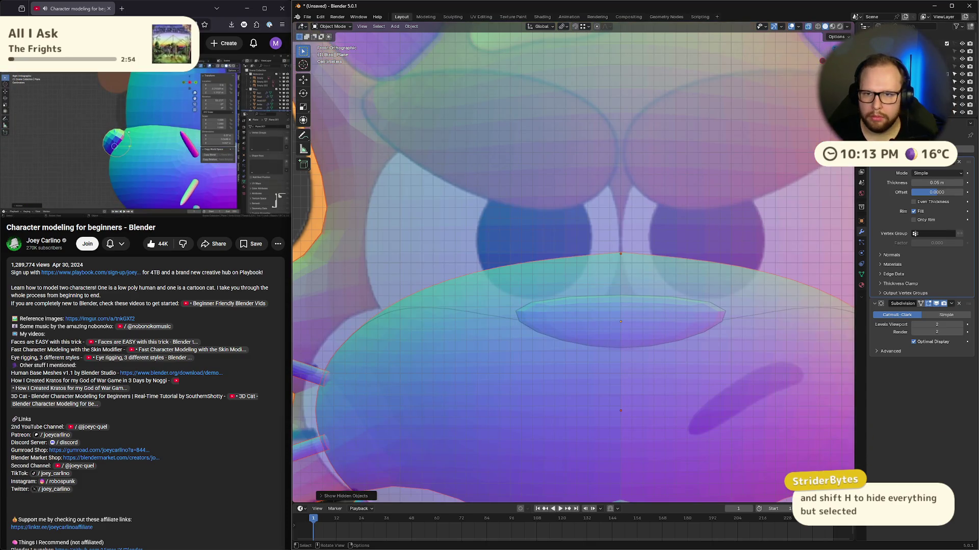
pyautogui.press('KP_3')
pyautogui.click(168, 109)
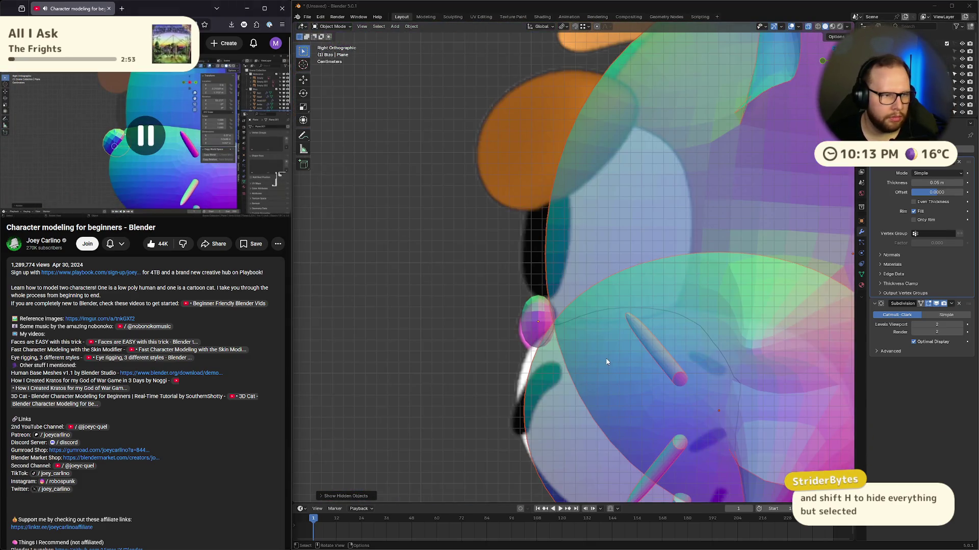
pyautogui.click(533, 323)
pyautogui.press('g')
pyautogui.press('z')
pyautogui.click(602, 308)
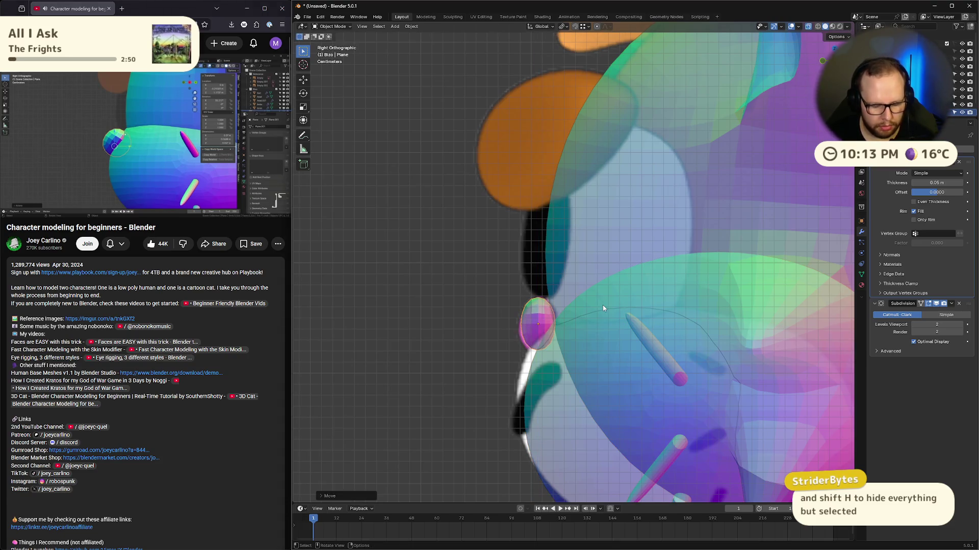
pyautogui.press('r')
pyautogui.press('x')
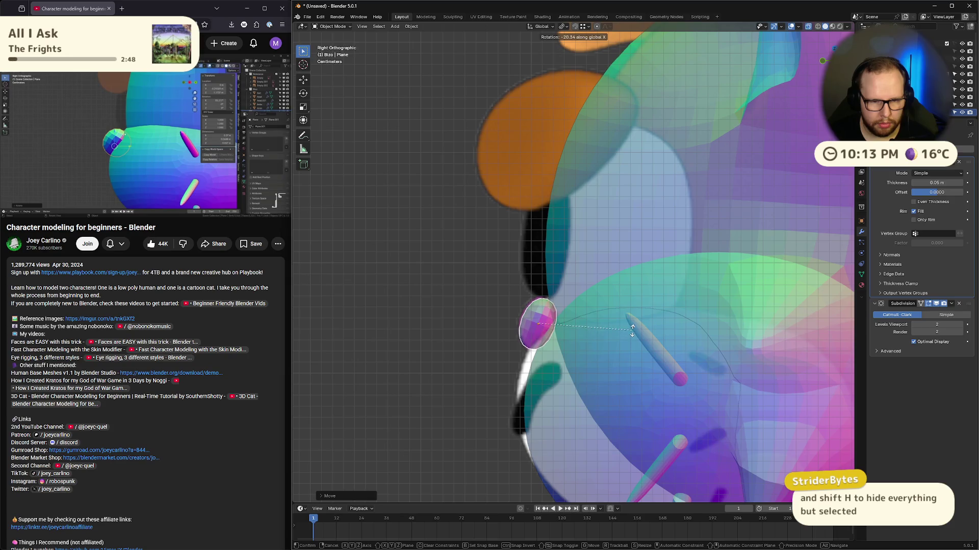
pyautogui.click(632, 334)
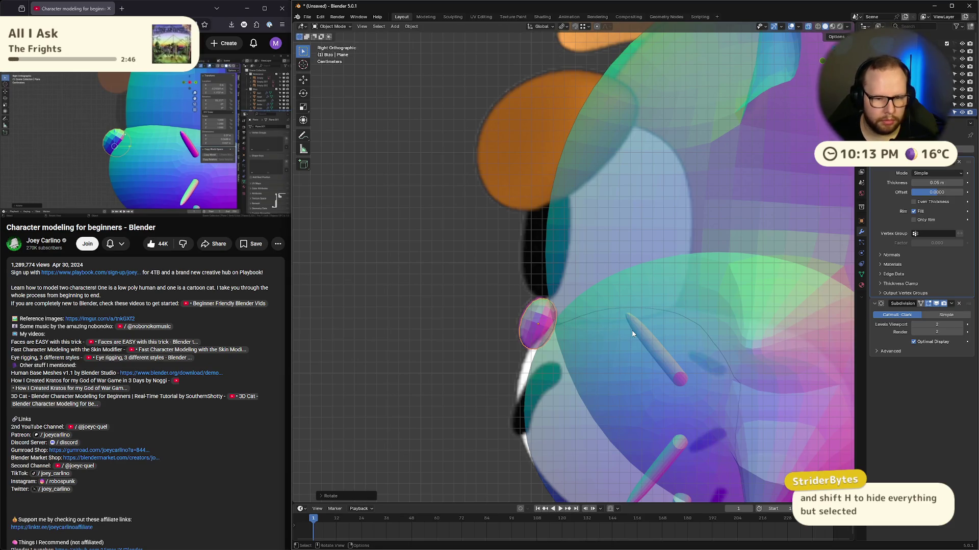
# Step: Keep the Solidify mode at Simple and set its thickness to 0.06 m
pyautogui.click(951, 173)
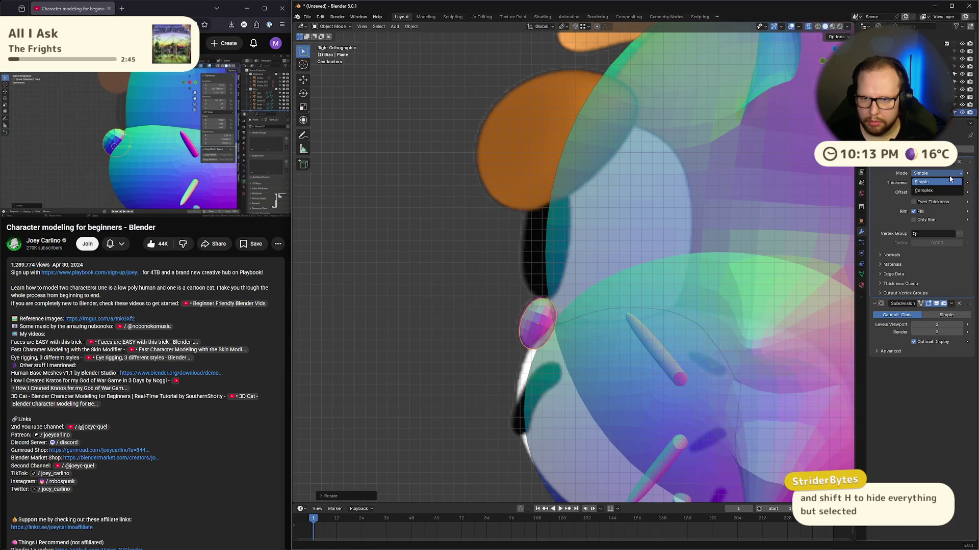
pyautogui.click(917, 182)
pyautogui.moveTo(918, 182); pyautogui.dragTo(937, 192)
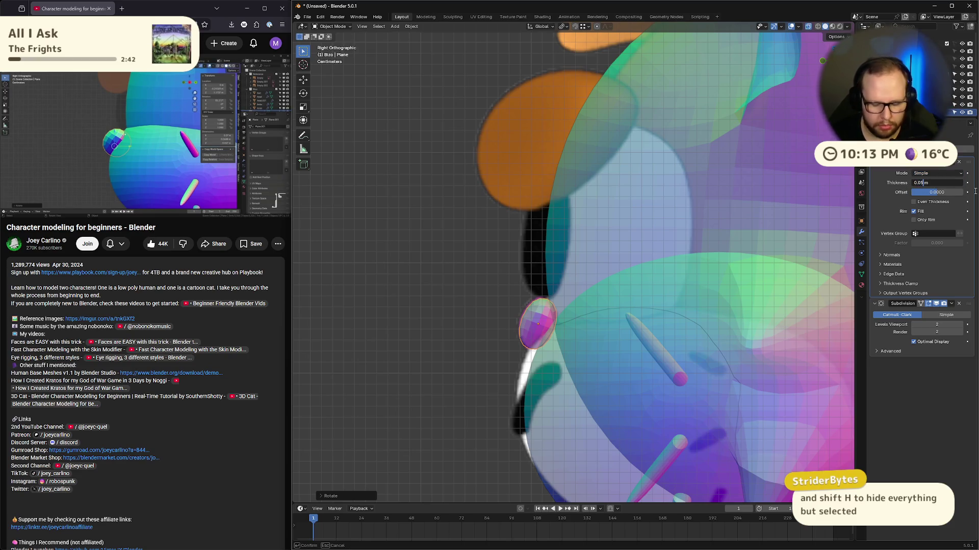
pyautogui.press('BackSpace')
pyautogui.write('6')
pyautogui.press('Return')
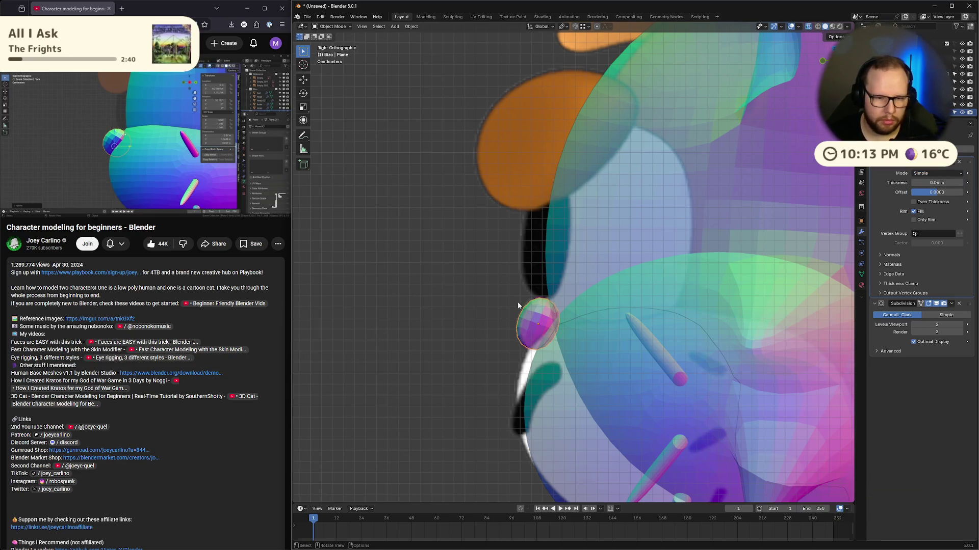
# Step: Scrub the tutorial video back to 22:33 and resume playback
pyautogui.click(116, 136)
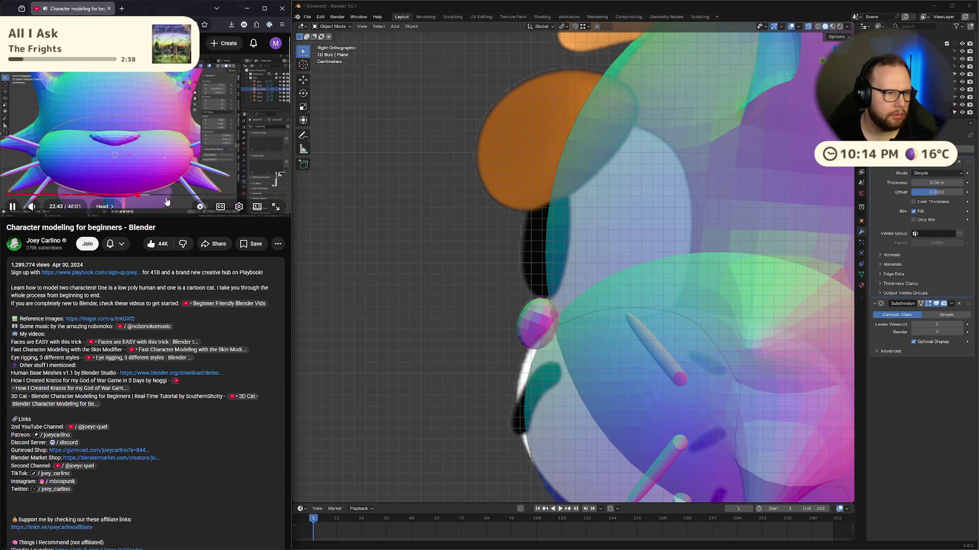
pyautogui.scroll(-5, 479, 385)
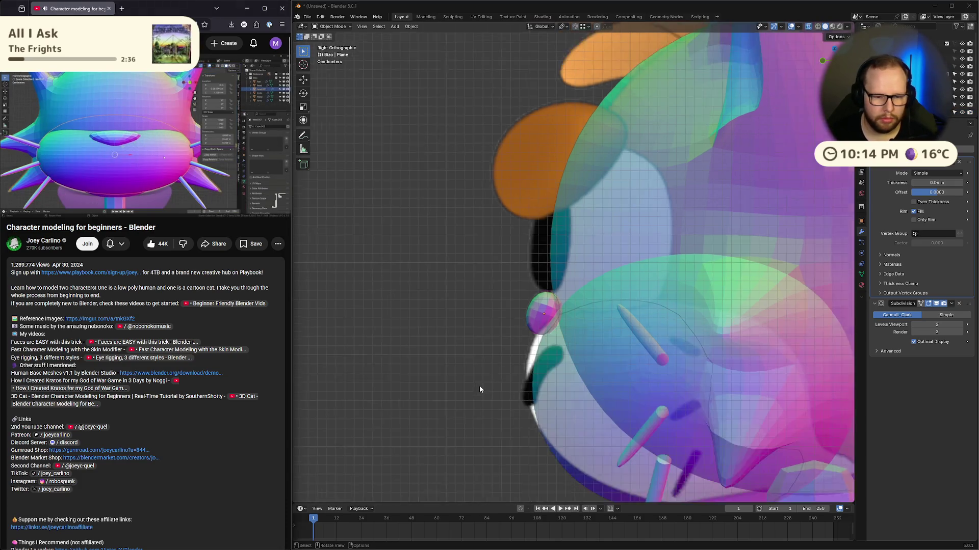
pyautogui.scroll(5, 479, 383)
pyautogui.click(145, 153)
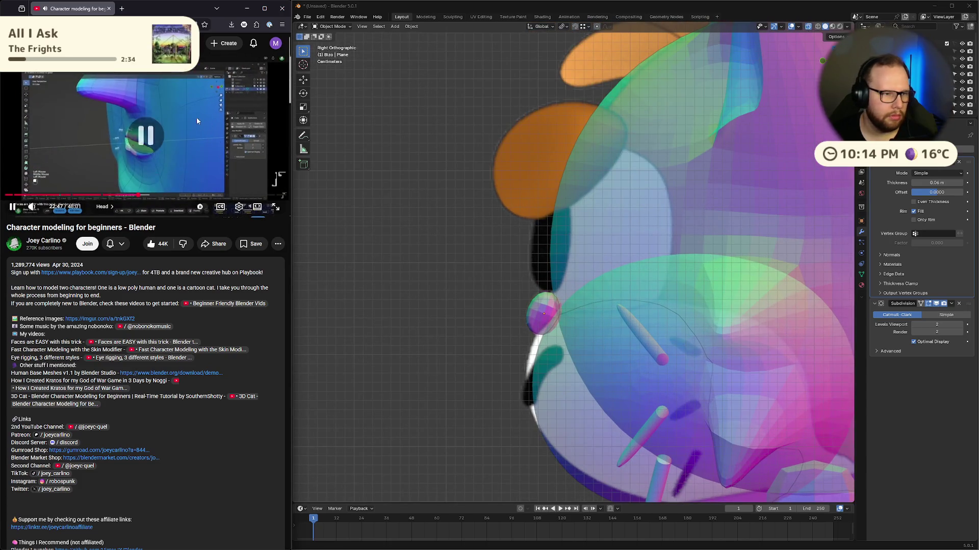
pyautogui.click(145, 154)
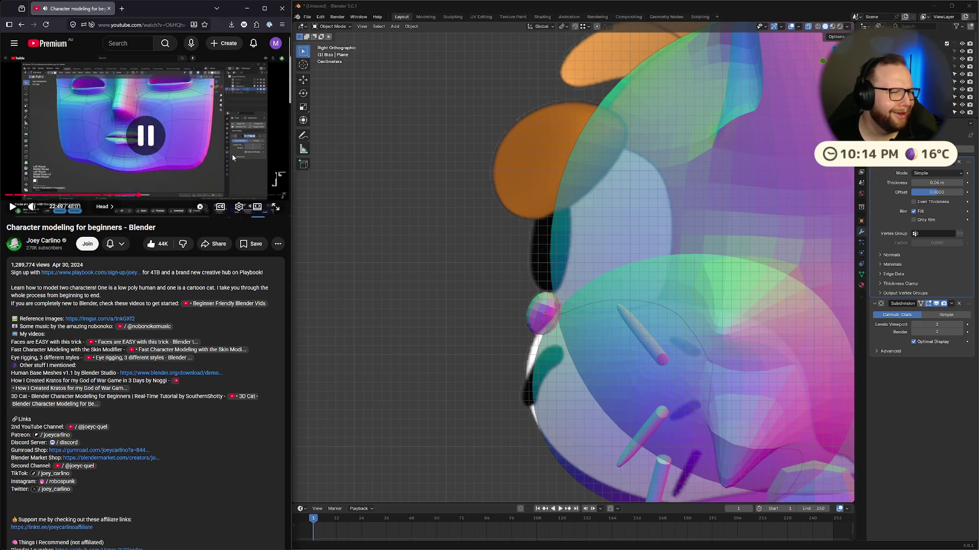
pyautogui.moveTo(139, 197); pyautogui.dragTo(139, 197)
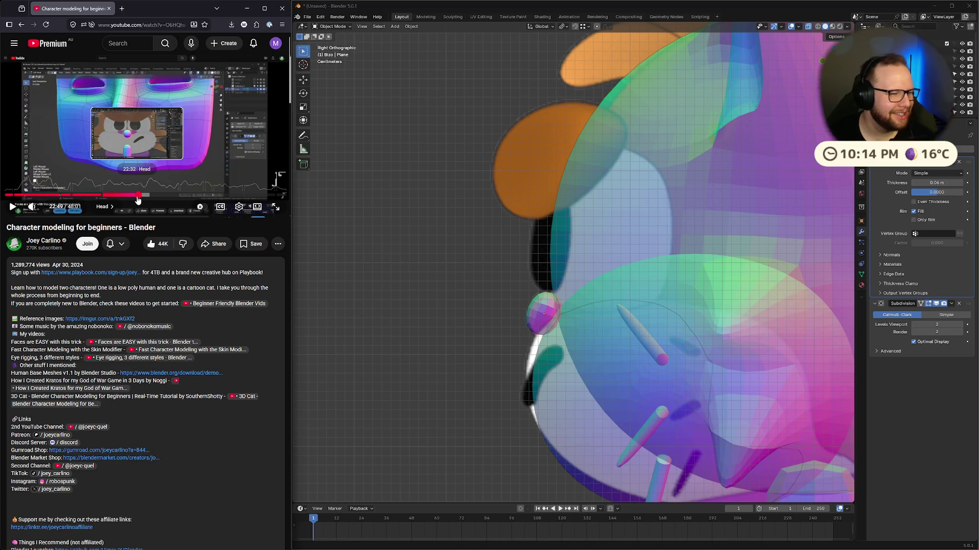
pyautogui.click(137, 196)
pyautogui.click(230, 147)
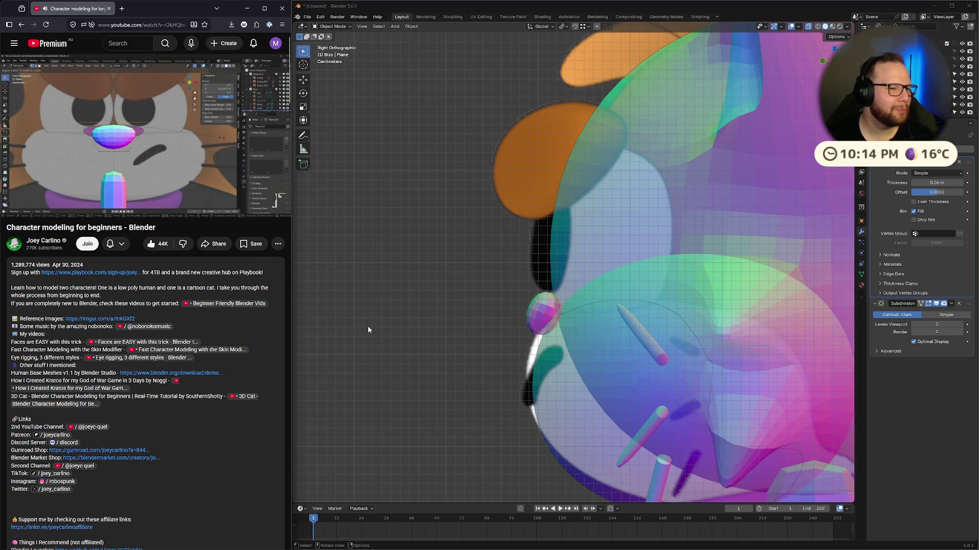
# Step: Select the muzzle sphere Head.001 and stretch it slightly front to back along Y
pyautogui.click(556, 379)
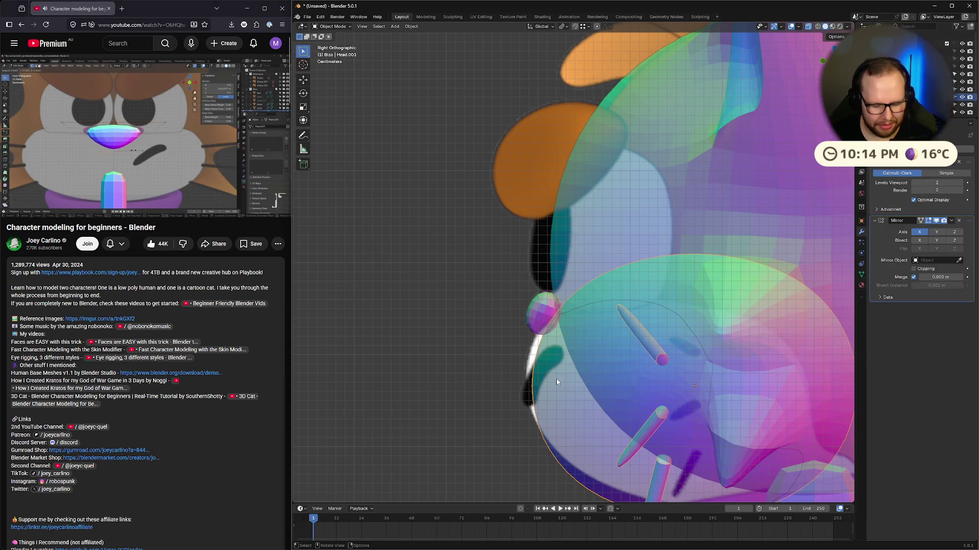
pyautogui.press('g')
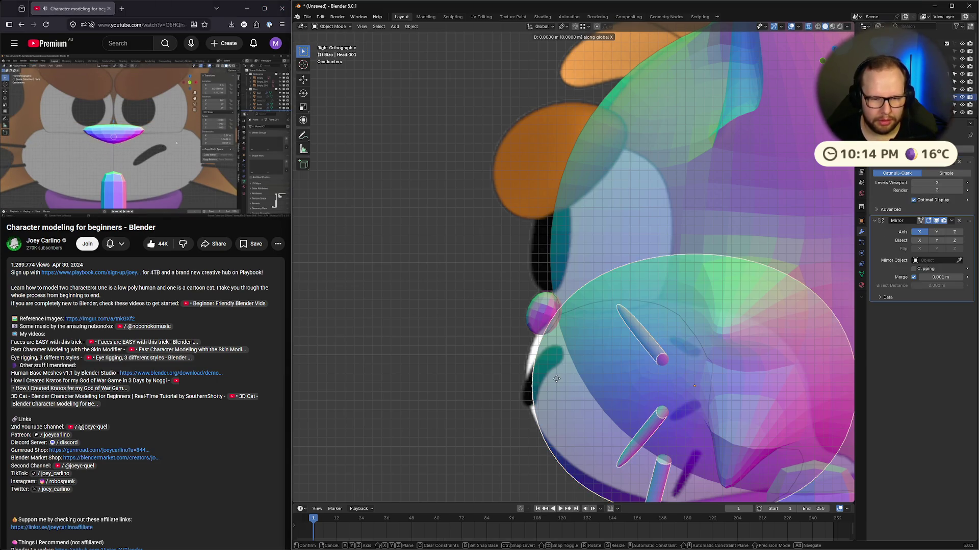
pyautogui.press('x')
pyautogui.press('Escape')
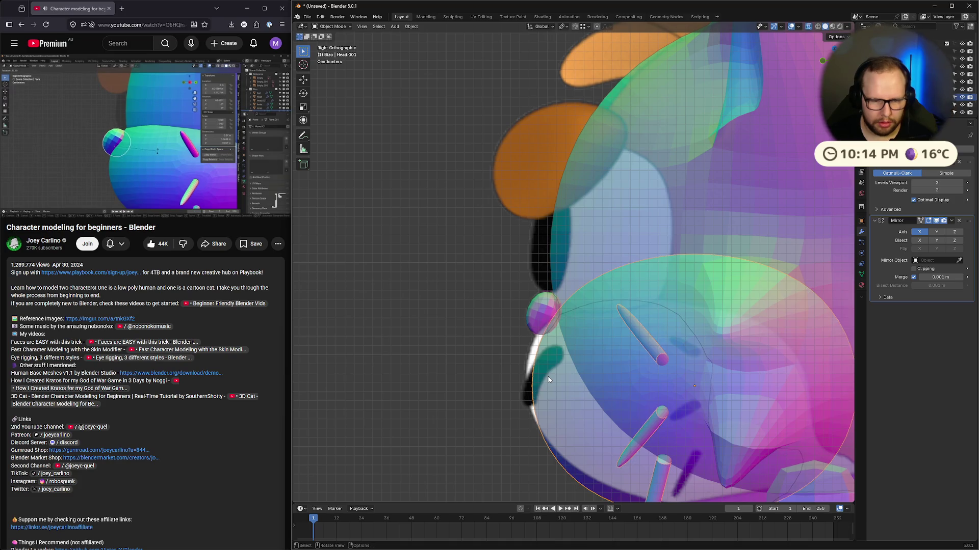
pyautogui.click(147, 103)
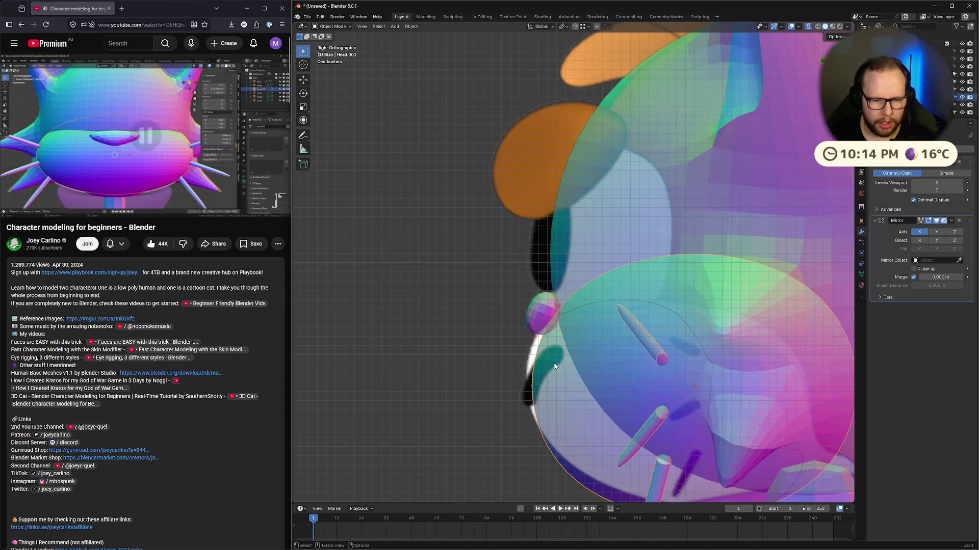
pyautogui.press('s')
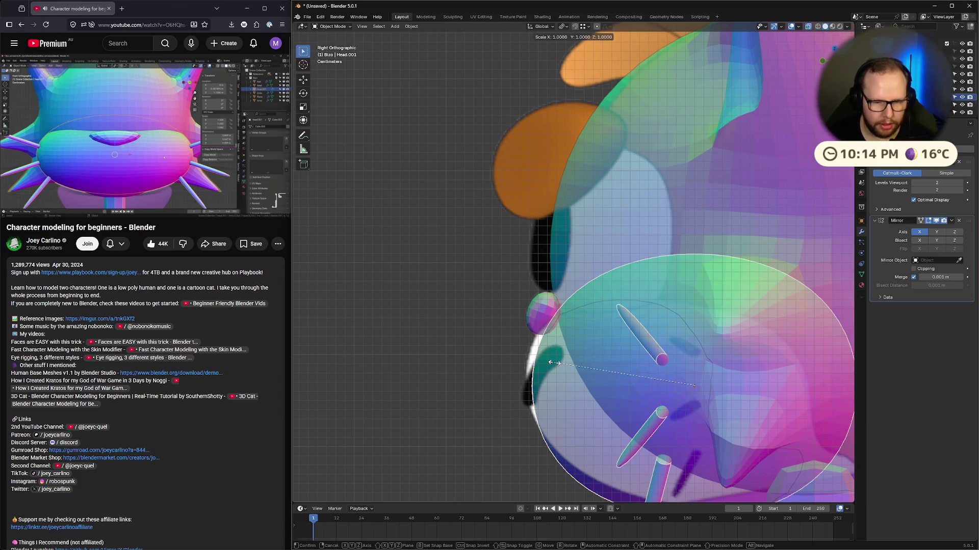
pyautogui.press('y')
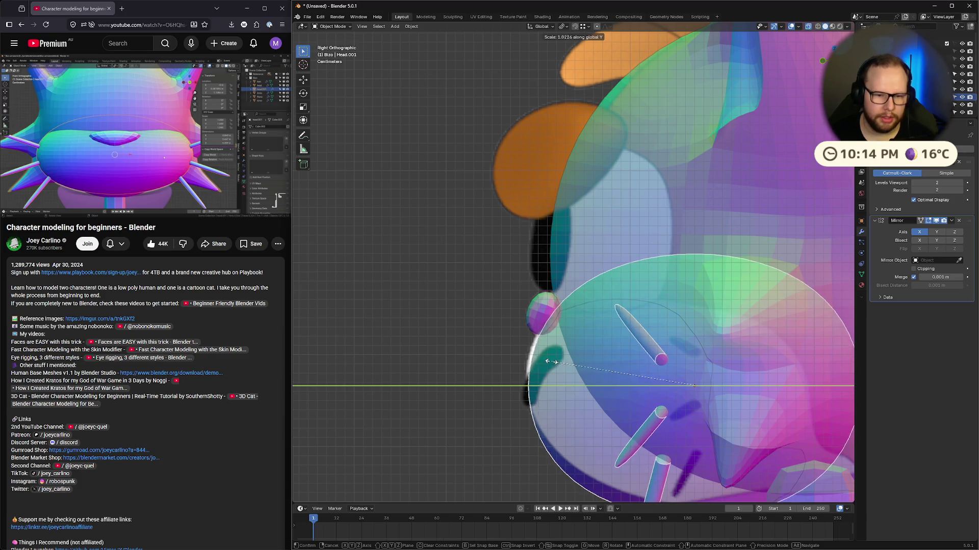
pyautogui.click(550, 360)
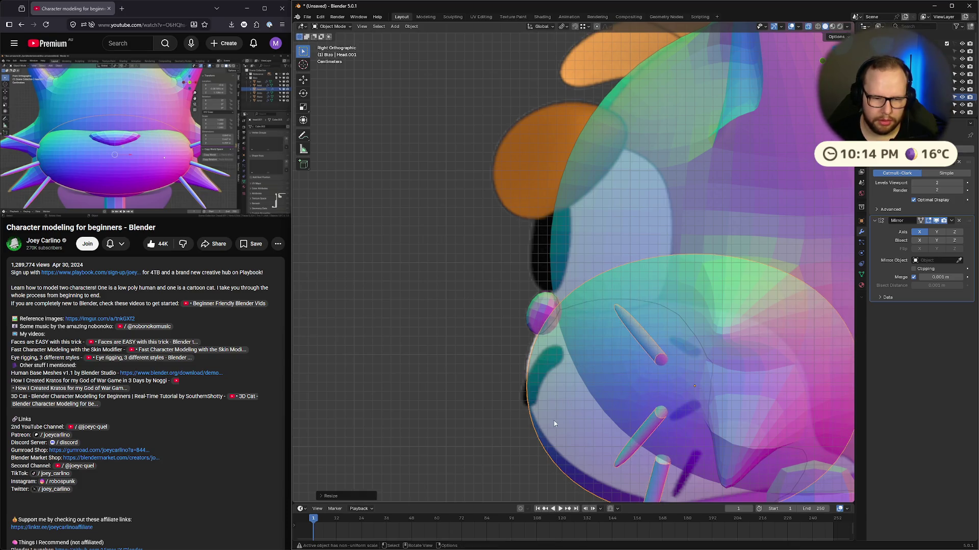
# Step: Flatten the muzzle along Z, raise it a little, then make it slightly taller
pyautogui.keyDown('shift'); pyautogui.moveTo(702, 458); pyautogui.dragTo(693, 411, button='middle'); pyautogui.keyUp('shift')
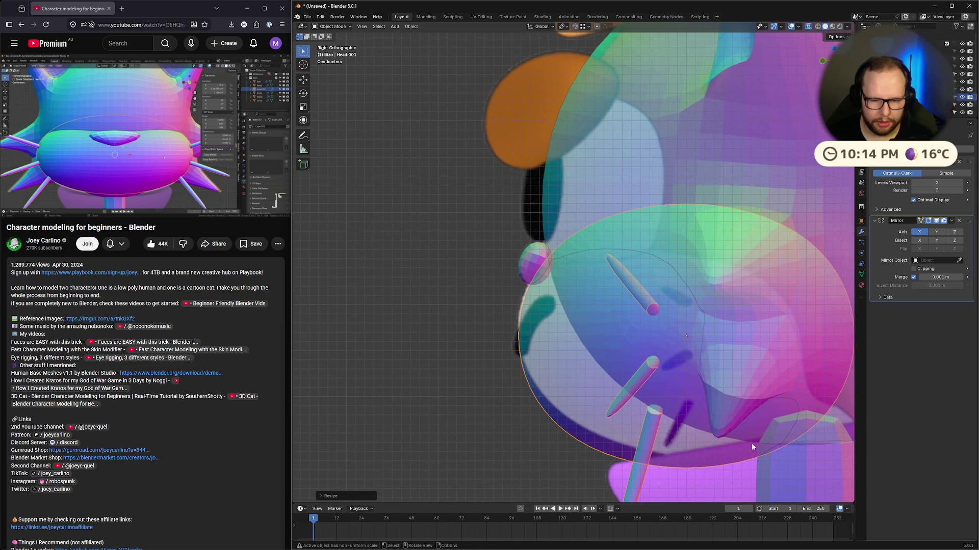
pyautogui.press('s')
pyautogui.press('z')
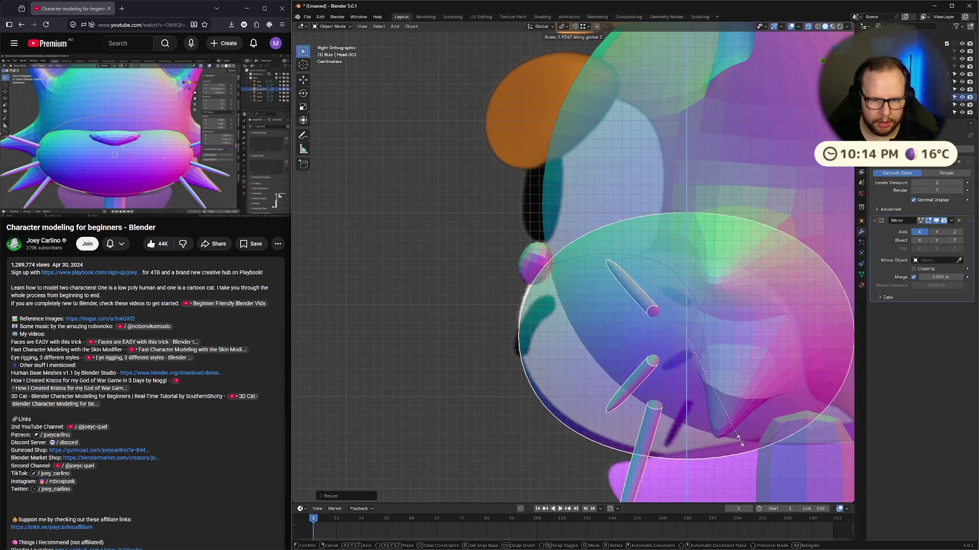
pyautogui.click(740, 438)
pyautogui.press('g')
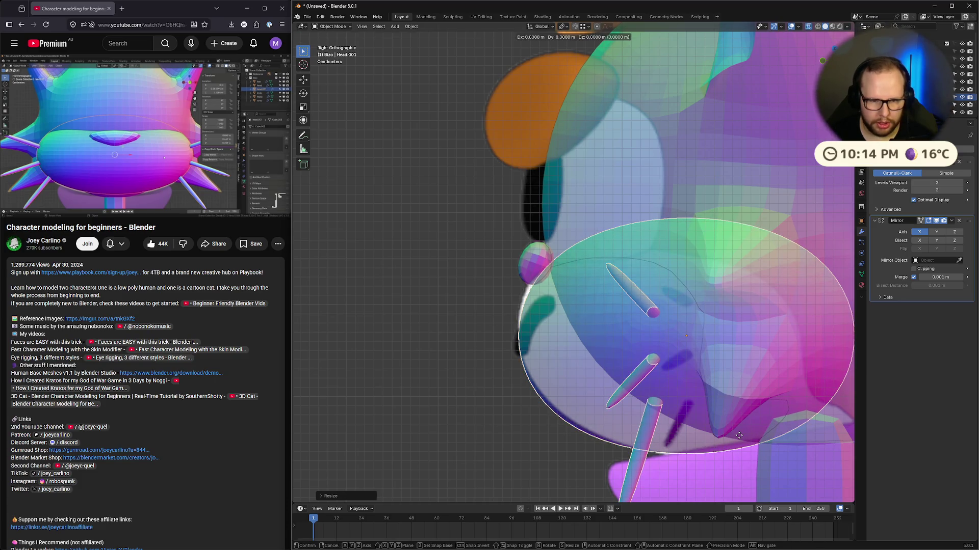
pyautogui.click(738, 433)
pyautogui.press('s')
pyautogui.press('z')
pyautogui.click(744, 430)
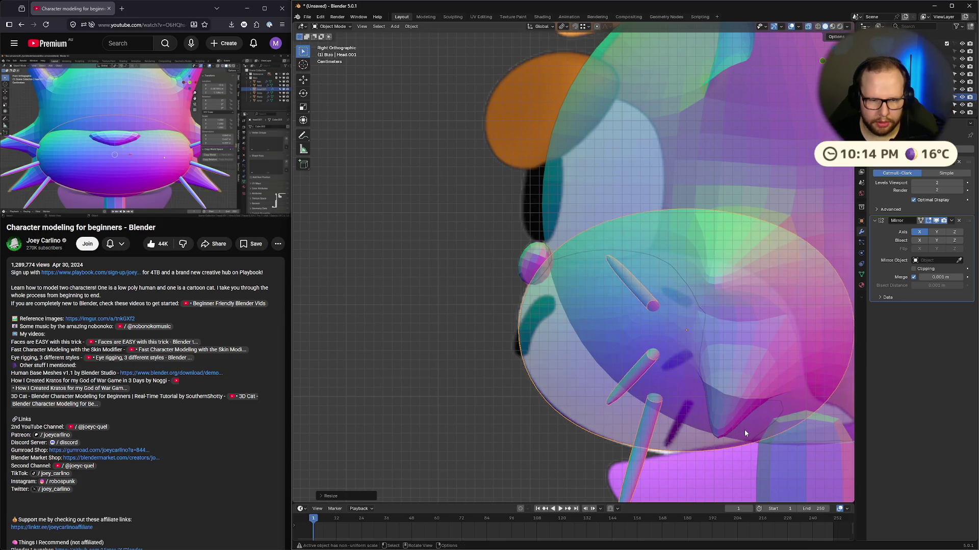
# Step: Check the reshaped muzzle in side and front views, then resume the tutorial
pyautogui.scroll(-3, 505, 420)
pyautogui.moveTo(504, 420)
pyautogui.mouseDown(button='middle')
pyautogui.moveTo(472, 396)
pyautogui.moveTo(712, 392)
pyautogui.moveTo(705, 390)
pyautogui.moveTo(736, 374)
pyautogui.moveTo(709, 396)
pyautogui.moveTo(631, 402)
pyautogui.moveTo(702, 259)
pyautogui.mouseUp(button='middle')
pyautogui.press('KP_3')
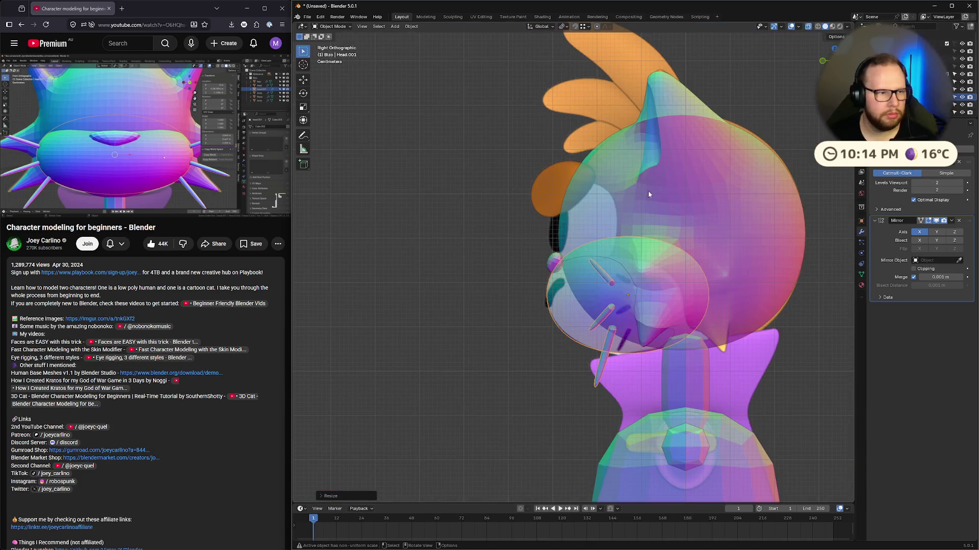
pyautogui.scroll(4, 567, 246)
pyautogui.scroll(-1, 559, 254)
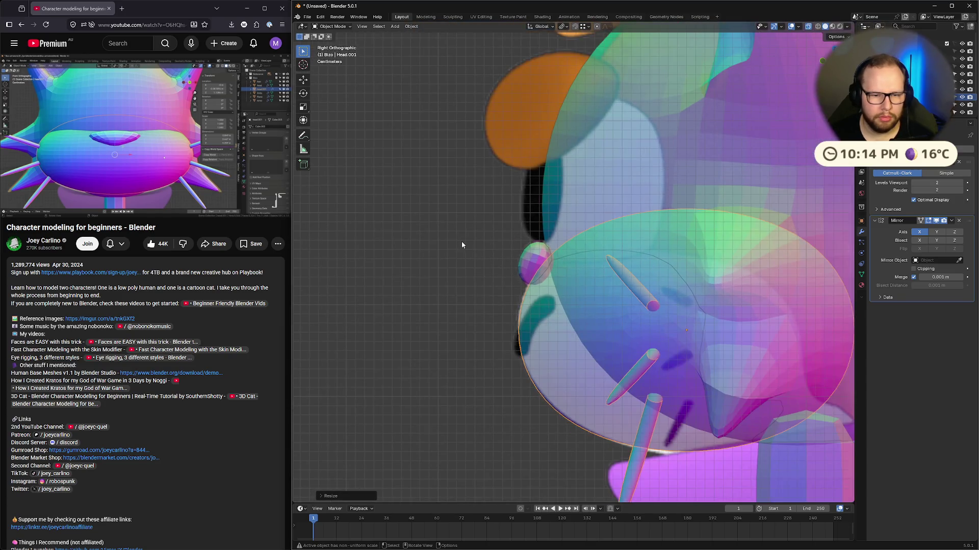
pyautogui.press('KP_1')
pyautogui.click(108, 115)
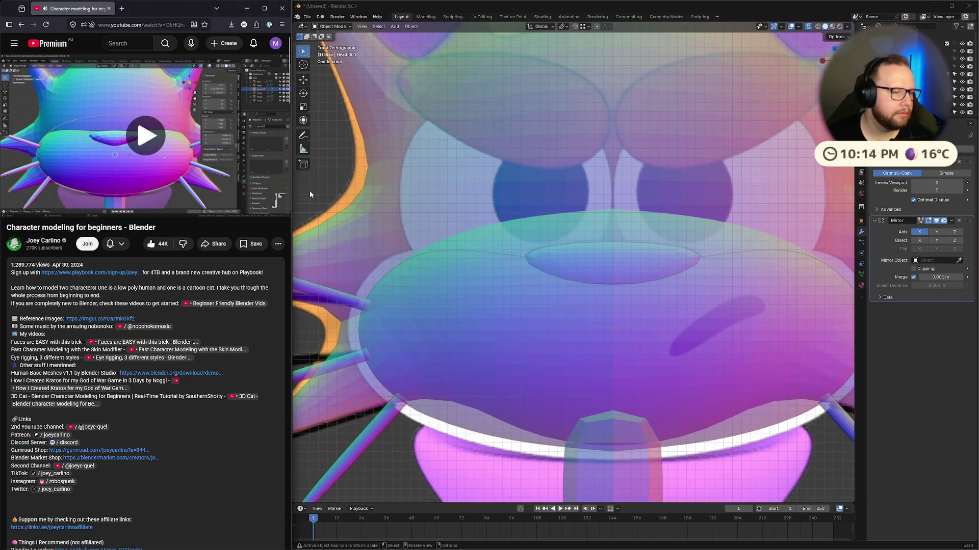
pyautogui.scroll(-7, 576, 255)
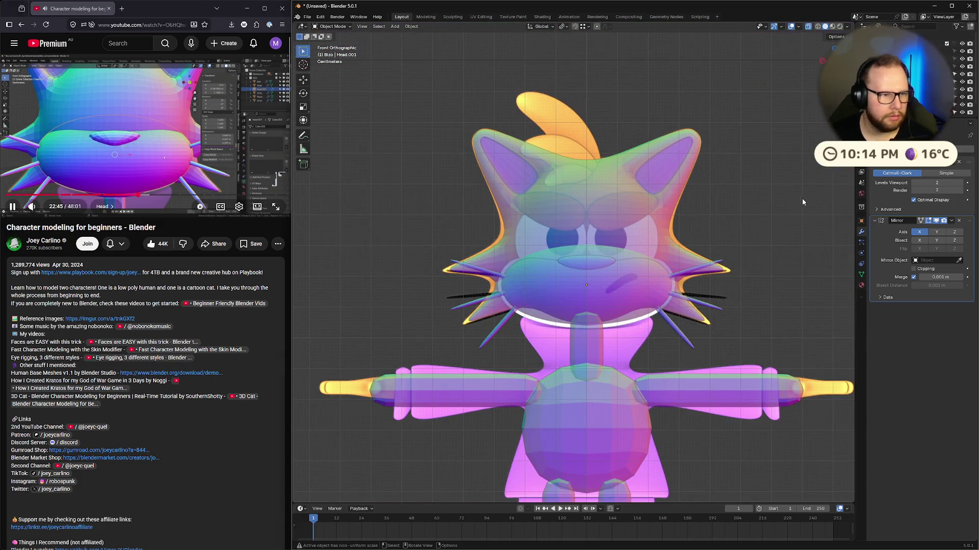